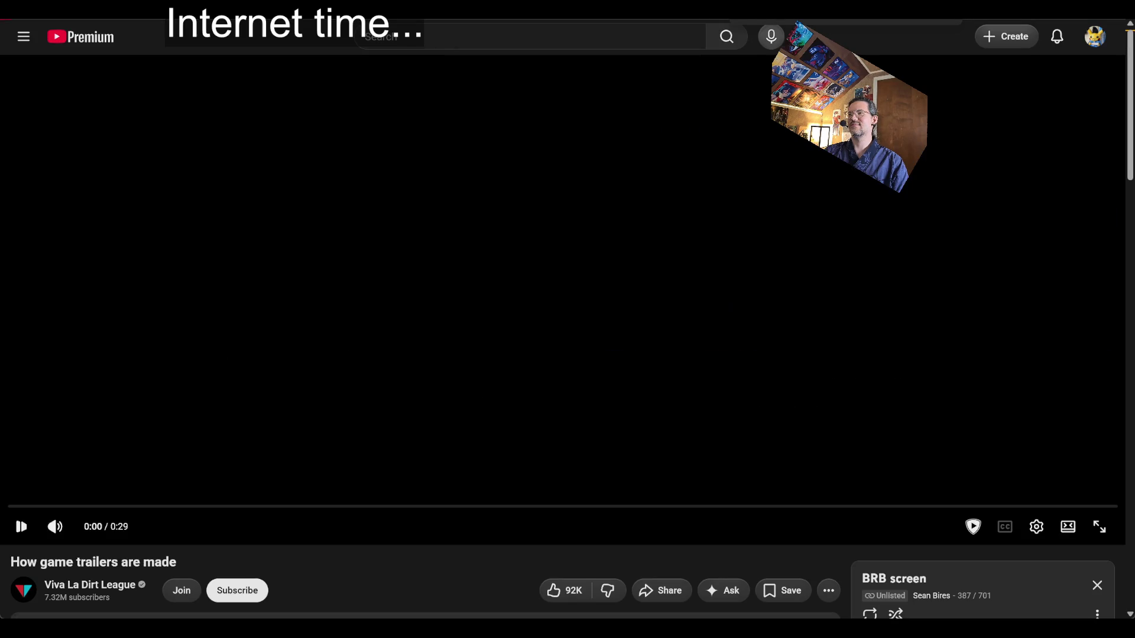
Resume Squarepusher's 'K3 Diligence' from Kammerkonzert in the YouTube Music tab.
{"action": "key", "text": "ctrl+Tab"}
{"action": "left_click", "coordinate": [593, 247]}
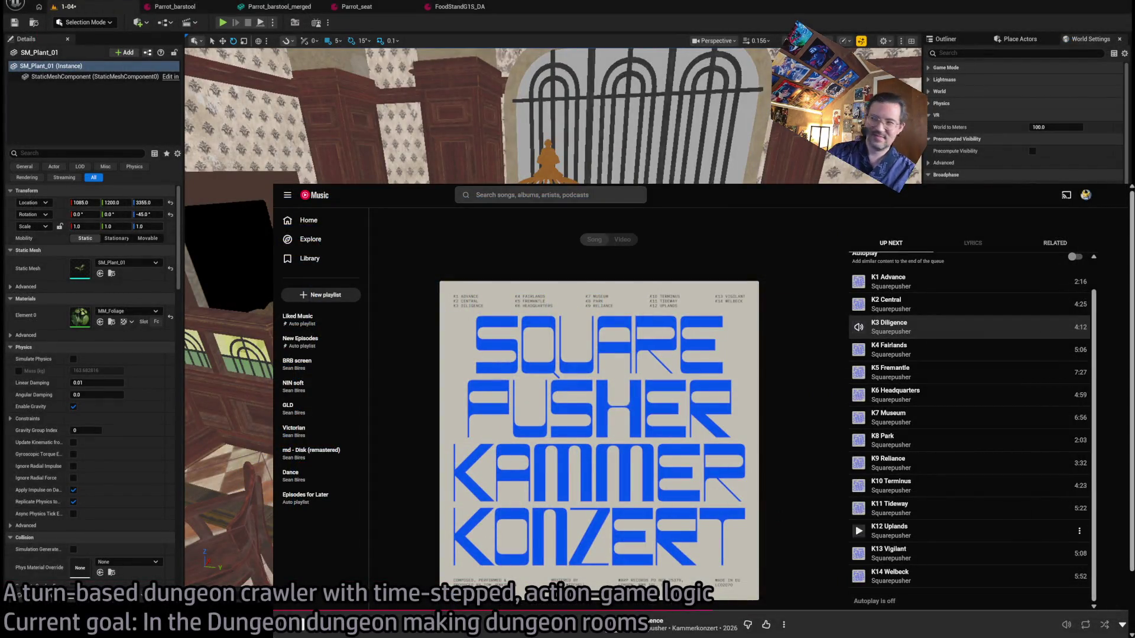
Leave the album playing and bring the Unreal tavern level back on screen.
{"action": "key", "text": "ctrl+l"}
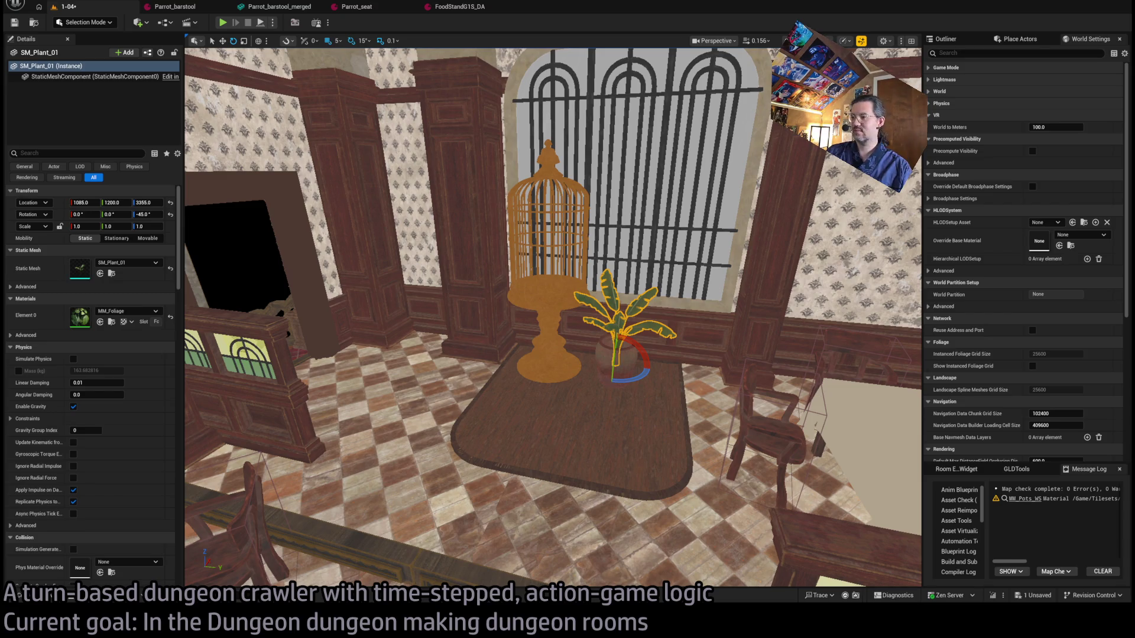
Orbit the viewport around the SM_Plant_01 on the table, then return to YouTube Music.
{"action": "mouse_move", "coordinate": [553, 319]}
{"action": "left_mouse_down"}
{"action": "mouse_move", "coordinate": [585, 343]}
{"action": "mouse_move", "coordinate": [597, 337]}
{"action": "mouse_move", "coordinate": [579, 307]}
{"action": "mouse_move", "coordinate": [565, 322]}
{"action": "mouse_move", "coordinate": [585, 337]}
{"action": "mouse_move", "coordinate": [562, 318]}
{"action": "left_mouse_up"}
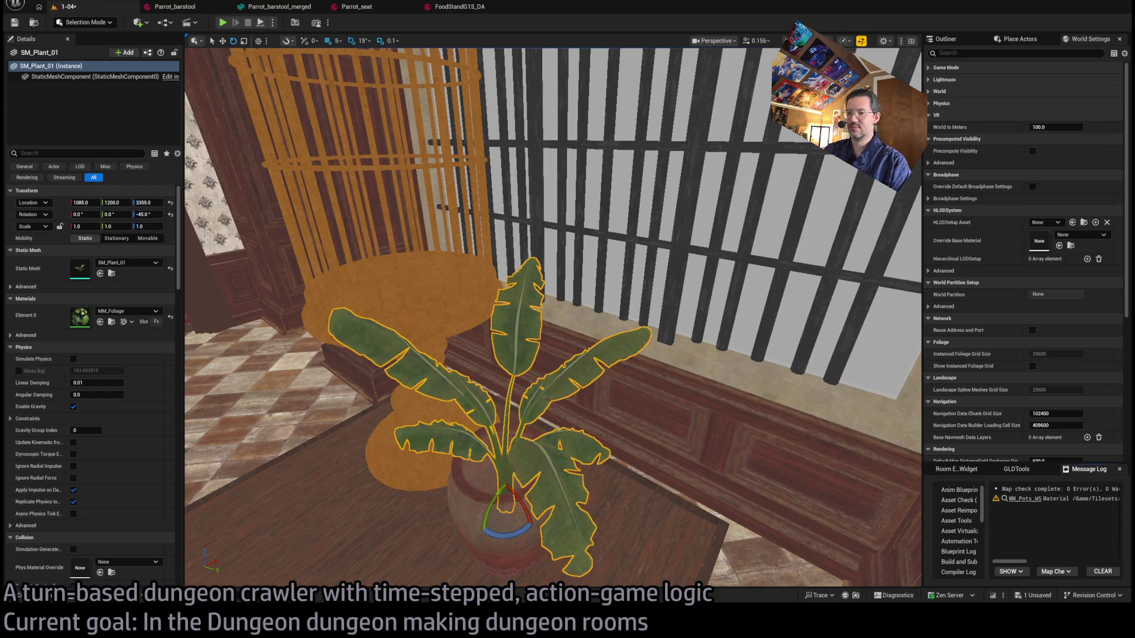
{"action": "key", "text": "alt+Tab"}
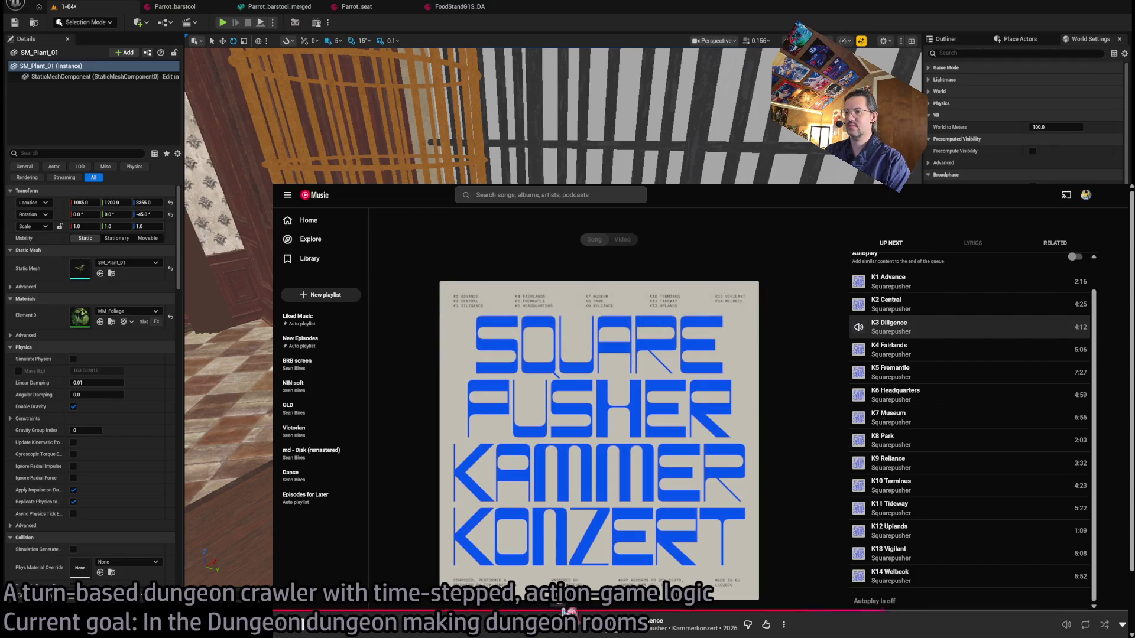
Lower the YouTube Music volume slightly and shrink it to a mini player.
{"action": "mouse_move", "coordinate": [1046, 628]}
{"action": "left_click_drag", "start_coordinate": [1043, 626], "coordinate": [1038, 625]}
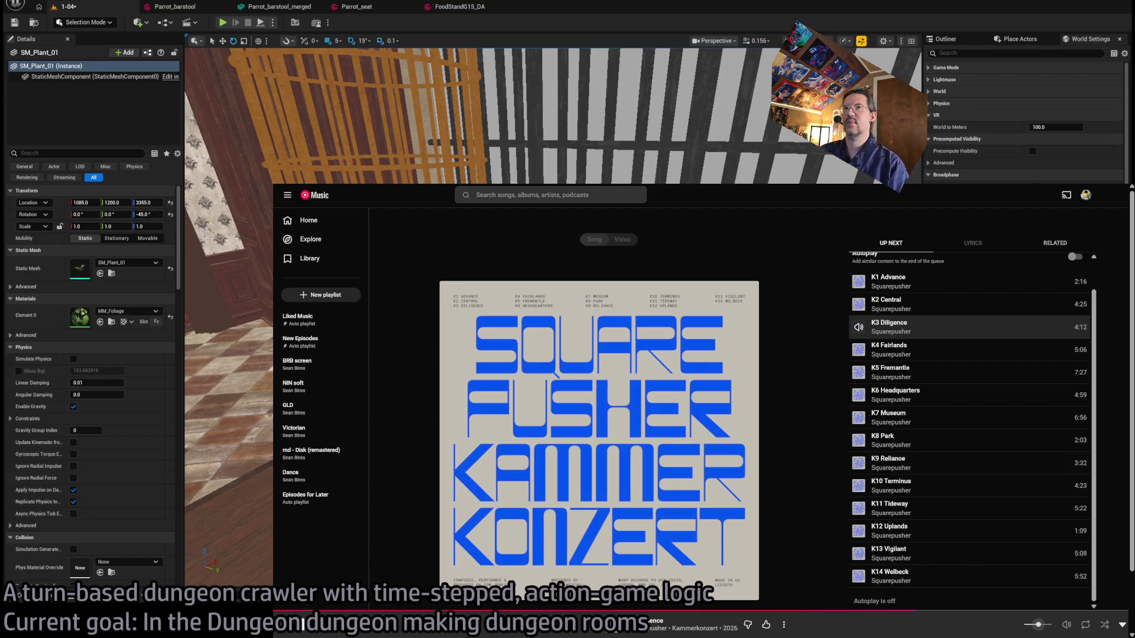
{"action": "key", "text": "super+Down"}
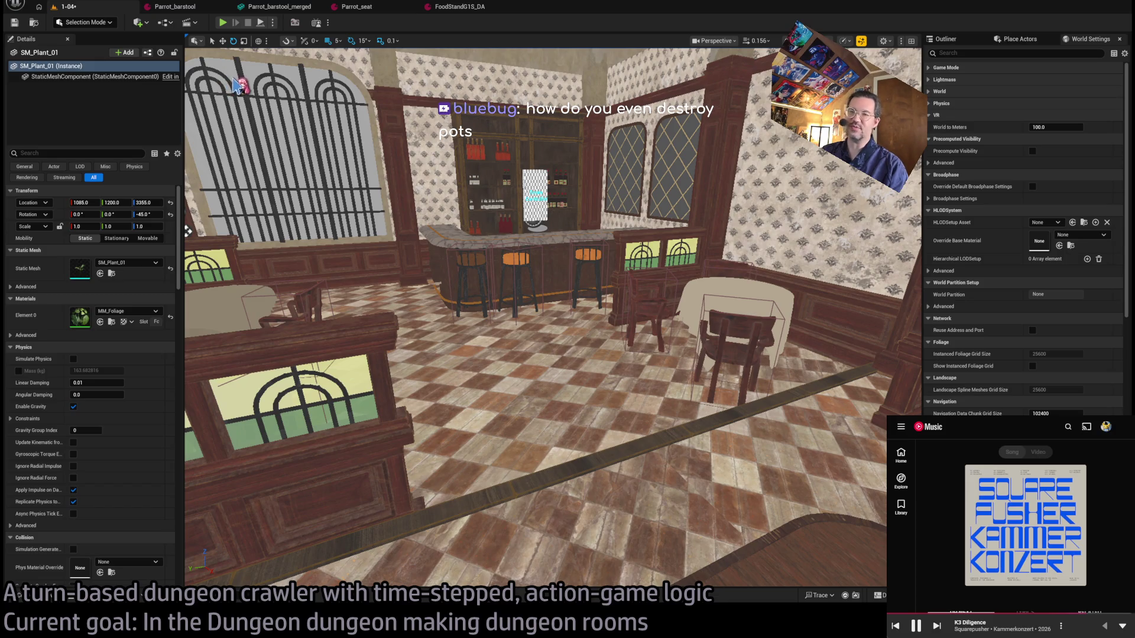
Browse to Content > Base_classes > Room_actors and drop a Room_nav_surface into the tavern room.
{"action": "mouse_move", "coordinate": [251, 87]}
{"action": "left_mouse_down"}
{"action": "mouse_move", "coordinate": [278, 83]}
{"action": "mouse_move", "coordinate": [639, 360]}
{"action": "mouse_move", "coordinate": [449, 354]}
{"action": "mouse_move", "coordinate": [153, 533]}
{"action": "left_mouse_up"}
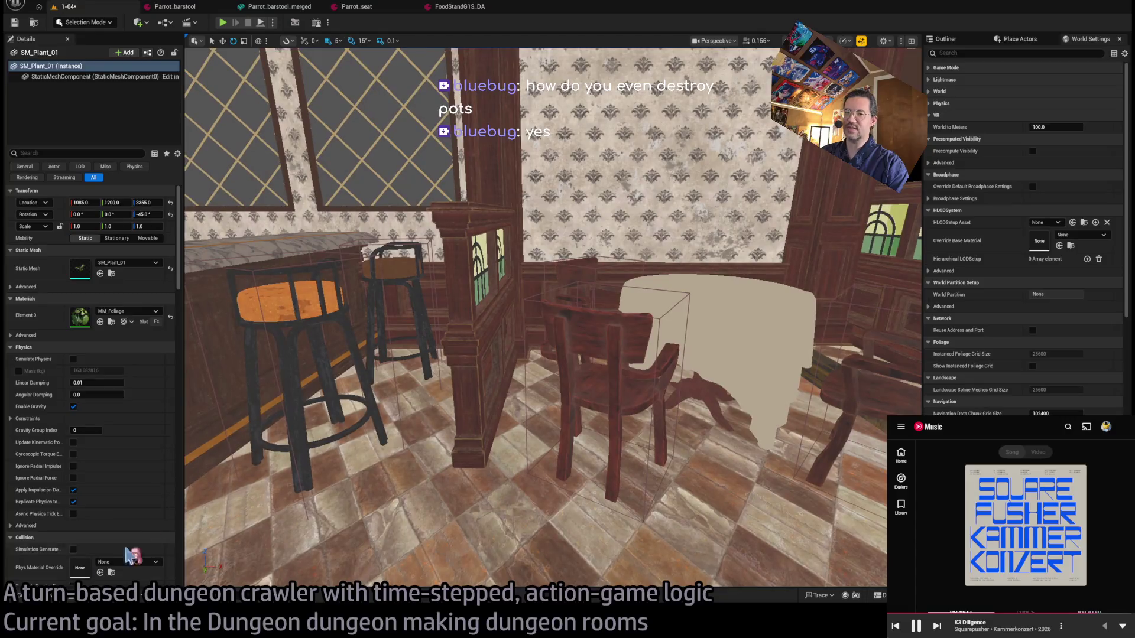
{"action": "left_click", "coordinate": [45, 601]}
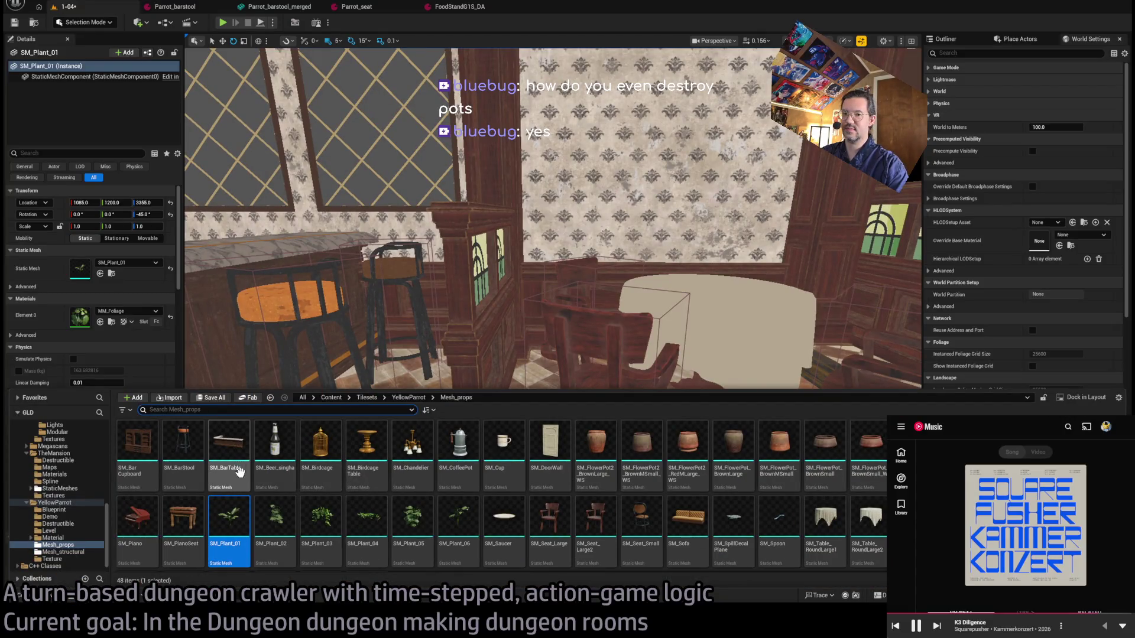
{"action": "mouse_move", "coordinate": [354, 355]}
{"action": "left_mouse_down"}
{"action": "mouse_move", "coordinate": [355, 331]}
{"action": "mouse_move", "coordinate": [236, 325]}
{"action": "mouse_move", "coordinate": [566, 310]}
{"action": "left_mouse_up"}
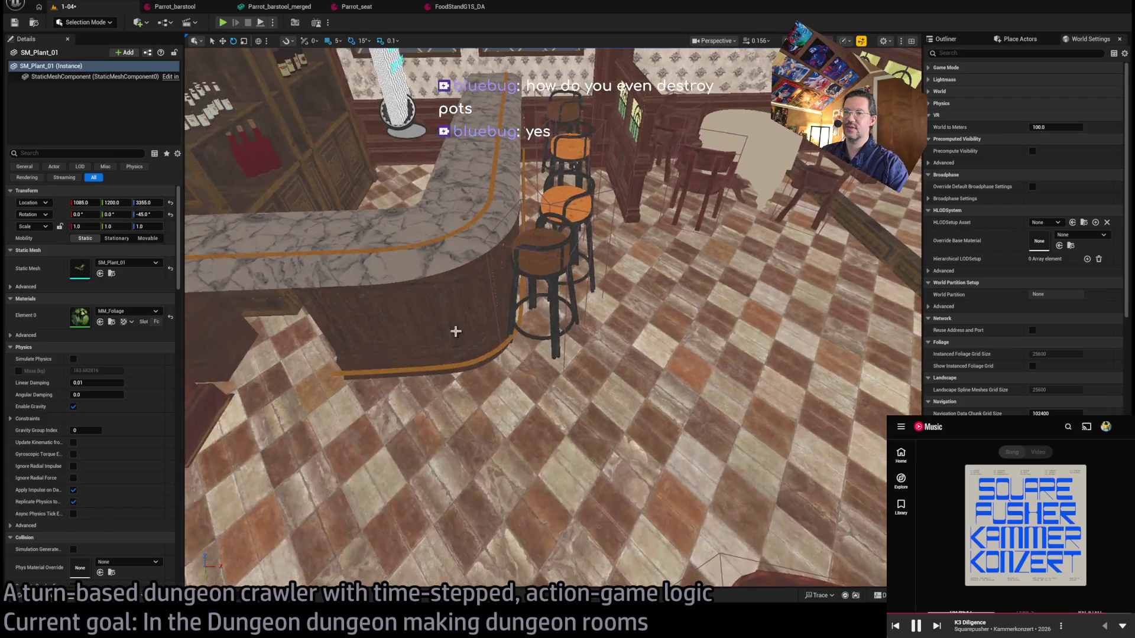
{"action": "left_click", "coordinate": [51, 600]}
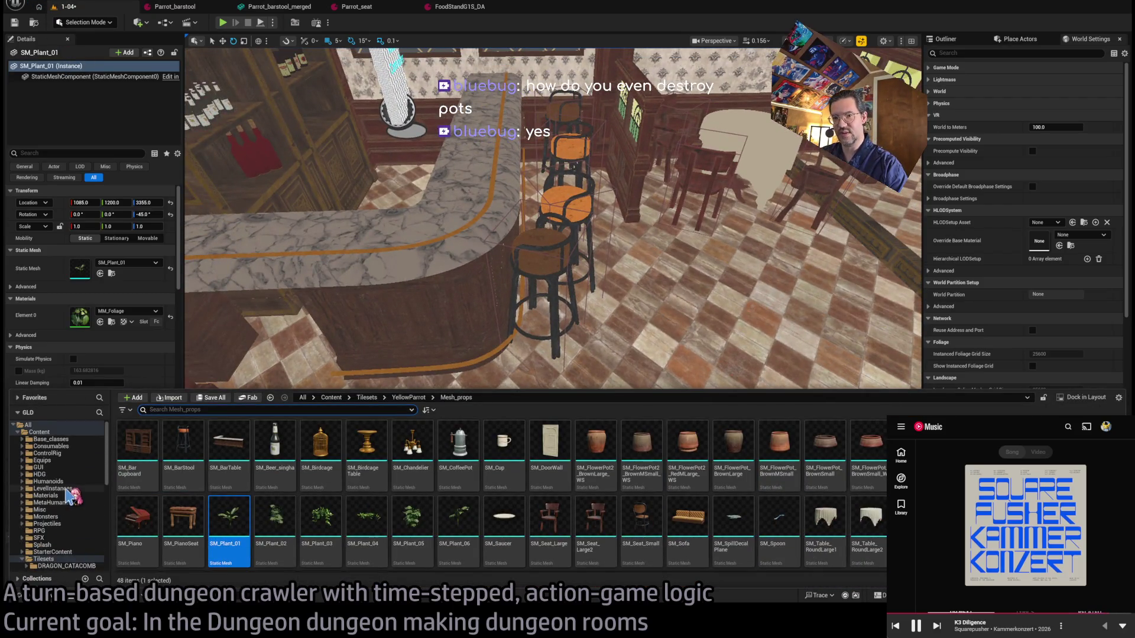
{"action": "left_click", "coordinate": [63, 443]}
{"action": "left_click", "coordinate": [523, 451]}
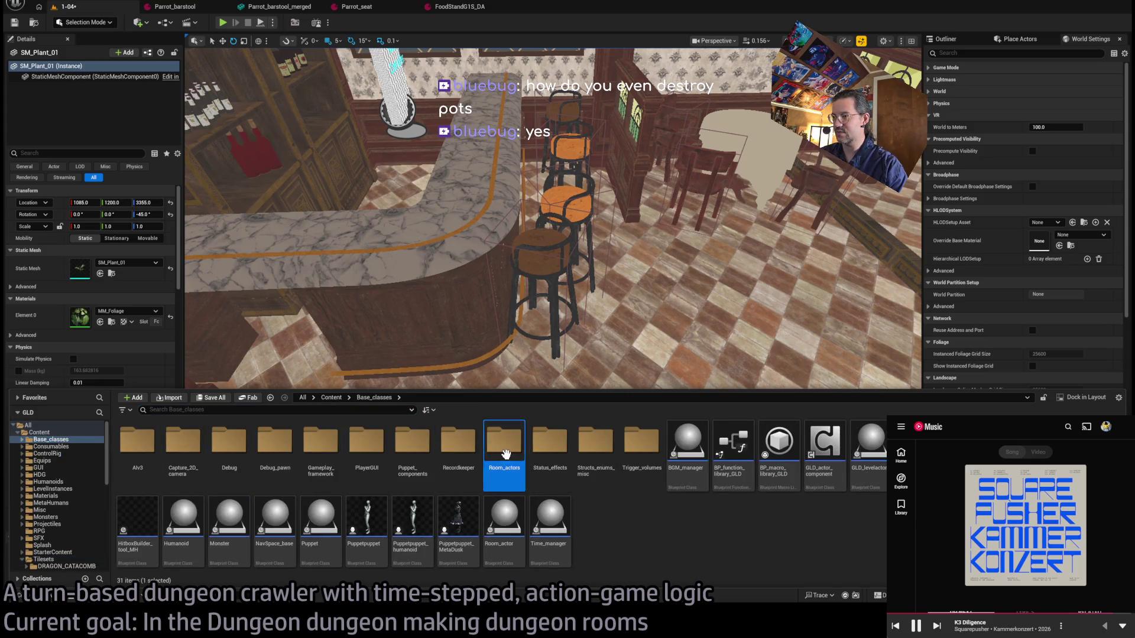
{"action": "double_click", "coordinate": [523, 450]}
{"action": "left_click", "coordinate": [365, 469]}
{"action": "left_click_drag", "start_coordinate": [321, 458], "coordinate": [325, 436]}
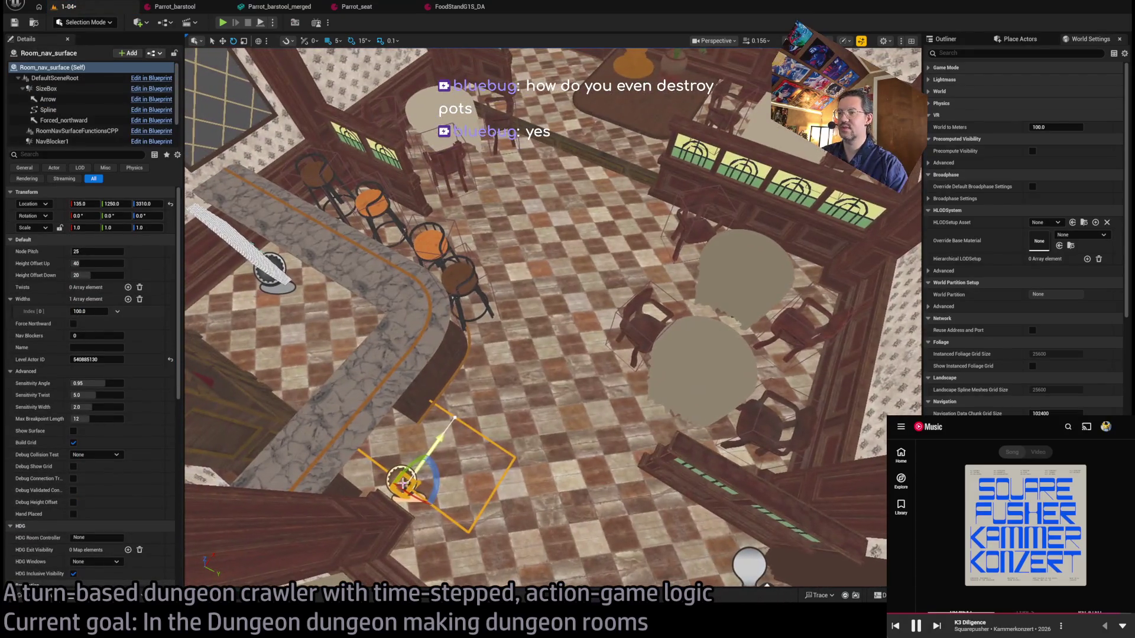
Rotate the nav surface about -90° and nudge it toward the round tables.
{"action": "left_click_drag", "start_coordinate": [441, 480], "coordinate": [429, 455]}
{"action": "mouse_move", "coordinate": [420, 408]}
{"action": "left_mouse_down"}
{"action": "mouse_move", "coordinate": [364, 421]}
{"action": "mouse_move", "coordinate": [338, 462]}
{"action": "mouse_move", "coordinate": [463, 486]}
{"action": "mouse_move", "coordinate": [555, 355]}
{"action": "left_mouse_up"}
{"action": "key", "text": "w"}
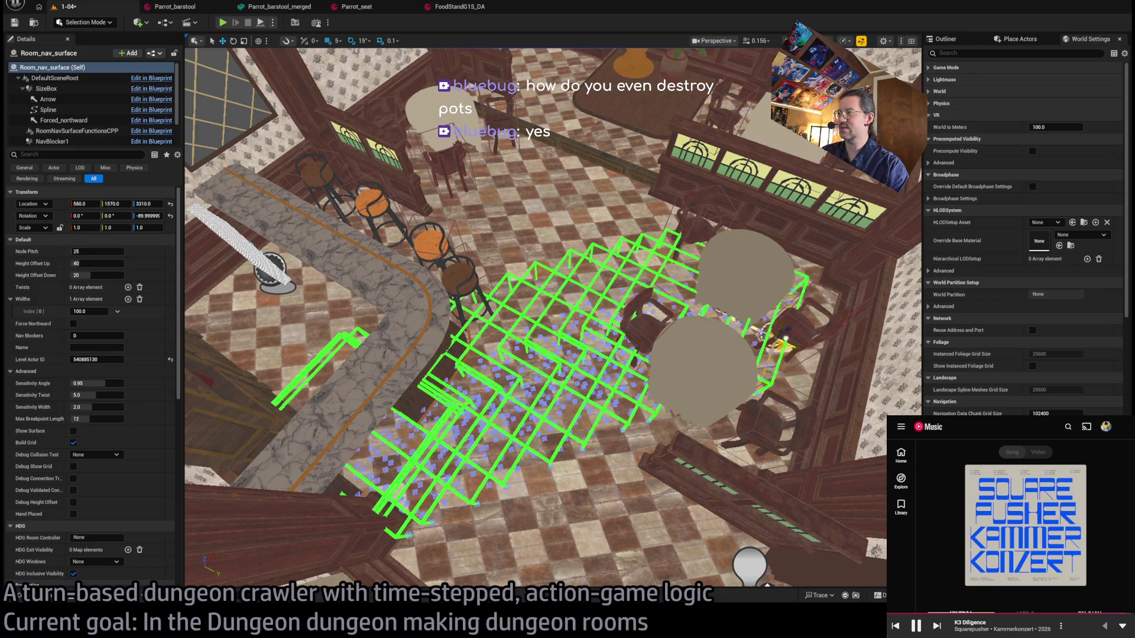
{"action": "left_click_drag", "start_coordinate": [751, 340], "coordinate": [814, 356]}
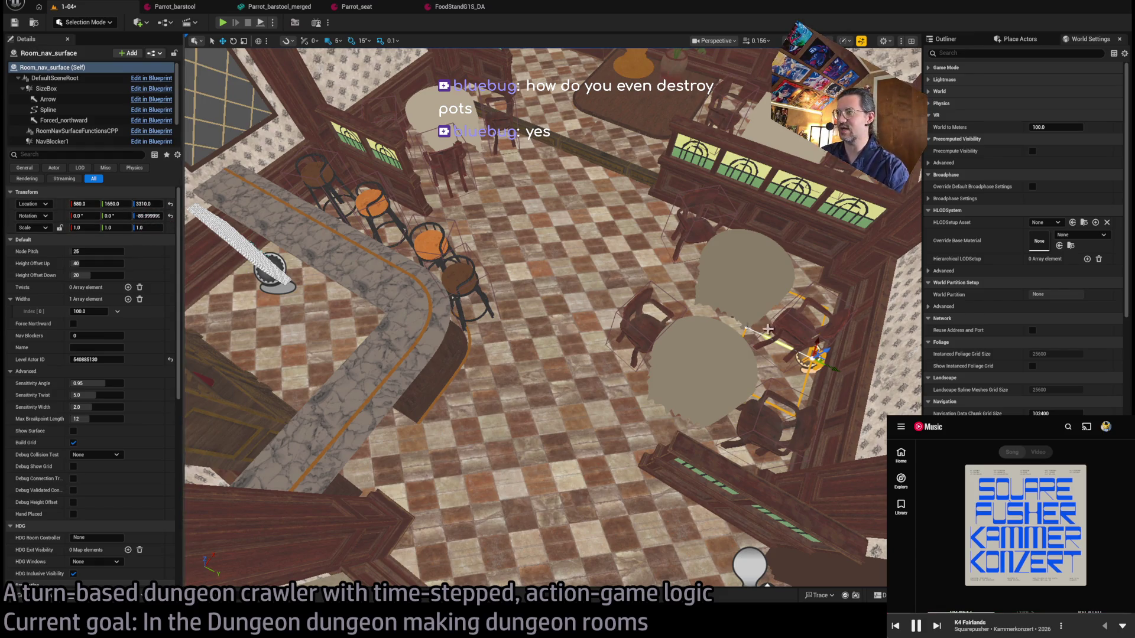
With grid snap at 50, stretch the nav surface's spline end point out to X 900.
{"action": "left_click", "coordinate": [748, 328]}
{"action": "mouse_move", "coordinate": [762, 337]}
{"action": "left_mouse_down"}
{"action": "mouse_move", "coordinate": [473, 248]}
{"action": "mouse_move", "coordinate": [478, 190]}
{"action": "mouse_move", "coordinate": [387, 151]}
{"action": "left_mouse_up"}
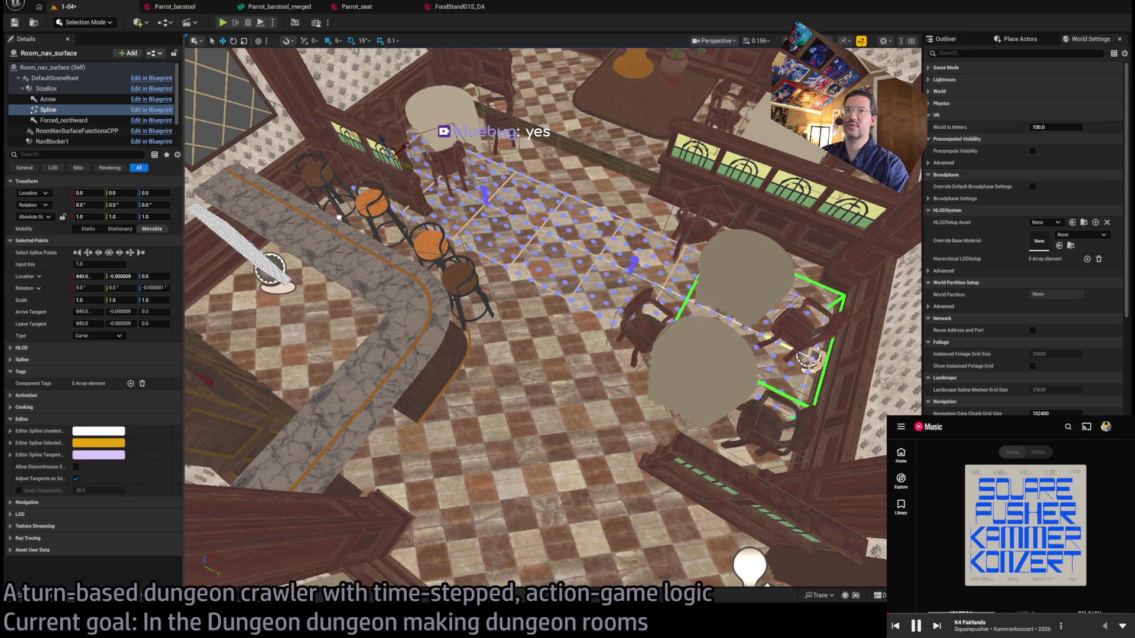
{"action": "key", "text": "ctrl+z"}
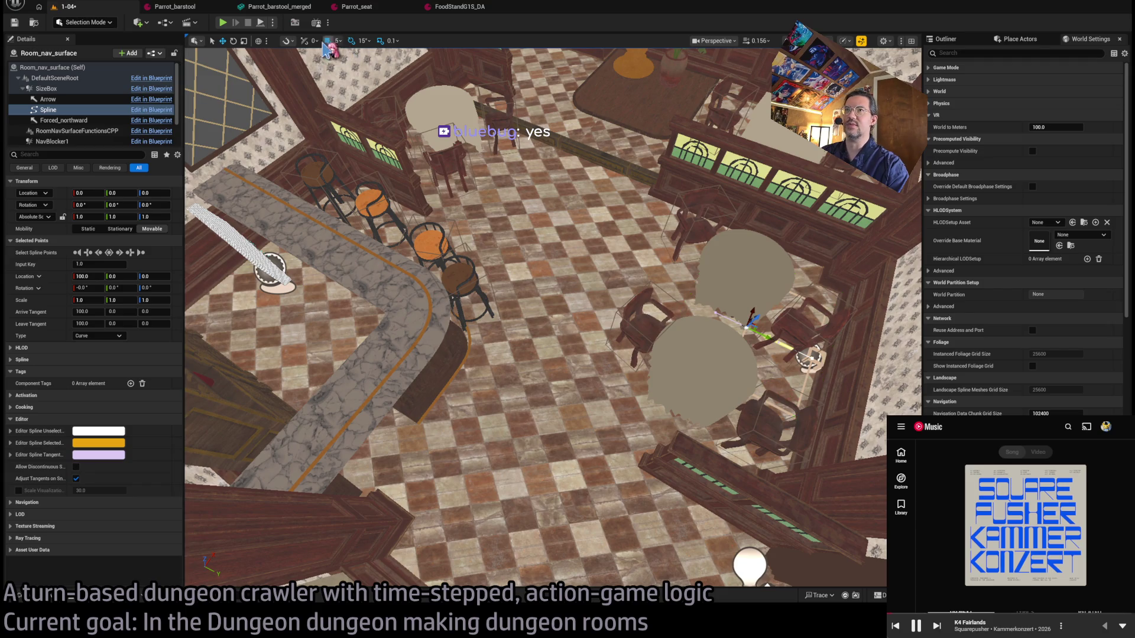
{"action": "key", "text": "bracketright"}
{"action": "key", "text": "bracketright"}
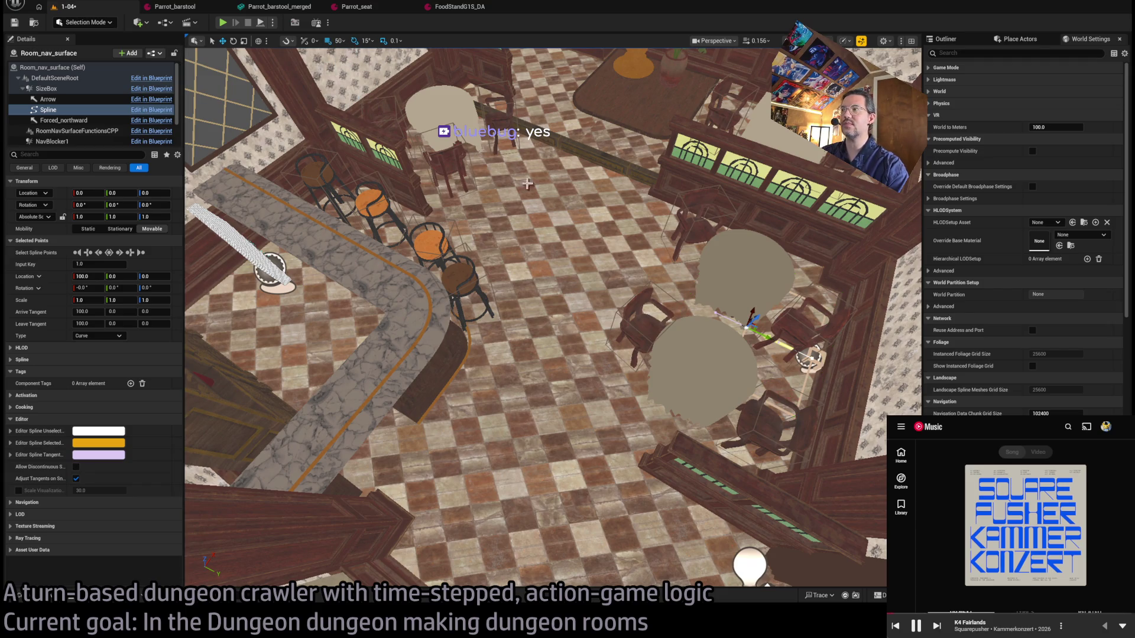
{"action": "left_click_drag", "start_coordinate": [736, 322], "coordinate": [652, 269]}
{"action": "left_click", "coordinate": [816, 364]}
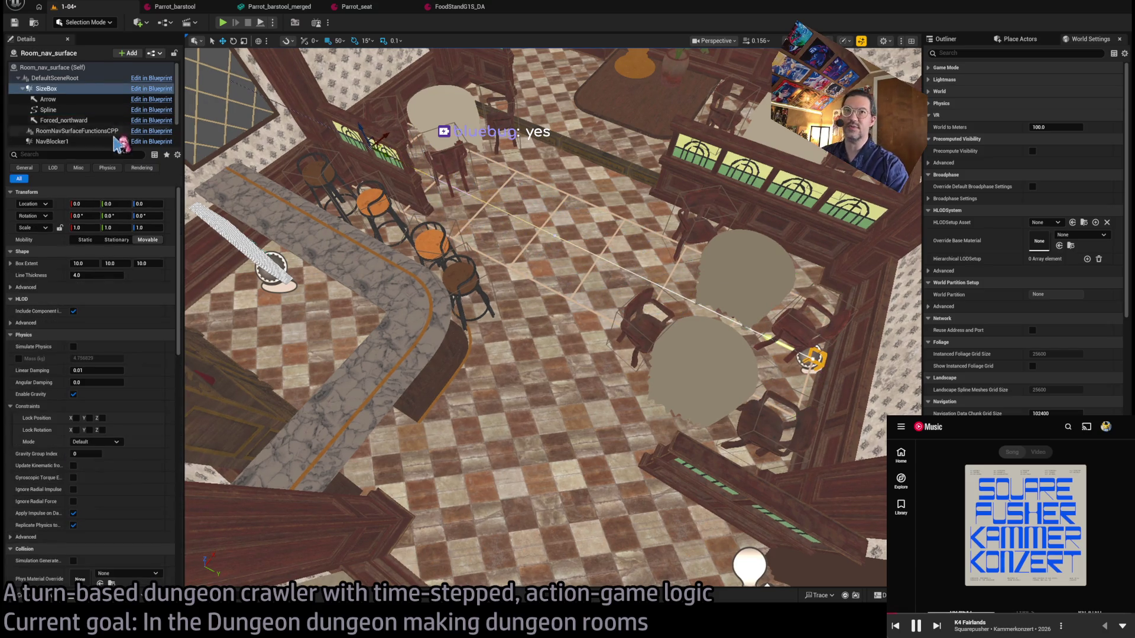
{"action": "left_click", "coordinate": [800, 336]}
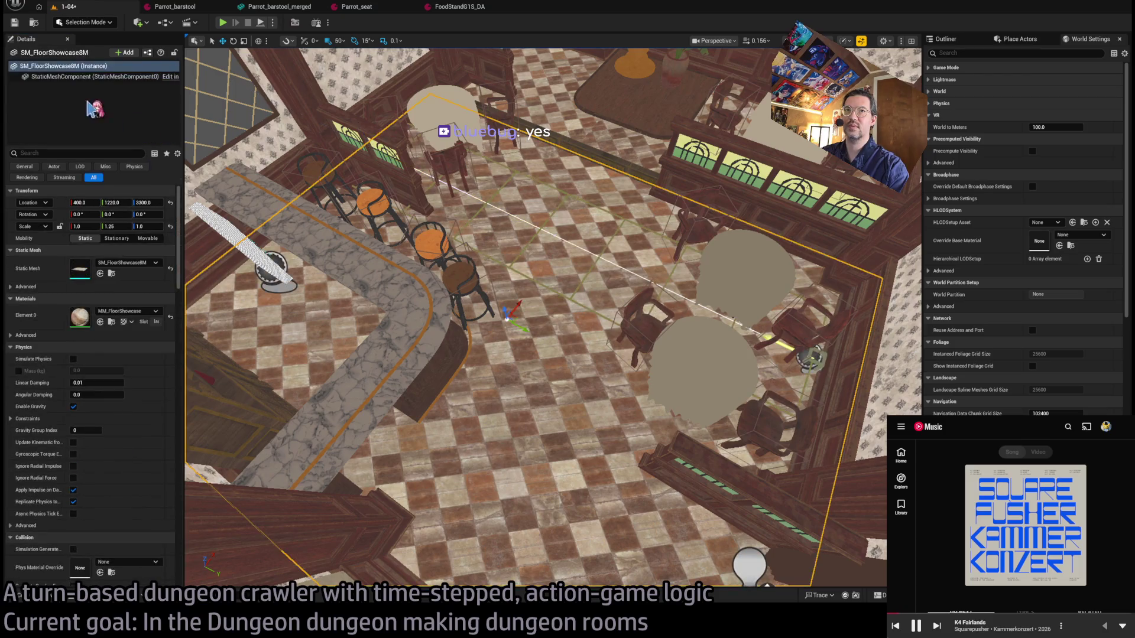
{"action": "left_click", "coordinate": [815, 368]}
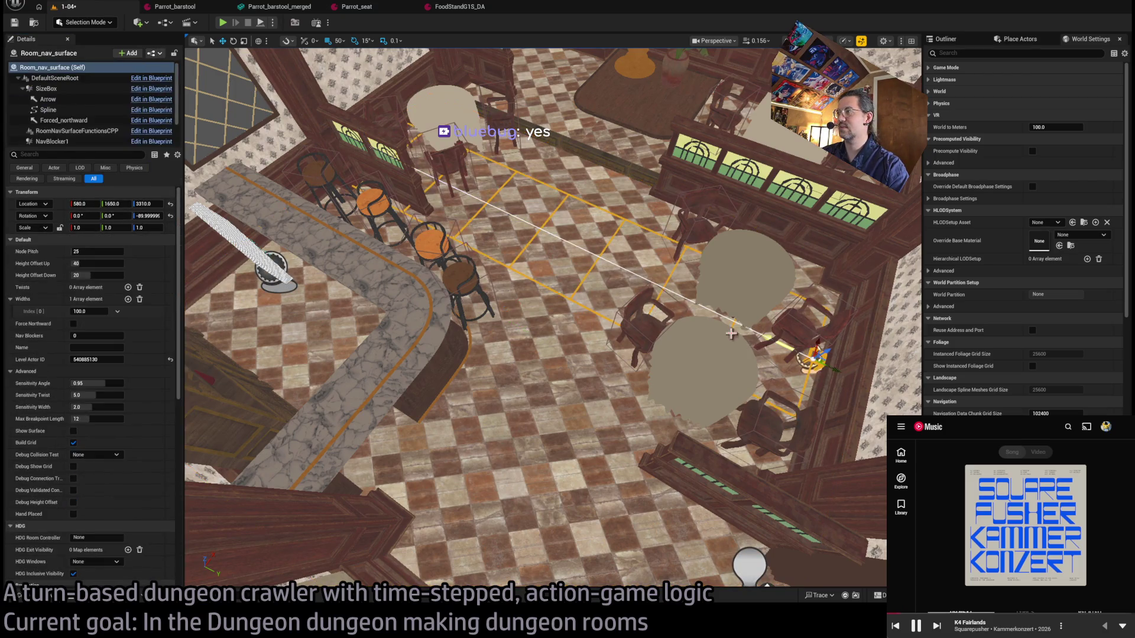
Set the nav surface location to 600, 1600, 3200, then raise it to Z 3300.
{"action": "left_click", "coordinate": [80, 204]}
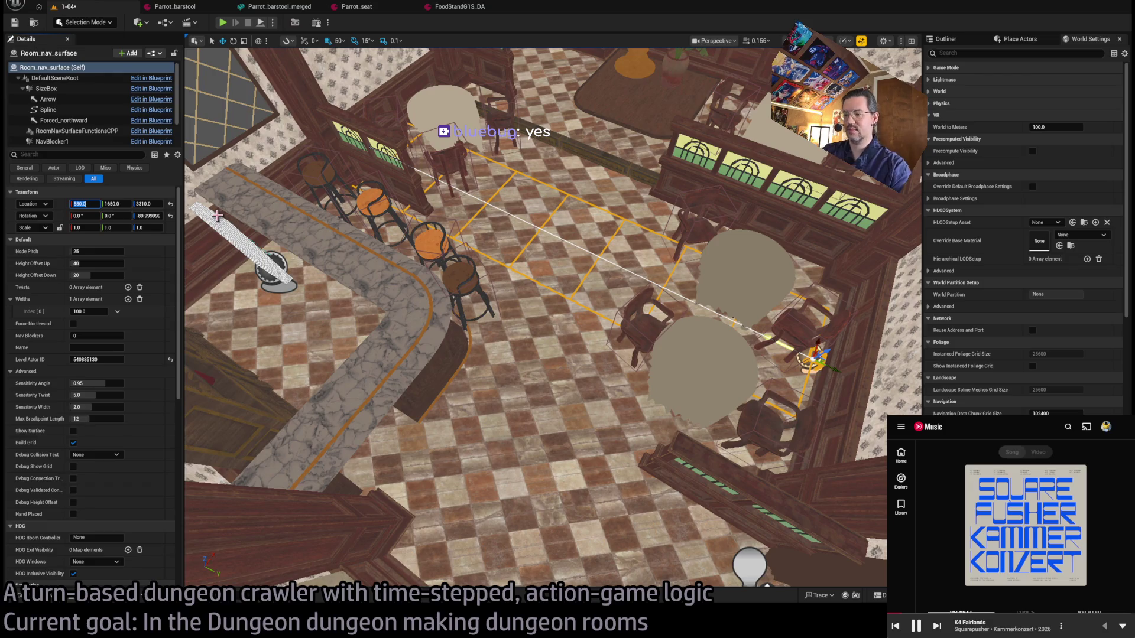
{"action": "type", "text": "60"}
{"action": "key", "text": "Tab"}
{"action": "type", "text": "1600"}
{"action": "key", "text": "Tab"}
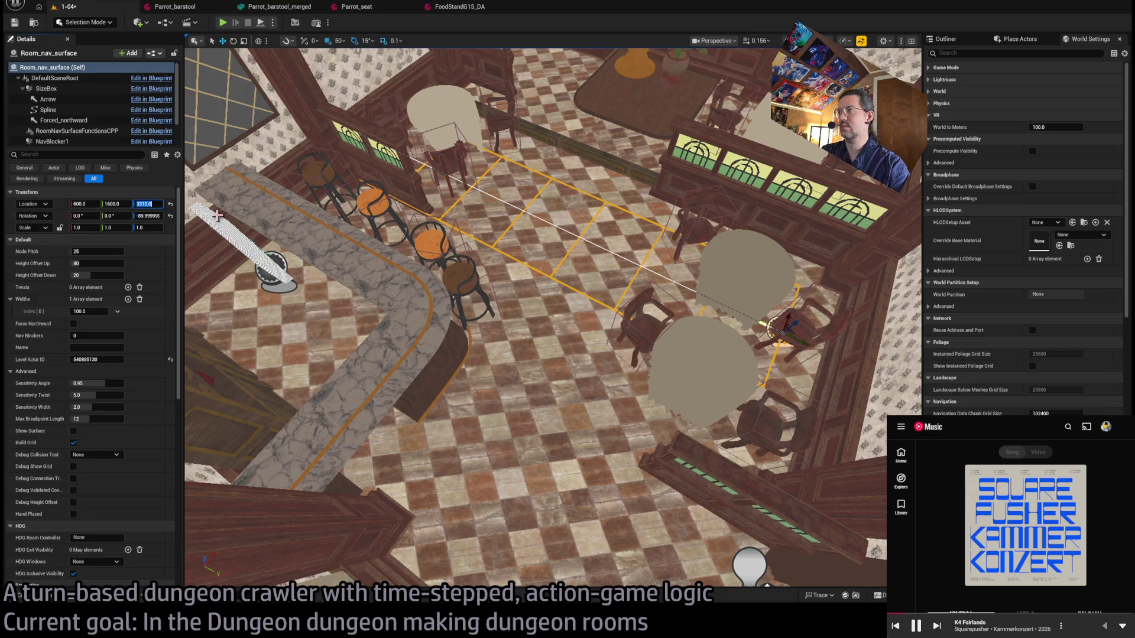
{"action": "type", "text": "3200"}
{"action": "key", "text": "Return"}
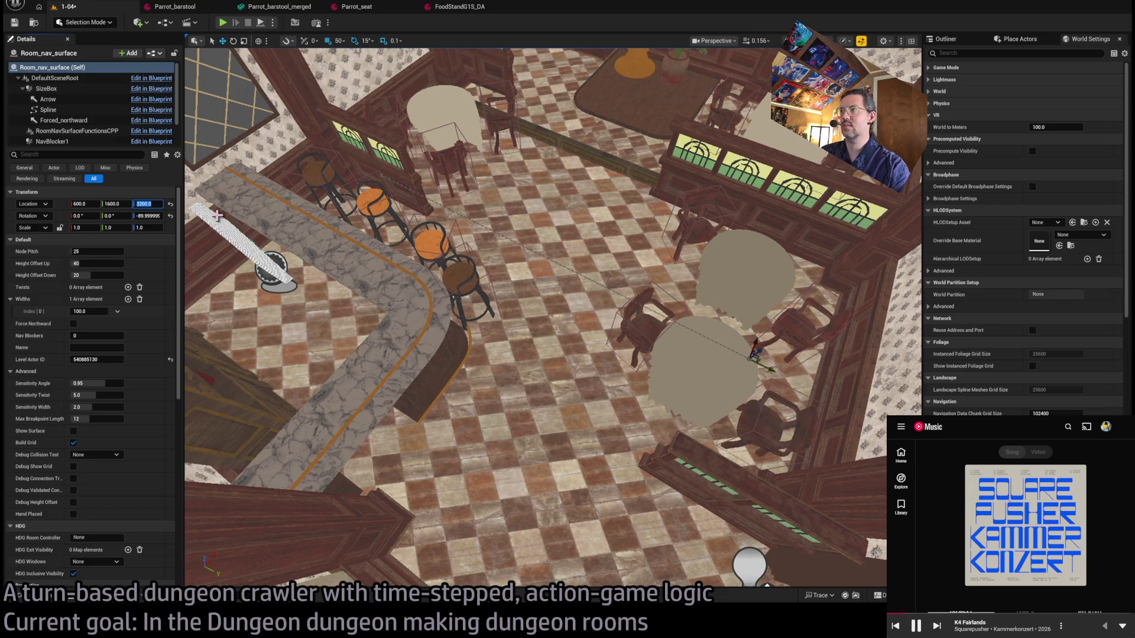
{"action": "key", "text": "f"}
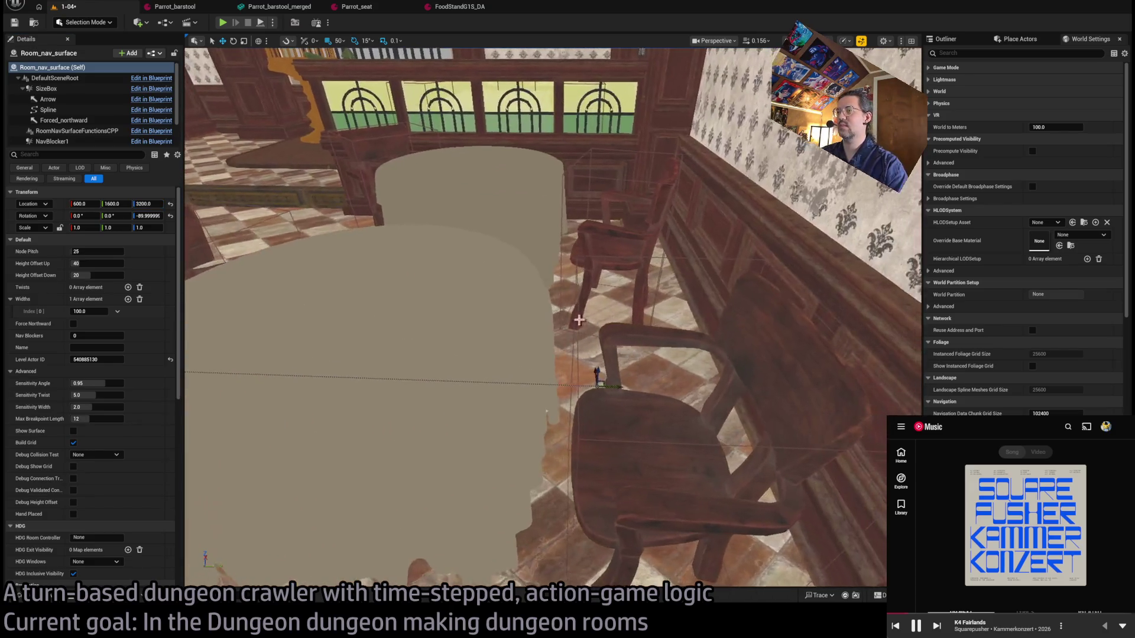
{"action": "mouse_move", "coordinate": [597, 372]}
{"action": "left_mouse_down"}
{"action": "mouse_move", "coordinate": [608, 290]}
{"action": "mouse_move", "coordinate": [727, 306]}
{"action": "mouse_move", "coordinate": [668, 301]}
{"action": "mouse_move", "coordinate": [632, 269]}
{"action": "left_mouse_up"}
Push the nav surface's spline end point out to X 950 and reselect the actor.
{"action": "left_click_drag", "start_coordinate": [679, 355], "coordinate": [421, 323]}
{"action": "left_click", "coordinate": [421, 323]}
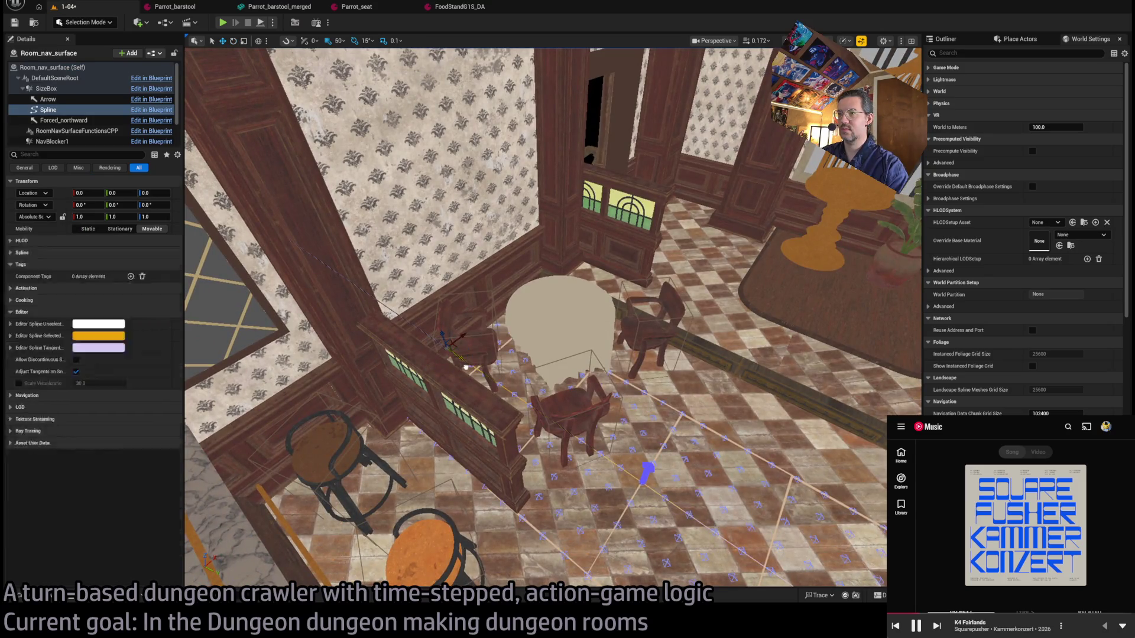
{"action": "left_click_drag", "start_coordinate": [524, 369], "coordinate": [524, 369]}
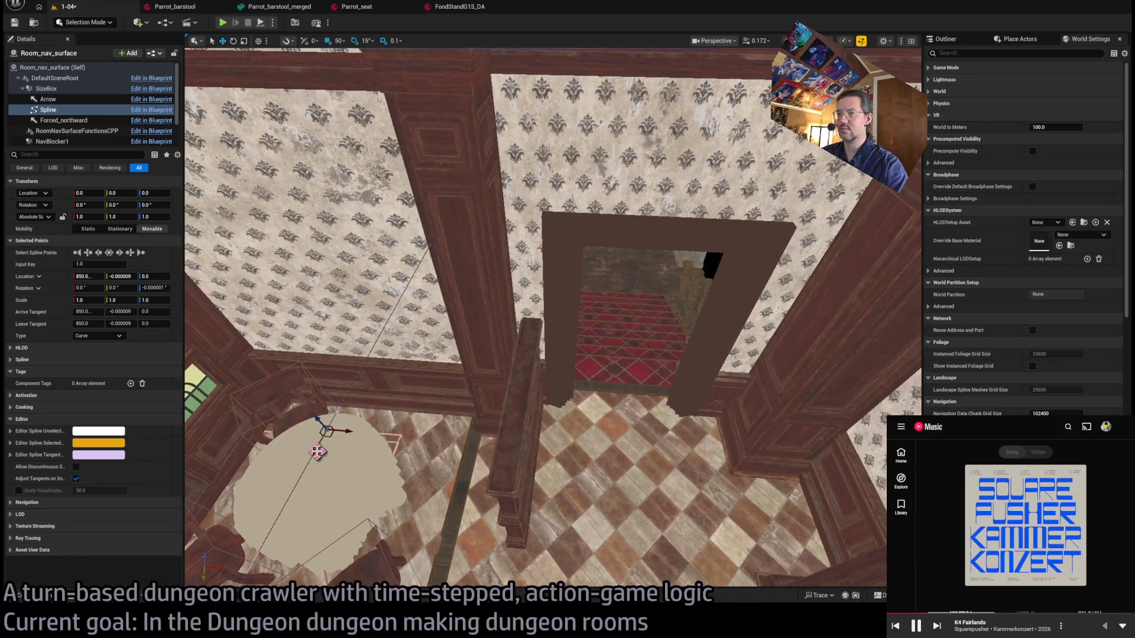
{"action": "left_click_drag", "start_coordinate": [343, 424], "coordinate": [534, 234]}
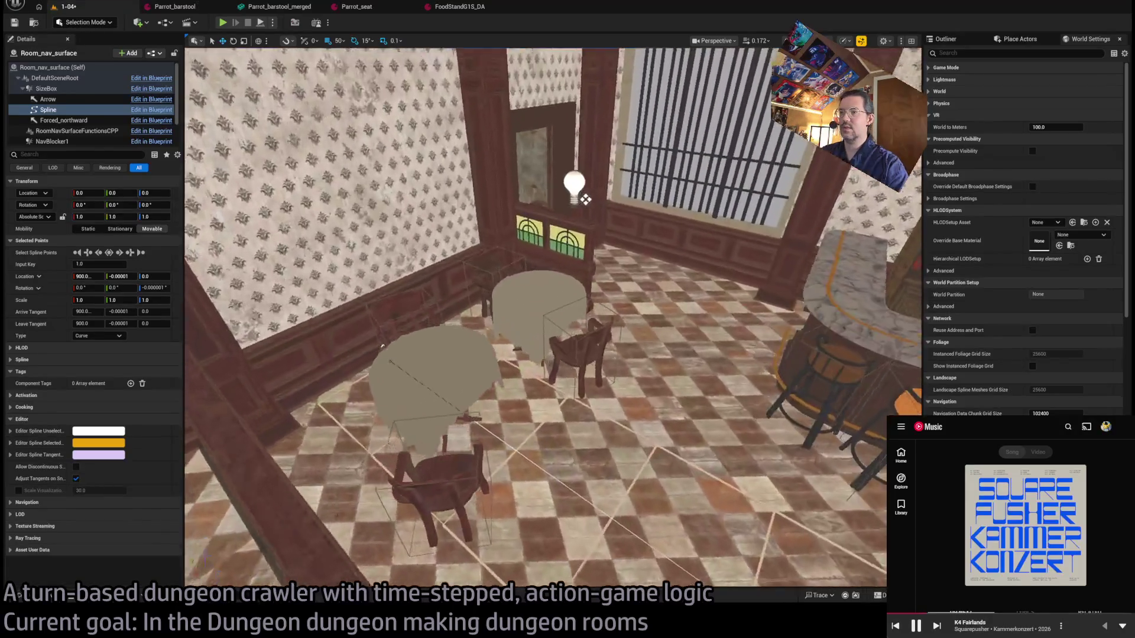
{"action": "mouse_move", "coordinate": [383, 347]}
{"action": "left_mouse_down"}
{"action": "mouse_move", "coordinate": [802, 408]}
{"action": "mouse_move", "coordinate": [823, 381]}
{"action": "left_mouse_up"}
{"action": "left_click_drag", "start_coordinate": [650, 378], "coordinate": [536, 378]}
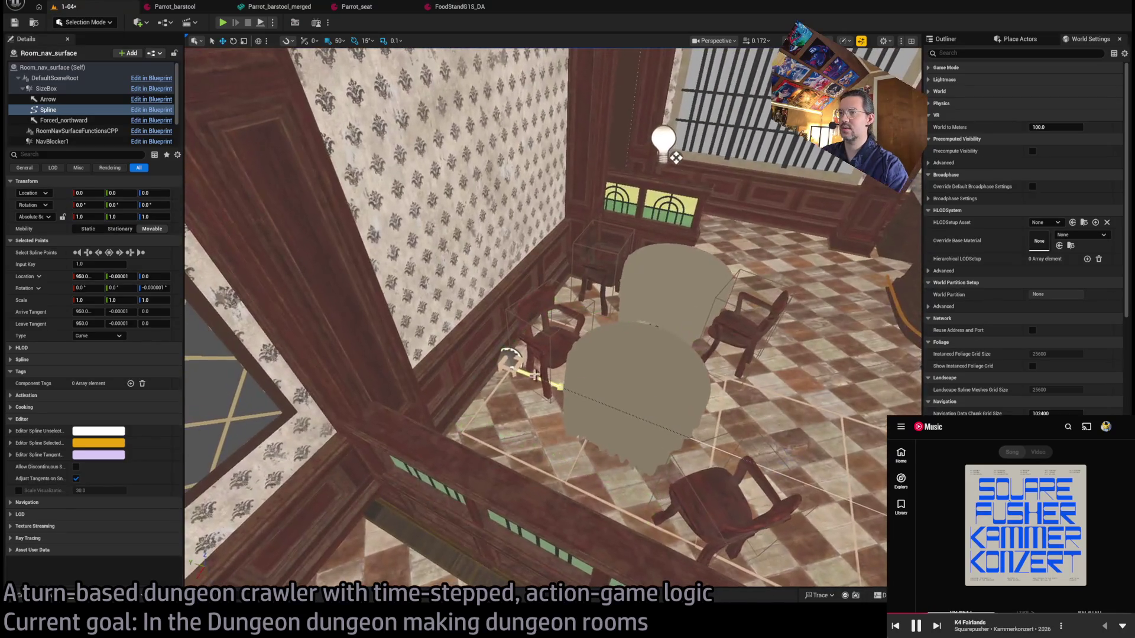
{"action": "left_click", "coordinate": [654, 317]}
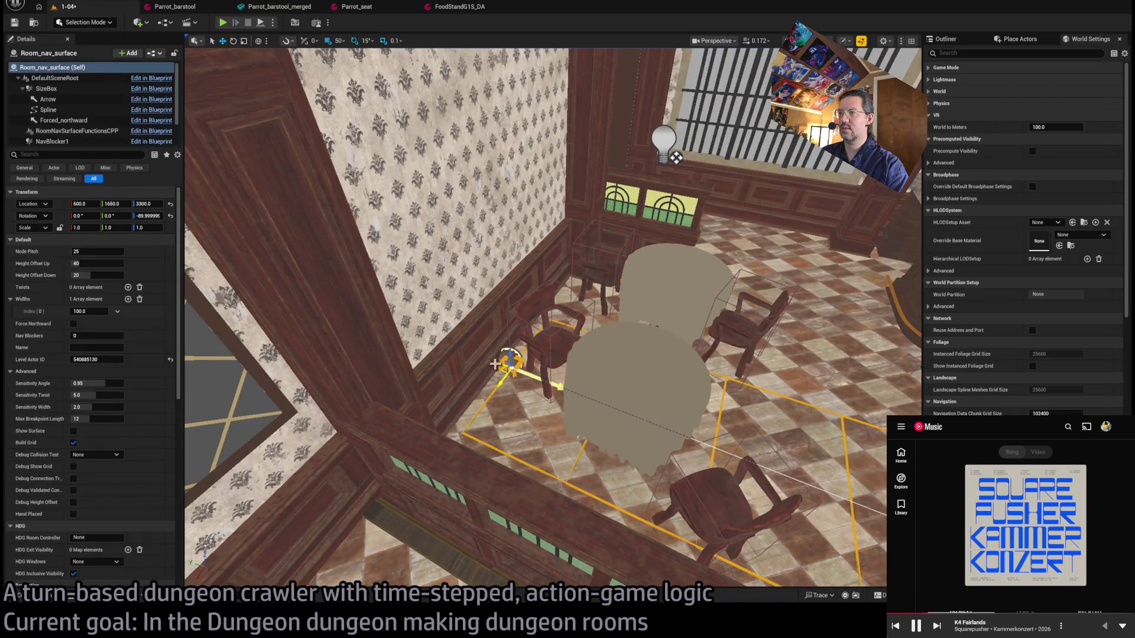
Widen the nav surface and set its Location Z to 3325.
{"action": "mouse_move", "coordinate": [675, 158]}
{"action": "left_mouse_down"}
{"action": "mouse_move", "coordinate": [585, 201]}
{"action": "mouse_move", "coordinate": [367, 266]}
{"action": "left_mouse_up"}
{"action": "mouse_move", "coordinate": [88, 311]}
{"action": "left_mouse_down"}
{"action": "mouse_move", "coordinate": [154, 311]}
{"action": "mouse_move", "coordinate": [135, 298]}
{"action": "left_mouse_up"}
{"action": "left_click", "coordinate": [145, 204]}
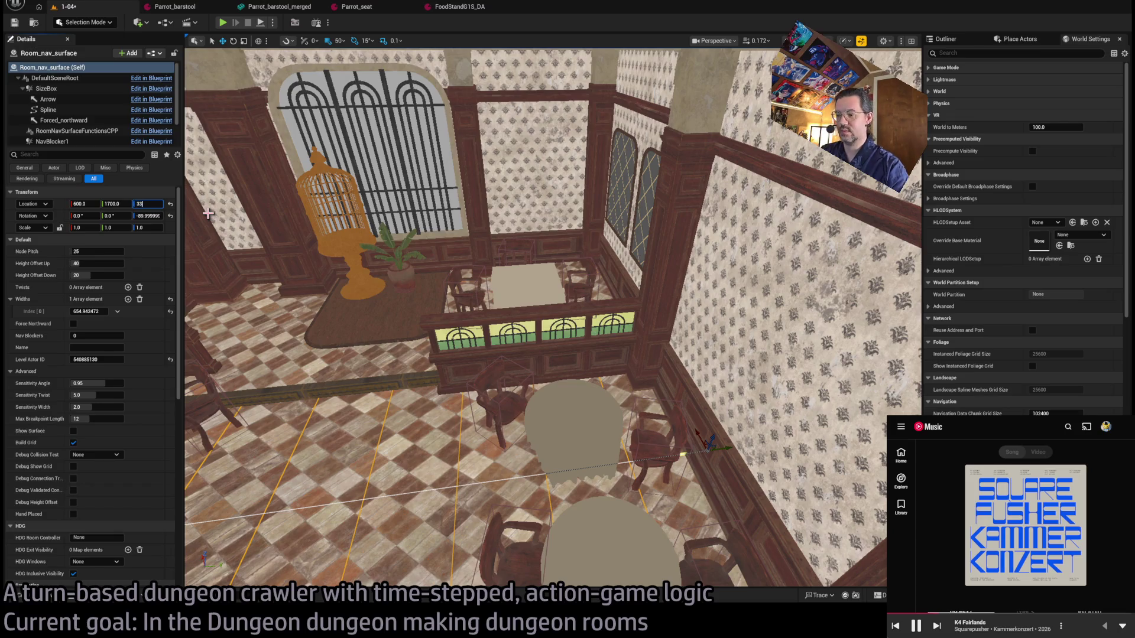
{"action": "type", "text": "25"}
{"action": "key", "text": "Return"}
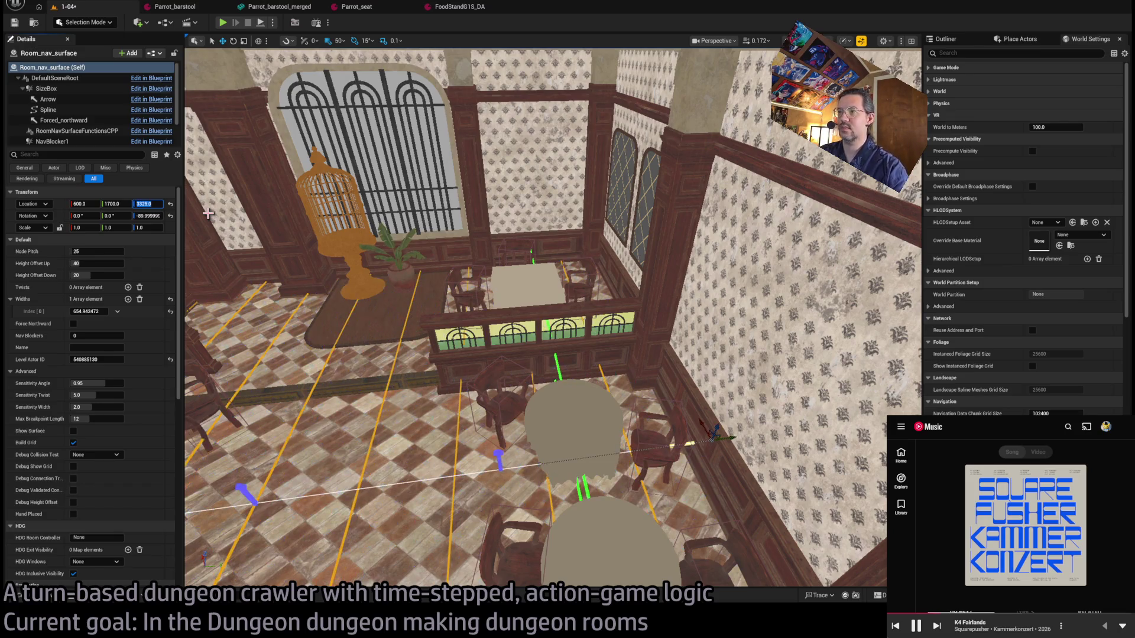
Set the nav surface's Height Offset Down to 100 and Height Offset Up to 10.
{"action": "mouse_move", "coordinate": [534, 358]}
{"action": "left_mouse_down"}
{"action": "mouse_move", "coordinate": [564, 278]}
{"action": "mouse_move", "coordinate": [564, 322]}
{"action": "mouse_move", "coordinate": [299, 387]}
{"action": "left_mouse_up"}
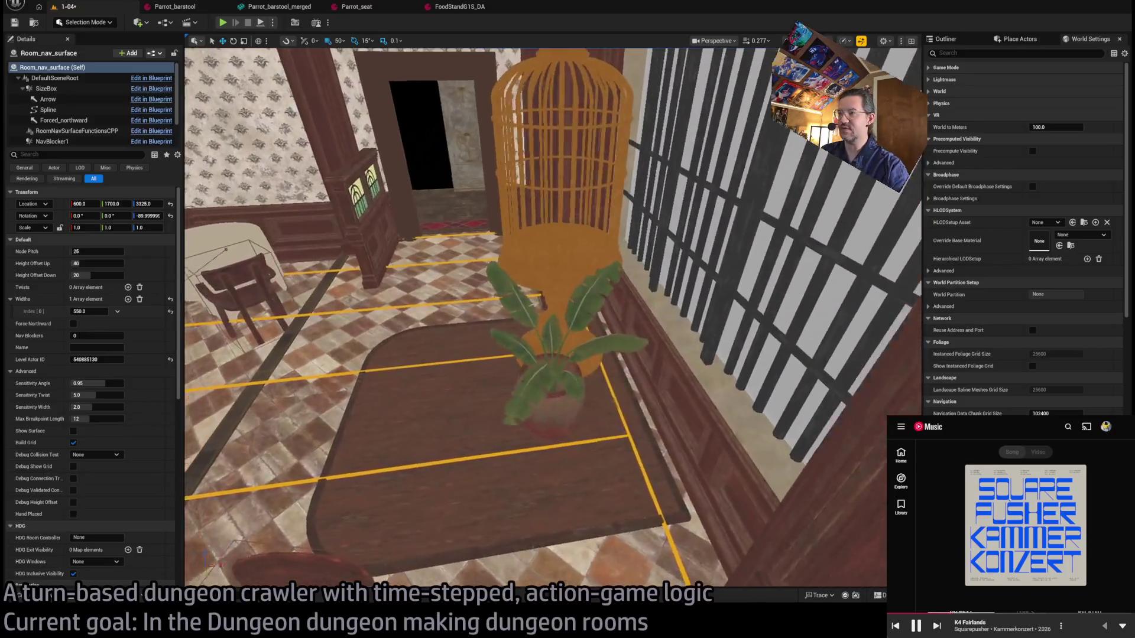
{"action": "mouse_move", "coordinate": [668, 118]}
{"action": "left_mouse_down"}
{"action": "mouse_move", "coordinate": [632, 124]}
{"action": "mouse_move", "coordinate": [668, 118]}
{"action": "left_mouse_up"}
{"action": "key", "text": "f"}
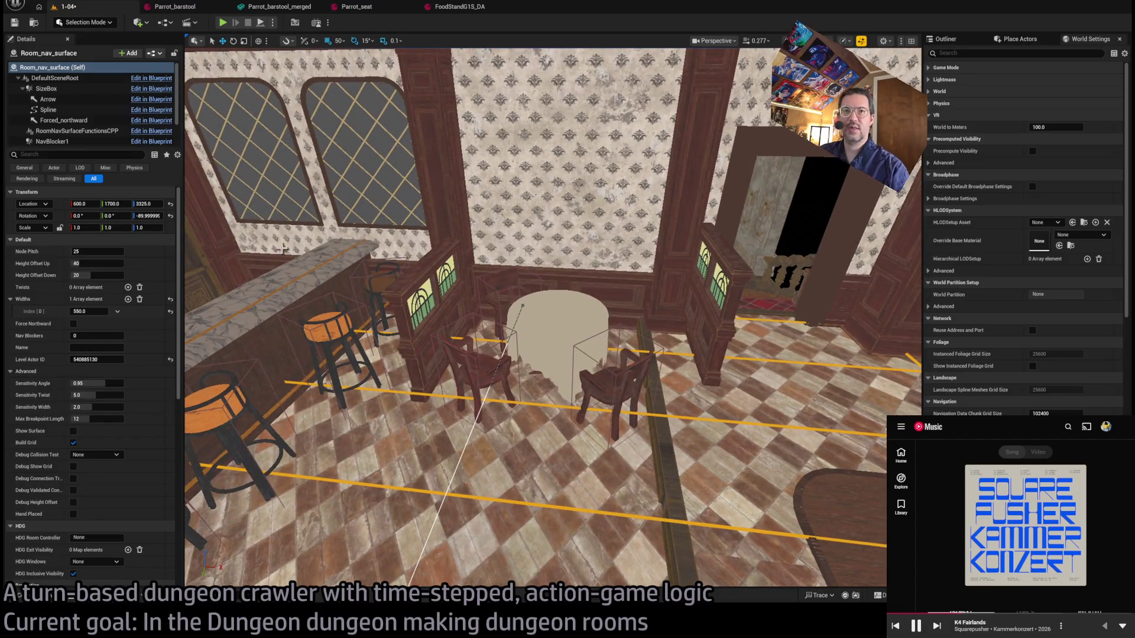
{"action": "left_click", "coordinate": [82, 275]}
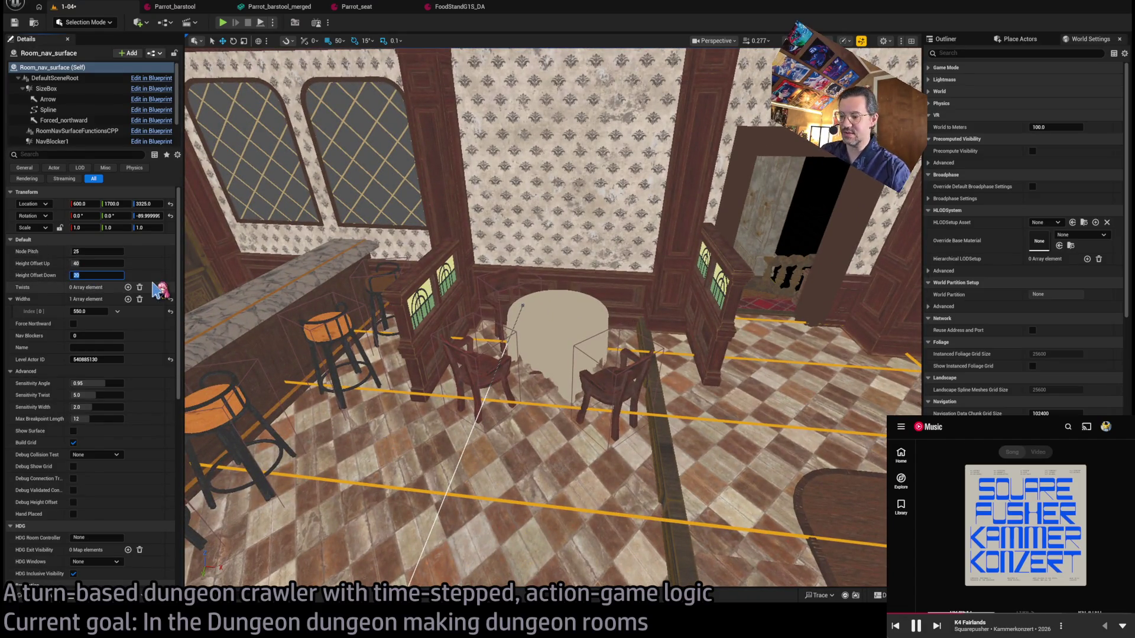
{"action": "type", "text": "100"}
{"action": "key", "text": "shift+Tab"}
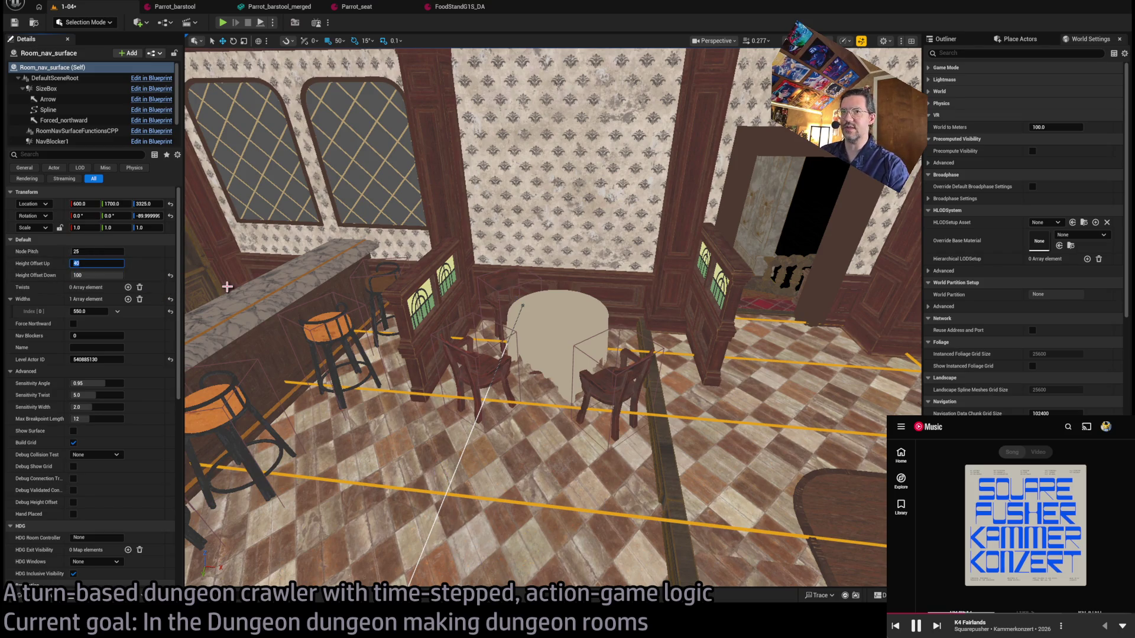
{"action": "type", "text": "10"}
{"action": "key", "text": "Return"}
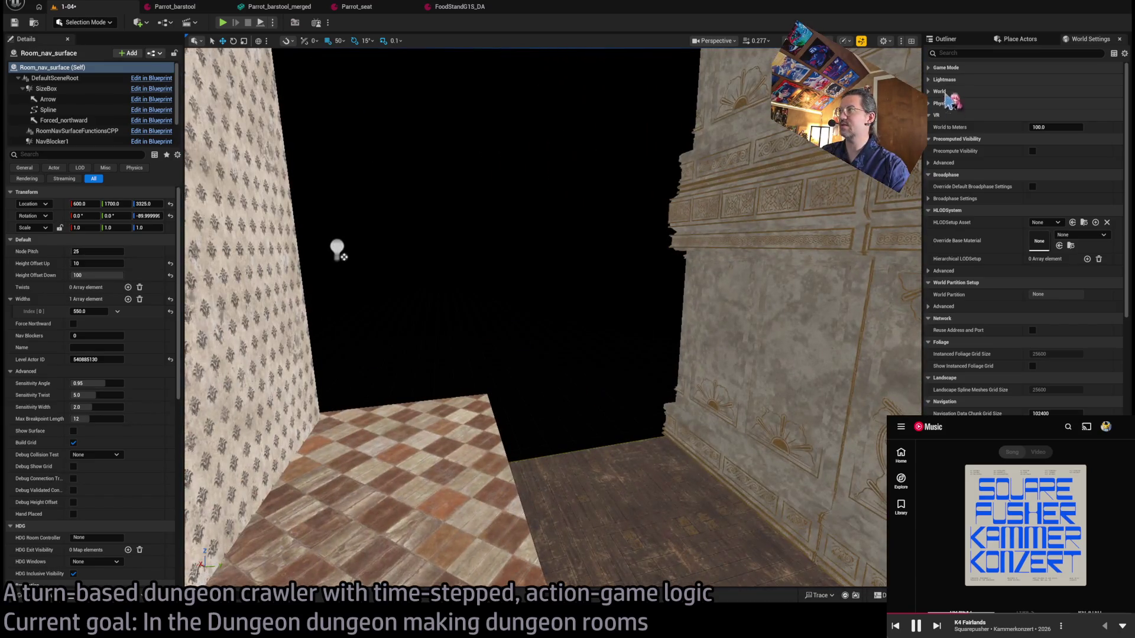
Show the Outliner and try an asset search for 'layer' before returning to level 1-04.
{"action": "left_click", "coordinate": [945, 41]}
{"action": "scroll", "coordinate": [1011, 177], "scroll_direction": "up", "scroll_amount": 2}
{"action": "scroll", "coordinate": [1003, 208], "scroll_direction": "up", "scroll_amount": 5}
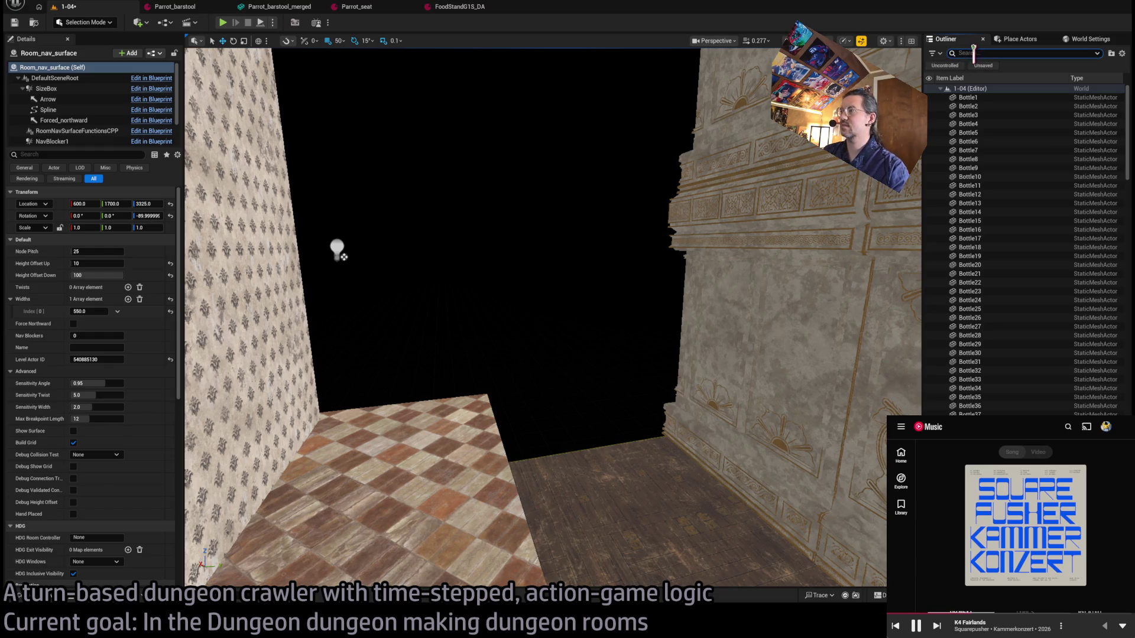
{"action": "type", "text": "marke"}
{"action": "key", "text": "ctrl+p"}
{"action": "type", "text": "layer"}
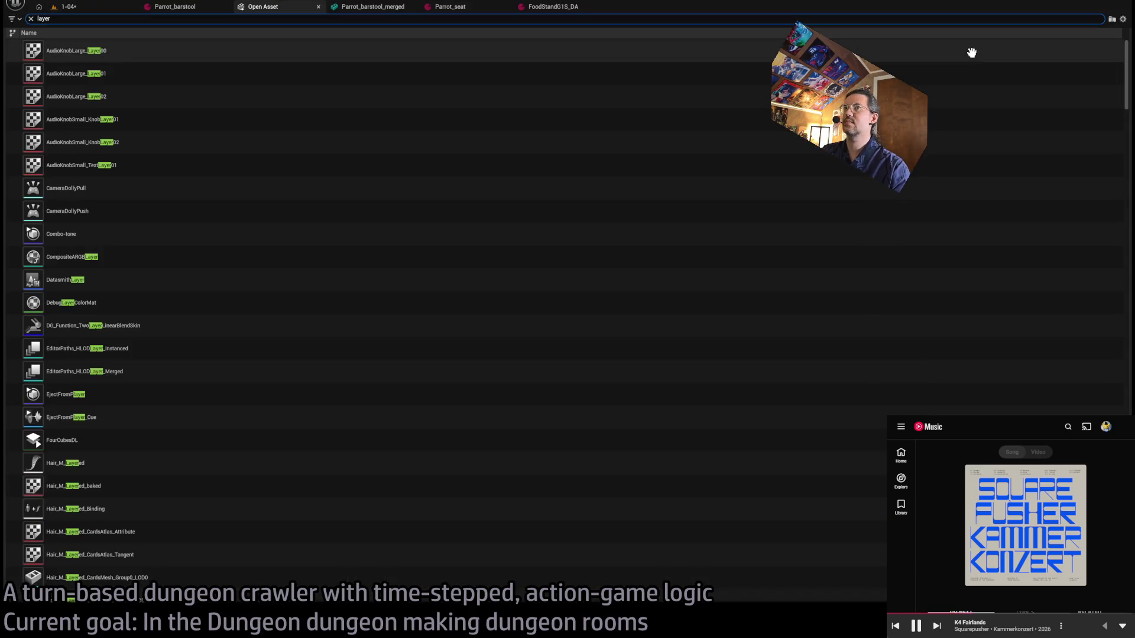
{"action": "key", "text": "Escape"}
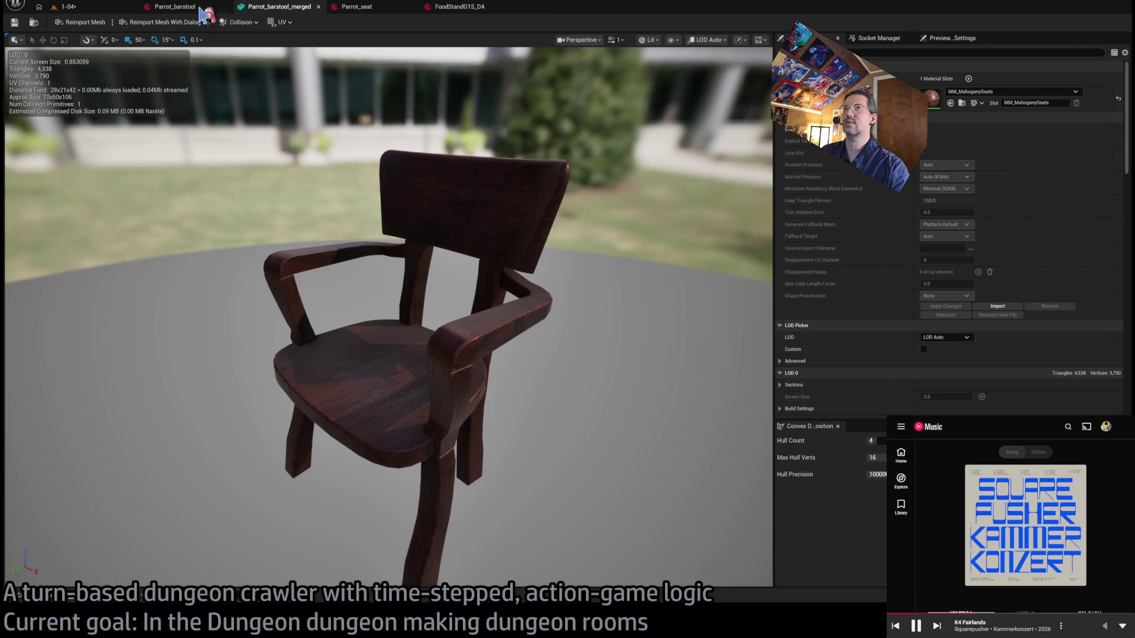
{"action": "left_click", "coordinate": [109, 9]}
Search the Outliner for 'player', frame Room_nav_surface, and browse to its blueprint in Room_actors.
{"action": "double_click", "coordinate": [1017, 53]}
{"action": "type", "text": "player"}
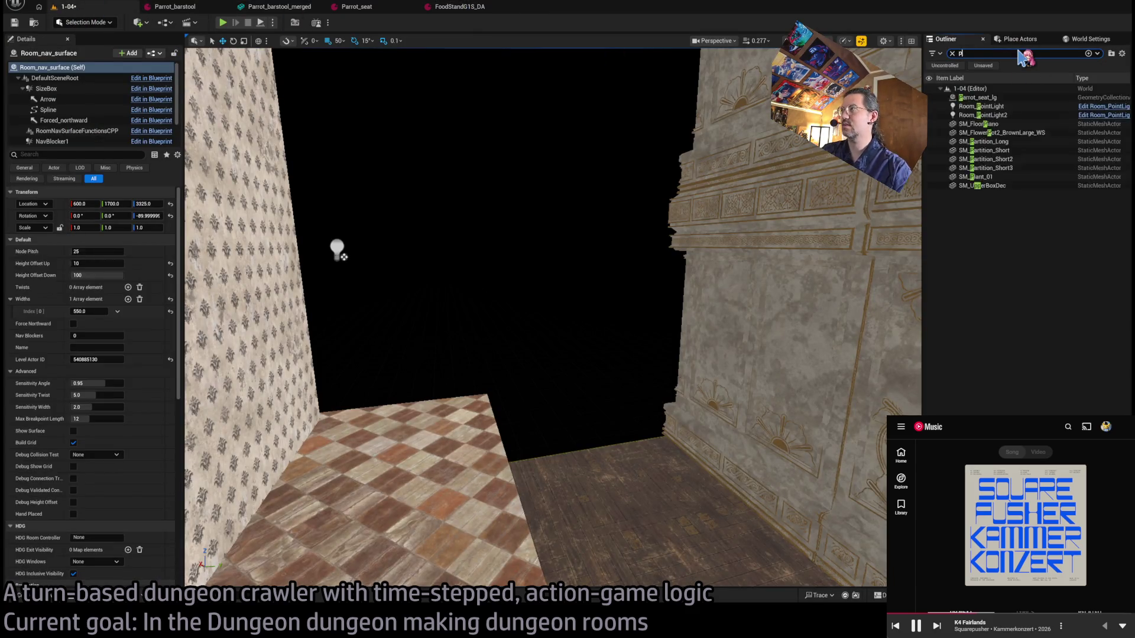
{"action": "key", "text": "Escape"}
{"action": "key", "text": "f"}
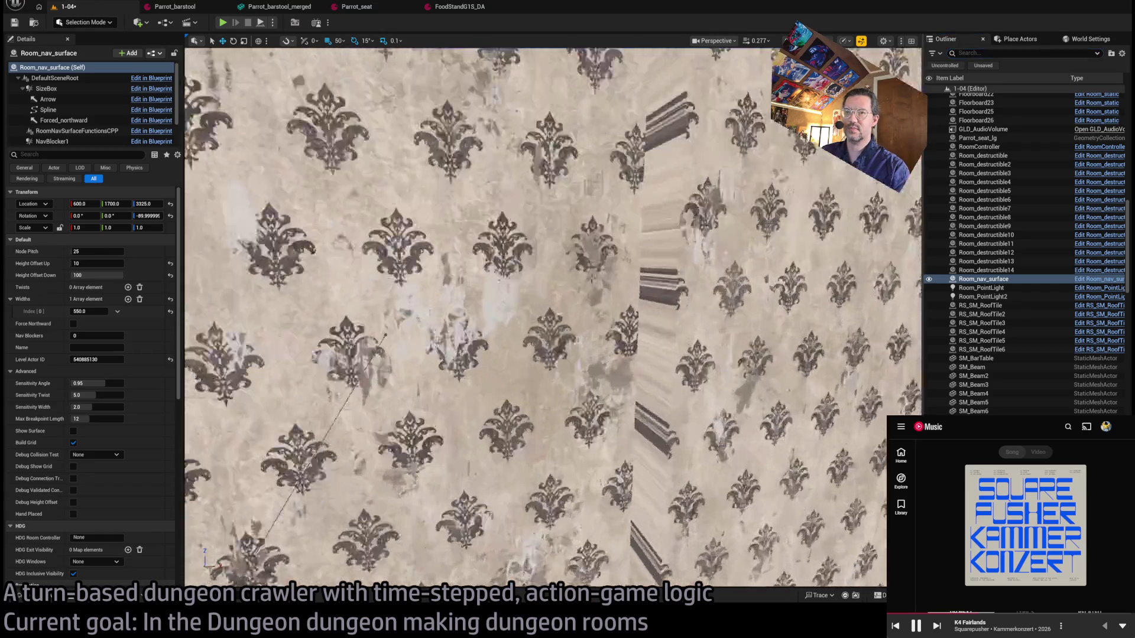
{"action": "key", "text": "ctrl+b"}
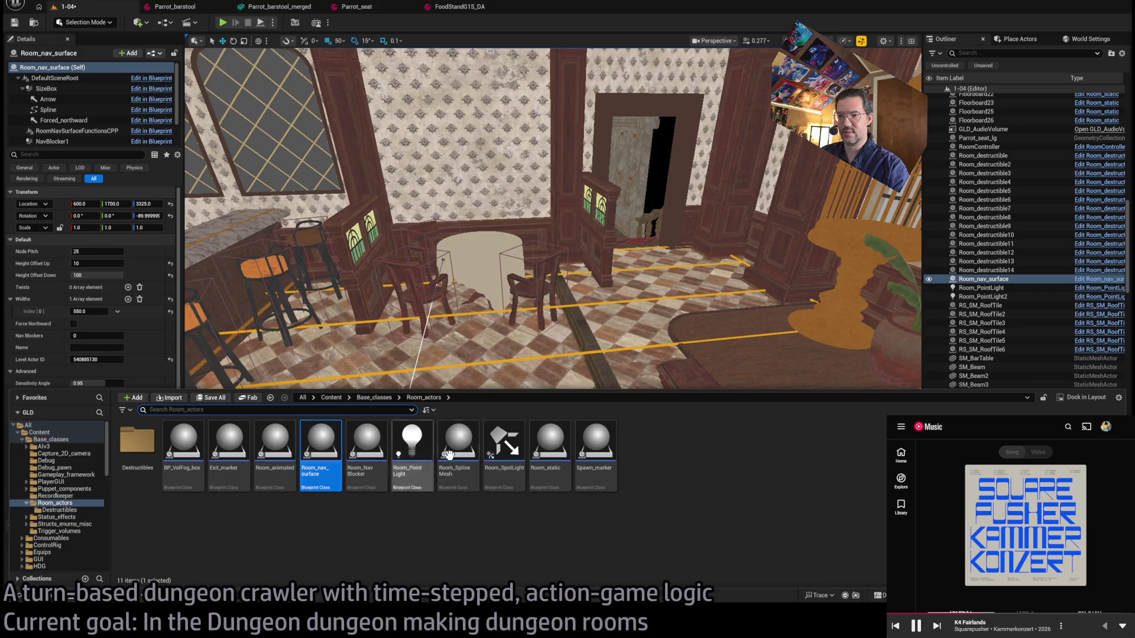
Place a Spawn_marker on the tavern floor and start a play-in-editor session.
{"action": "mouse_move", "coordinate": [595, 449]}
{"action": "left_mouse_down"}
{"action": "mouse_move", "coordinate": [400, 463]}
{"action": "mouse_move", "coordinate": [458, 452]}
{"action": "left_mouse_up"}
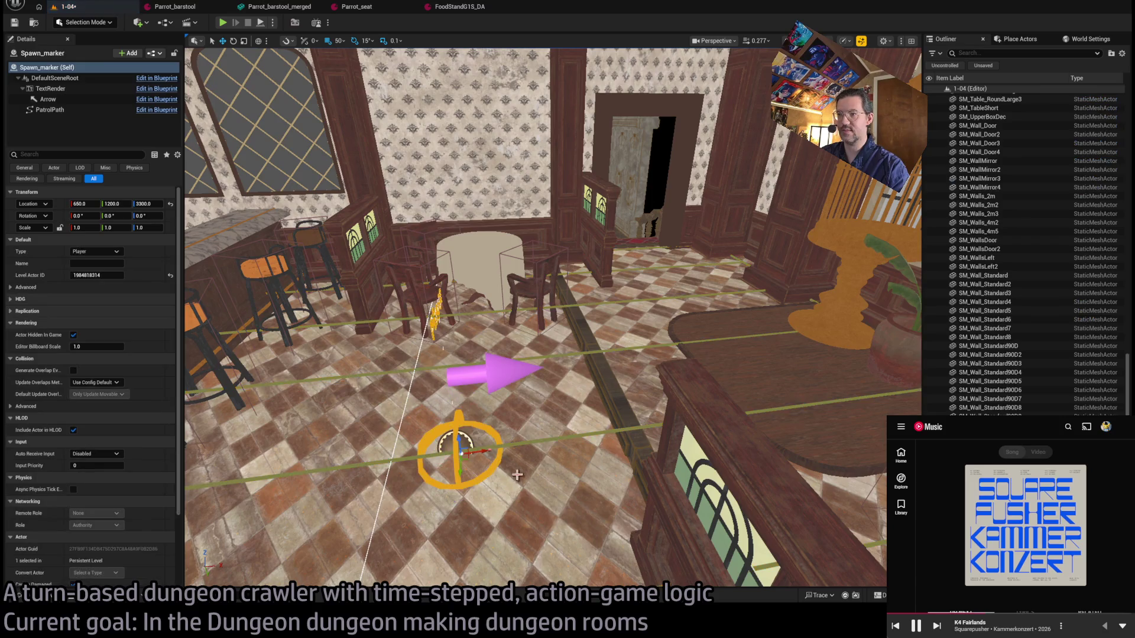
{"action": "left_click", "coordinate": [223, 24]}
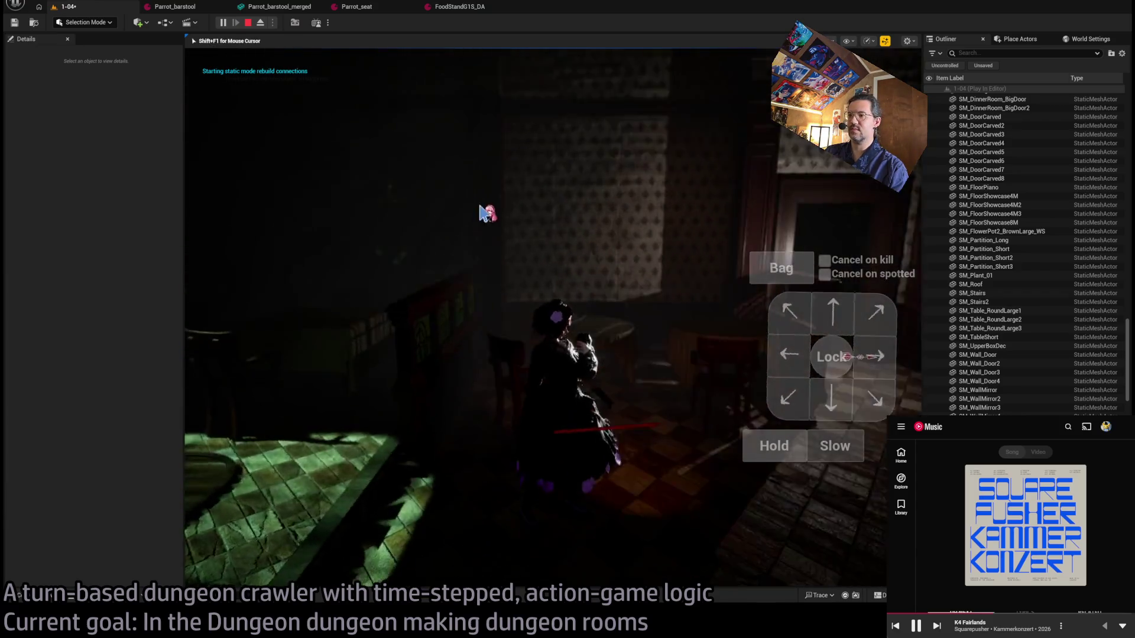
{"action": "left_click", "coordinate": [576, 272]}
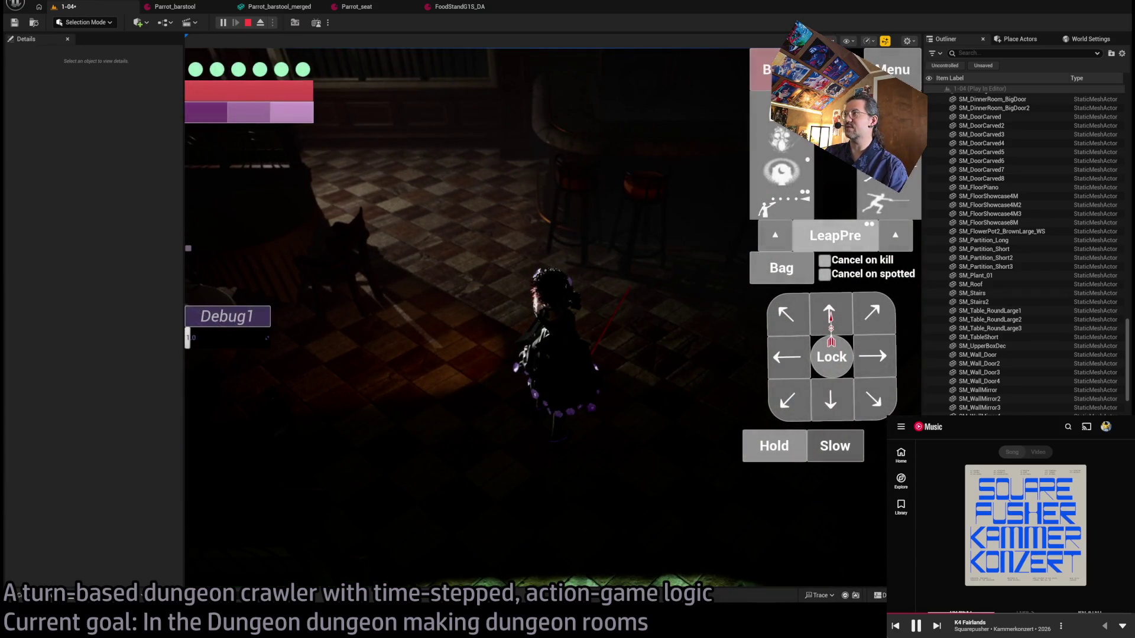
{"action": "key", "text": "q"}
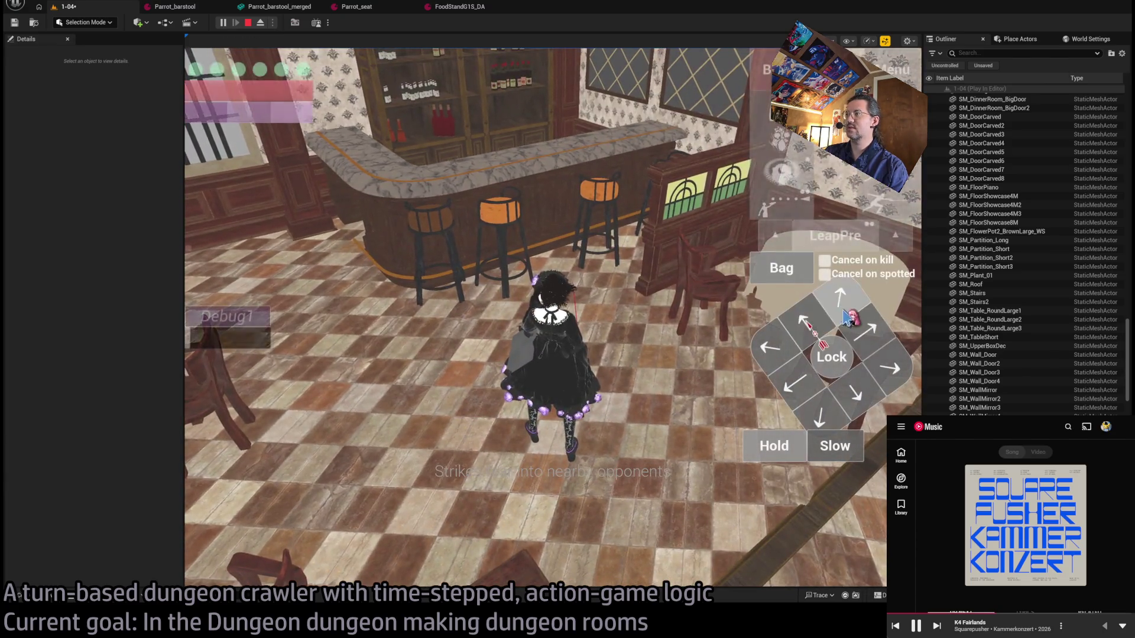
Play a few fencer thrust attack turns in the tavern room, then stop the session.
{"action": "left_click", "coordinate": [892, 208]}
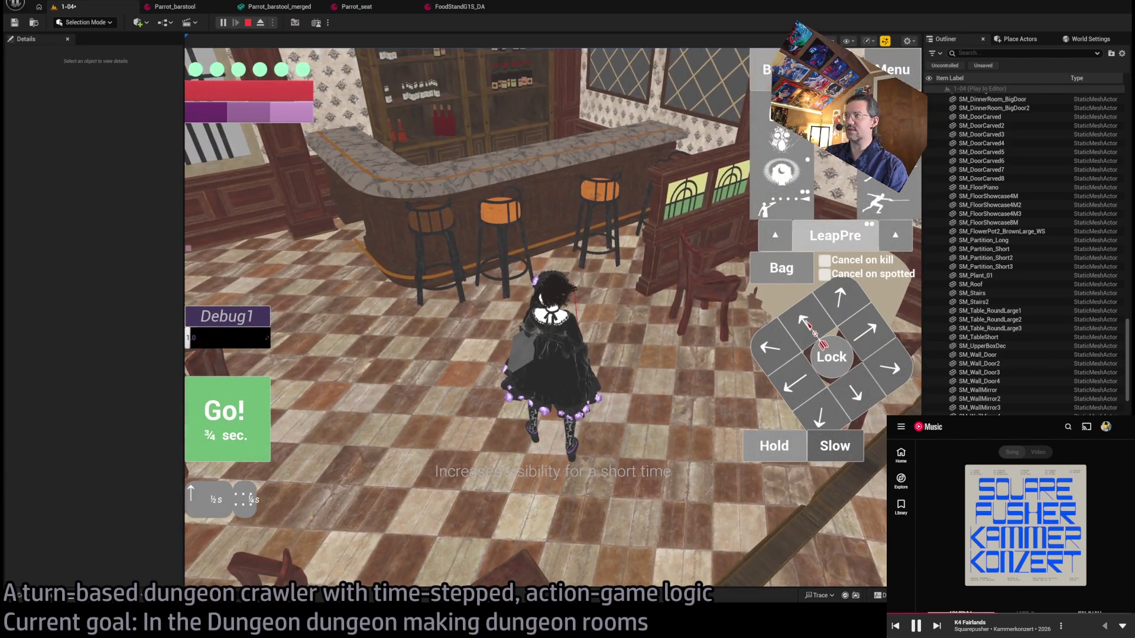
{"action": "left_click", "coordinate": [809, 328]}
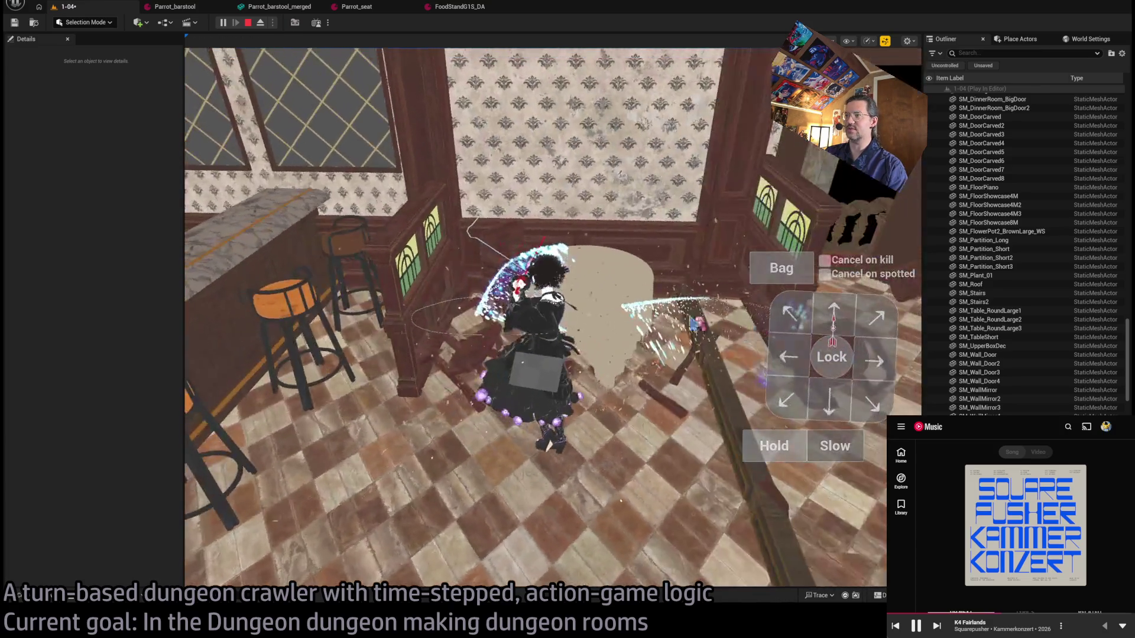
{"action": "left_click", "coordinate": [532, 391]}
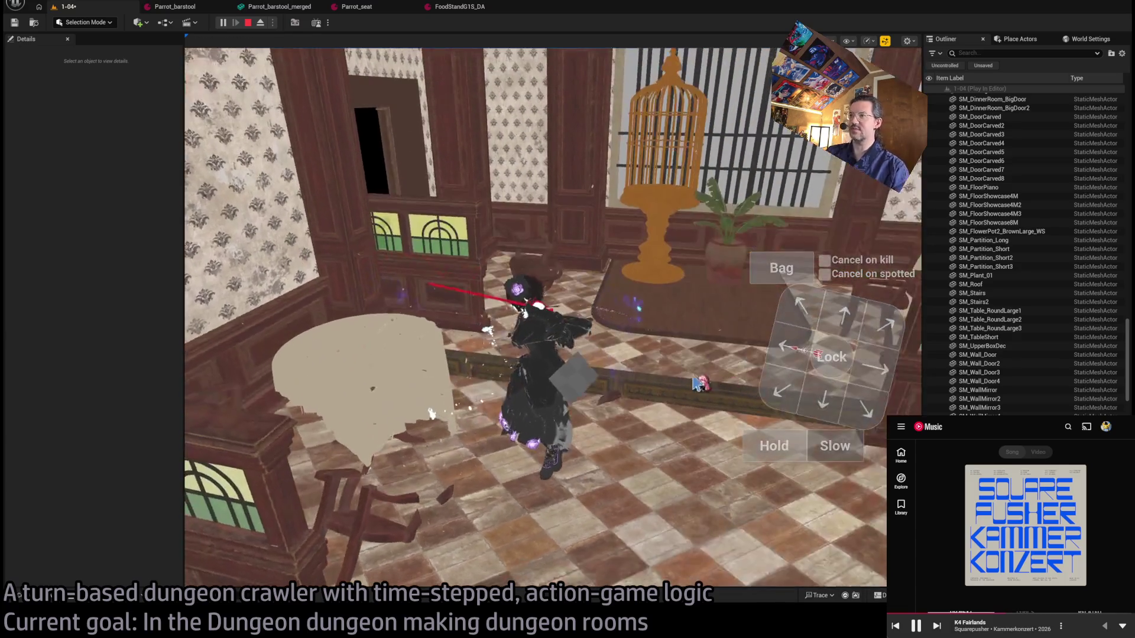
{"action": "left_click", "coordinate": [432, 414]}
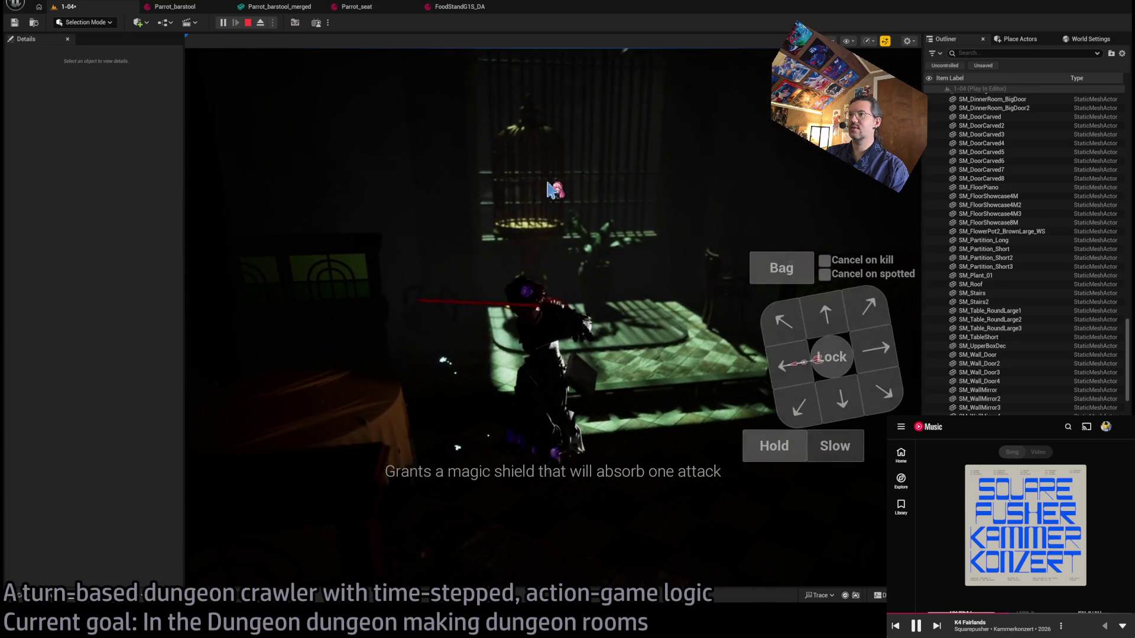
{"action": "left_click", "coordinate": [652, 280]}
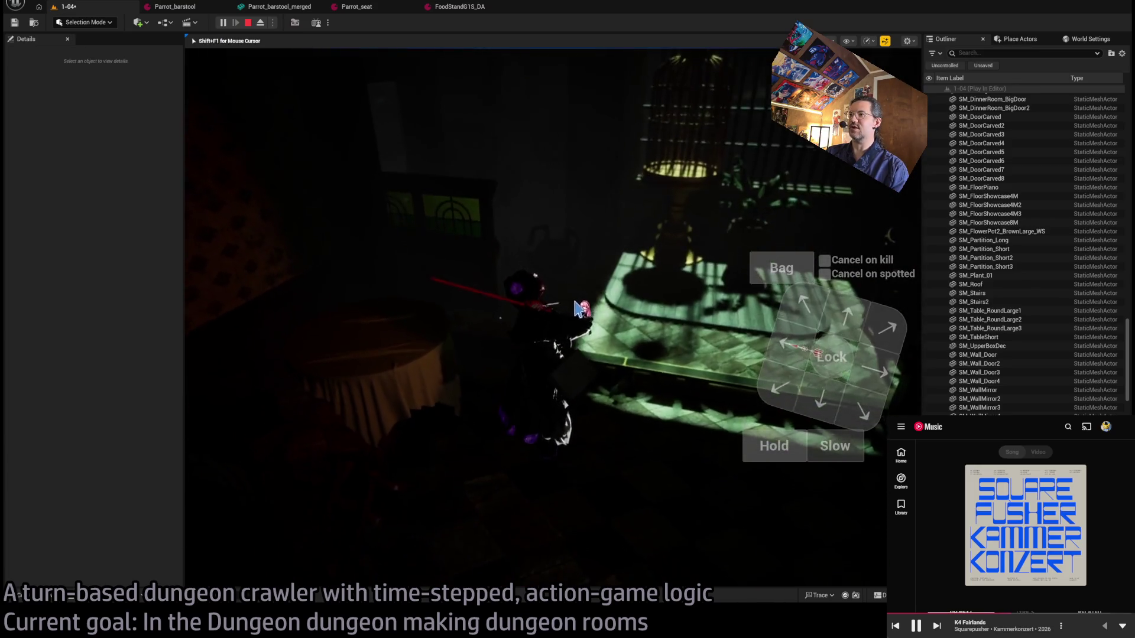
{"action": "left_click", "coordinate": [255, 372]}
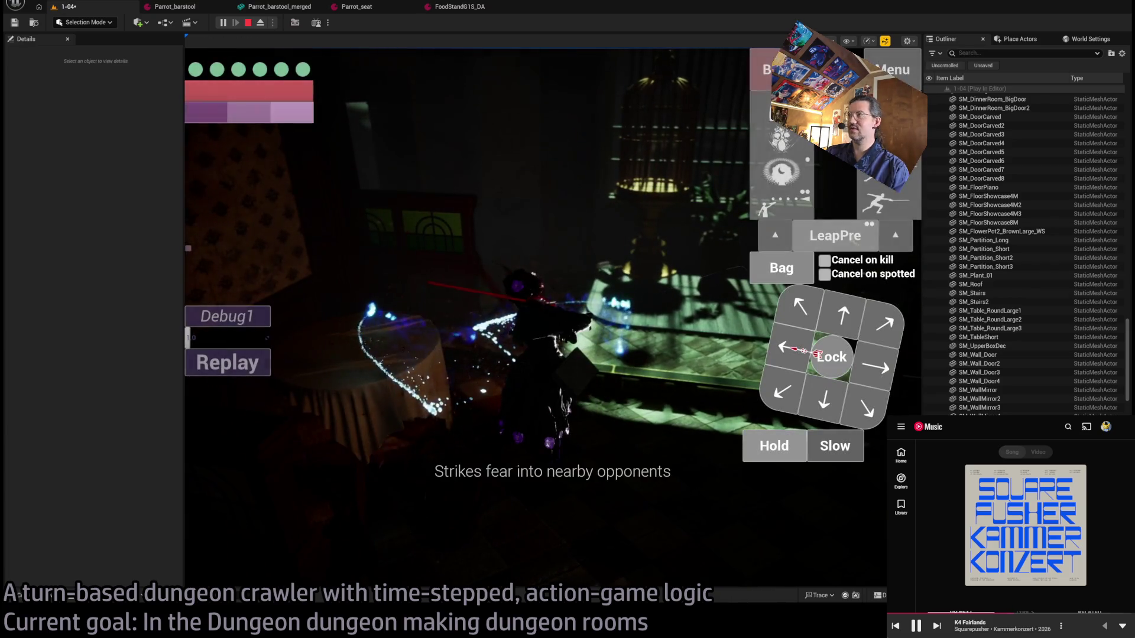
{"action": "left_click", "coordinate": [248, 23]}
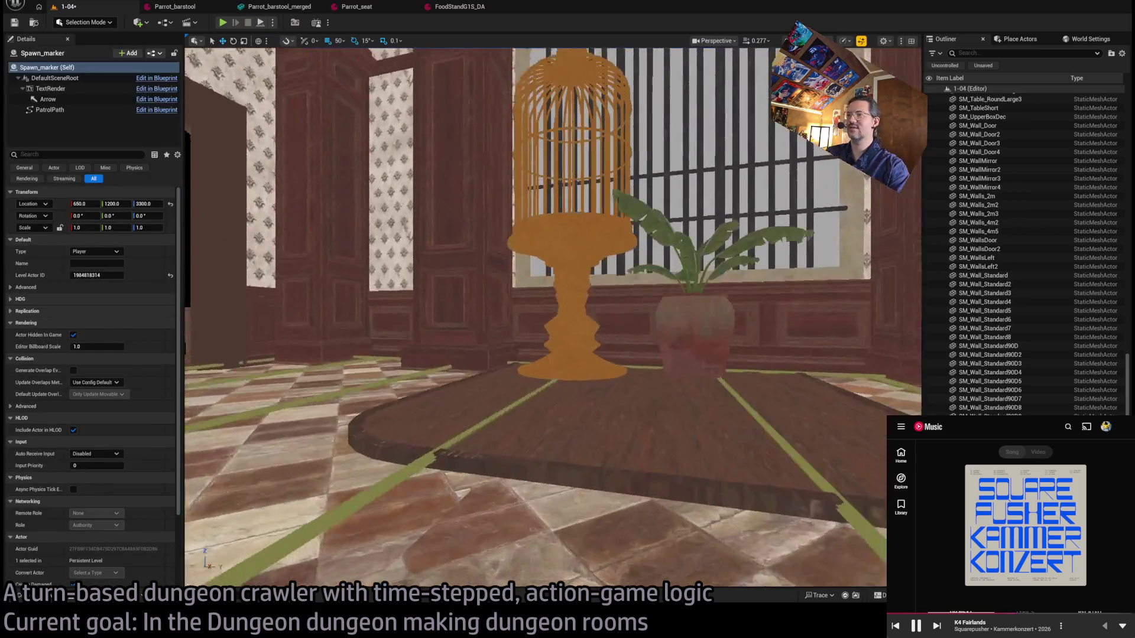
{"action": "left_click_drag", "start_coordinate": [817, 272], "coordinate": [444, 230]}
{"action": "left_click_drag", "start_coordinate": [609, 207], "coordinate": [609, 206]}
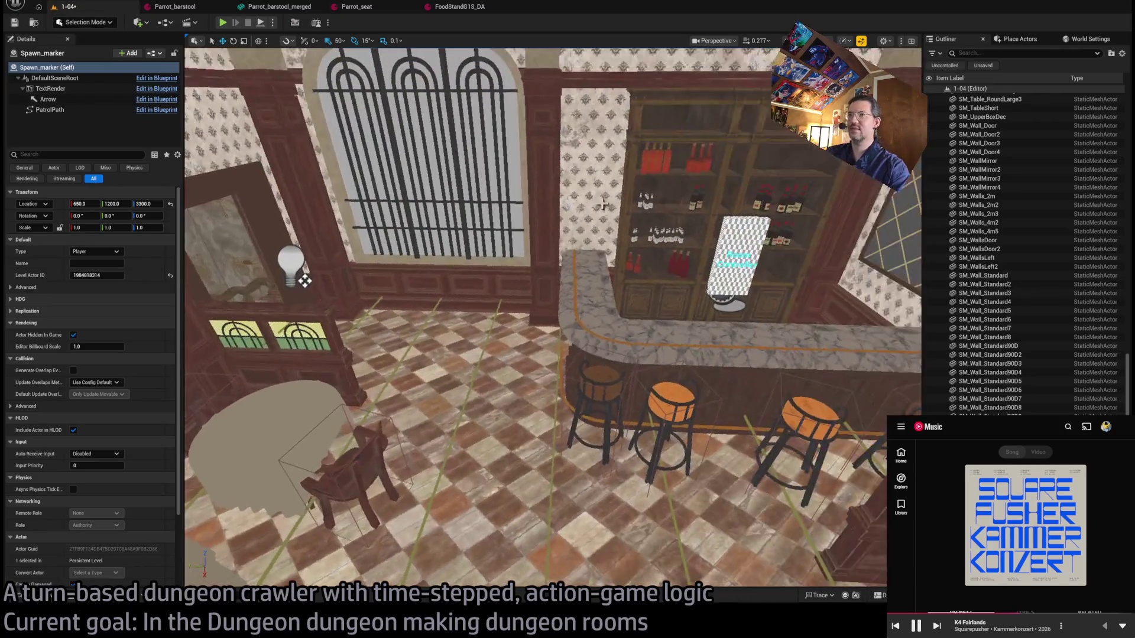
{"action": "left_click", "coordinate": [223, 23]}
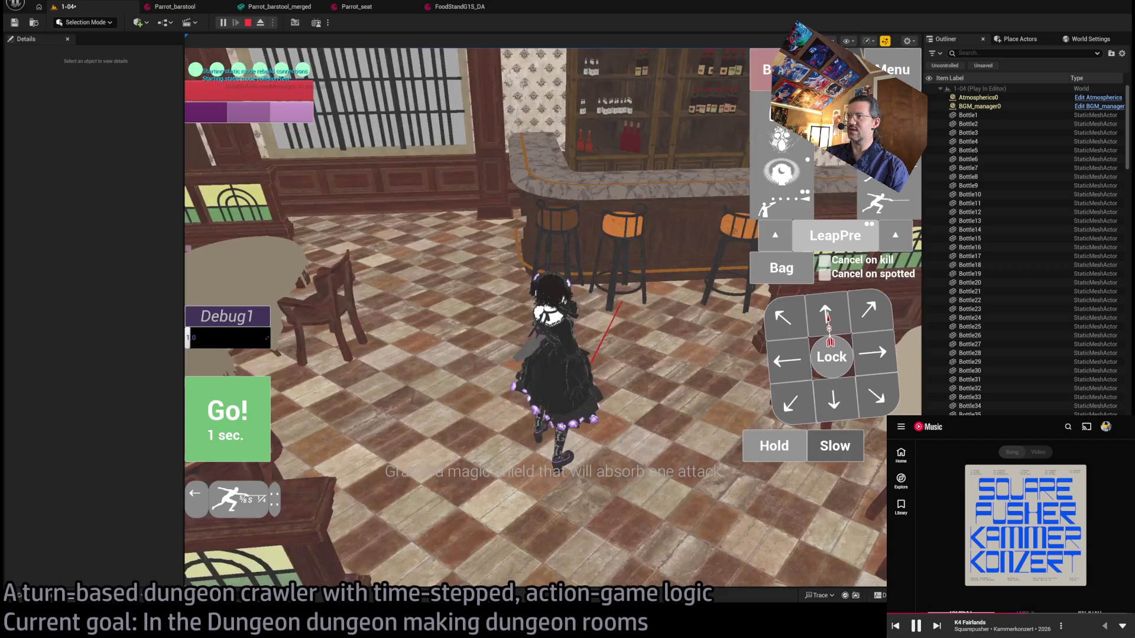
{"action": "left_click", "coordinate": [243, 426]}
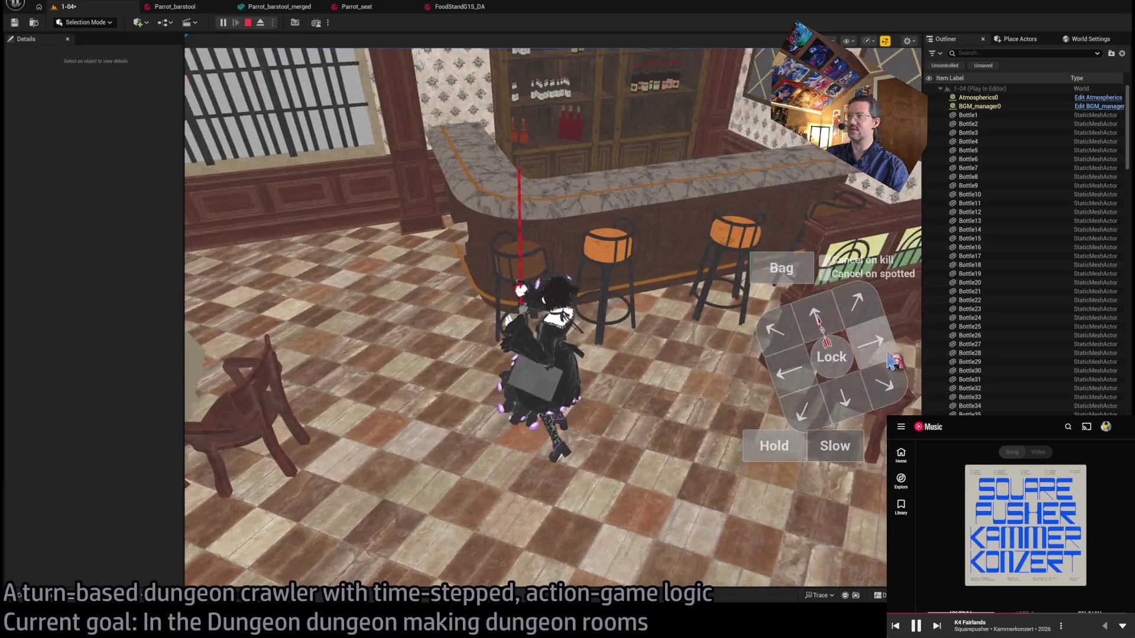
{"action": "left_click", "coordinate": [860, 304]}
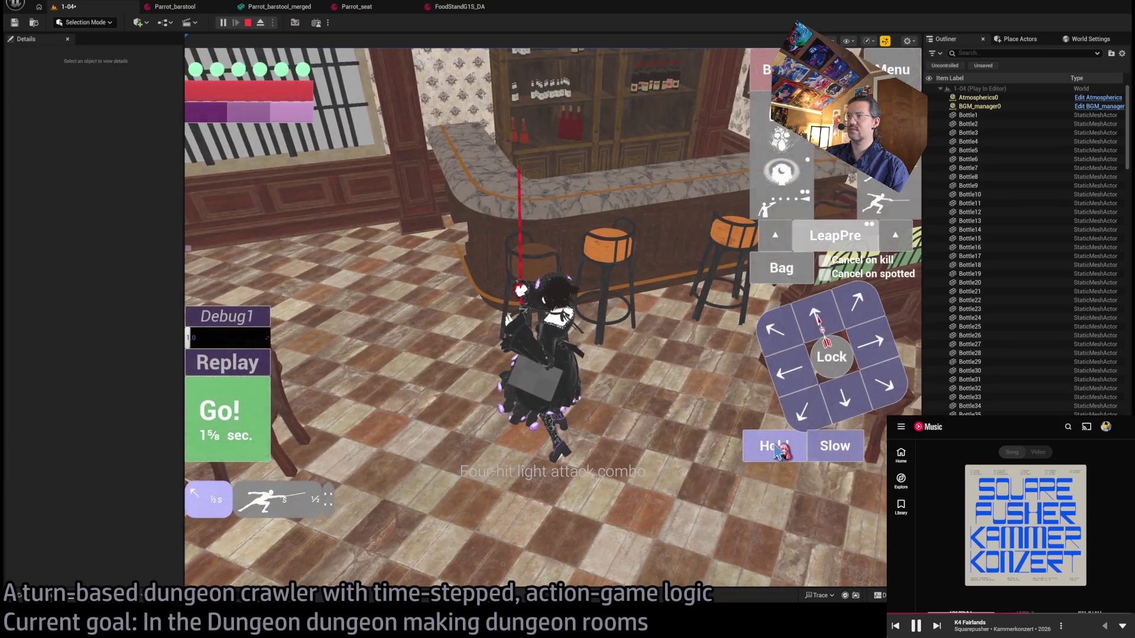
{"action": "left_click", "coordinate": [227, 413]}
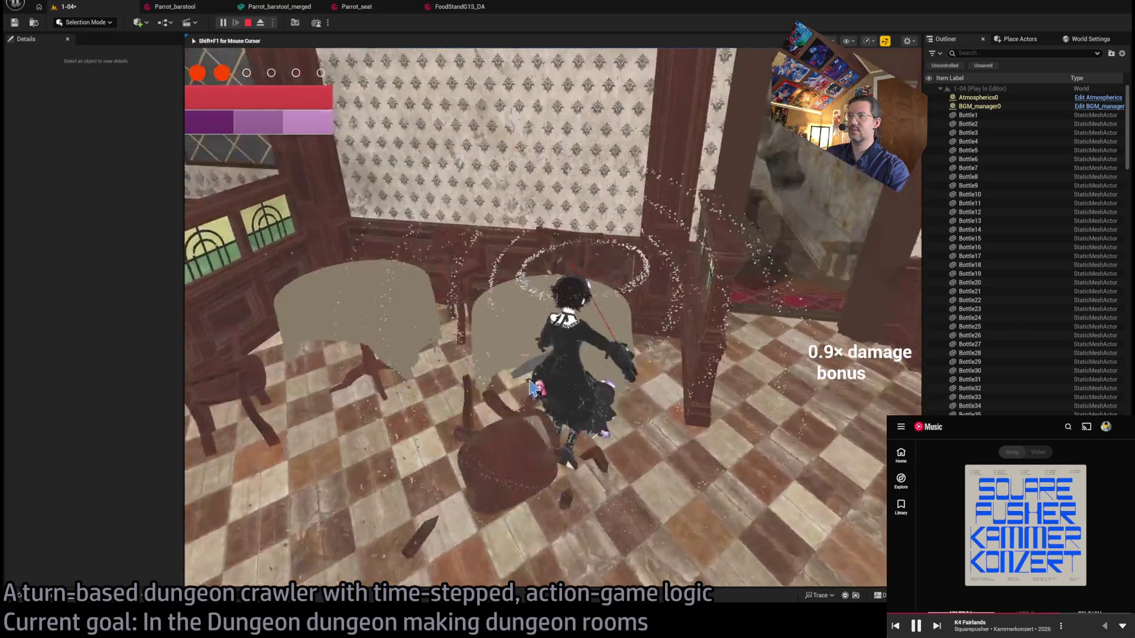
{"action": "key", "text": "Escape"}
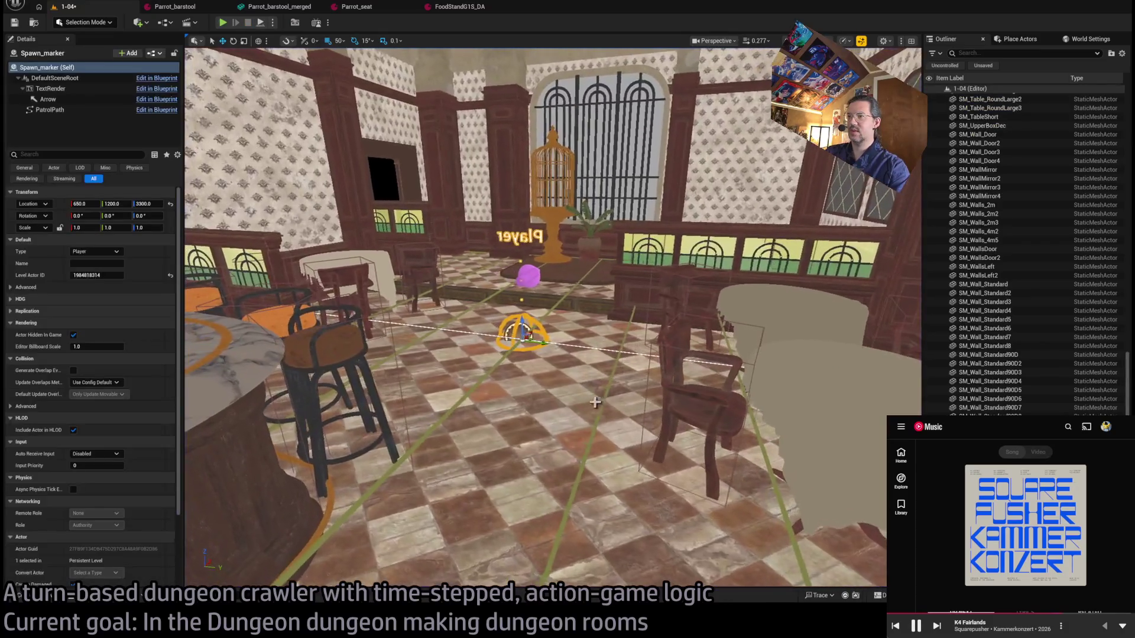
Open the SM_FloorShowcase8M floor mesh in the Static Mesh editor and frame it.
{"action": "left_click", "coordinate": [595, 402]}
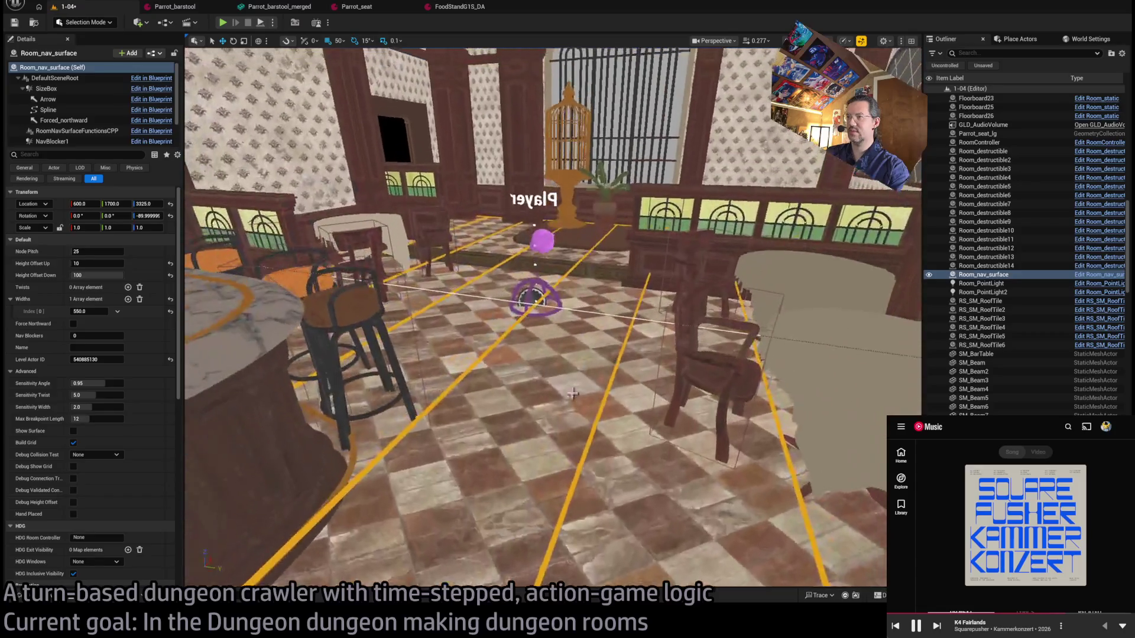
{"action": "left_click", "coordinate": [524, 402]}
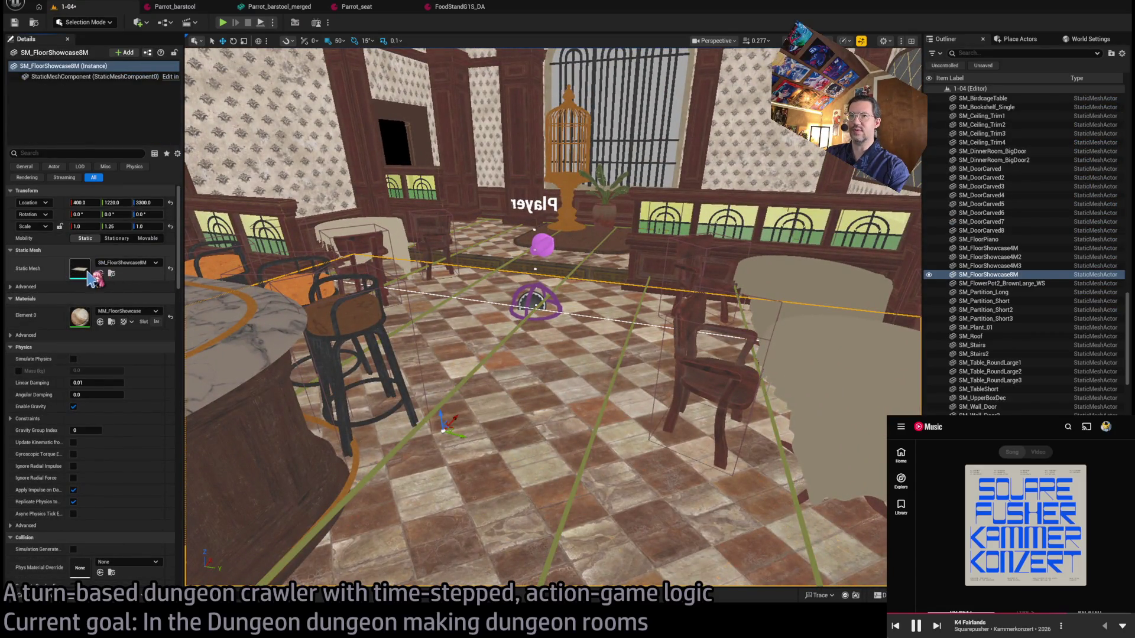
{"action": "key", "text": "ctrl+e"}
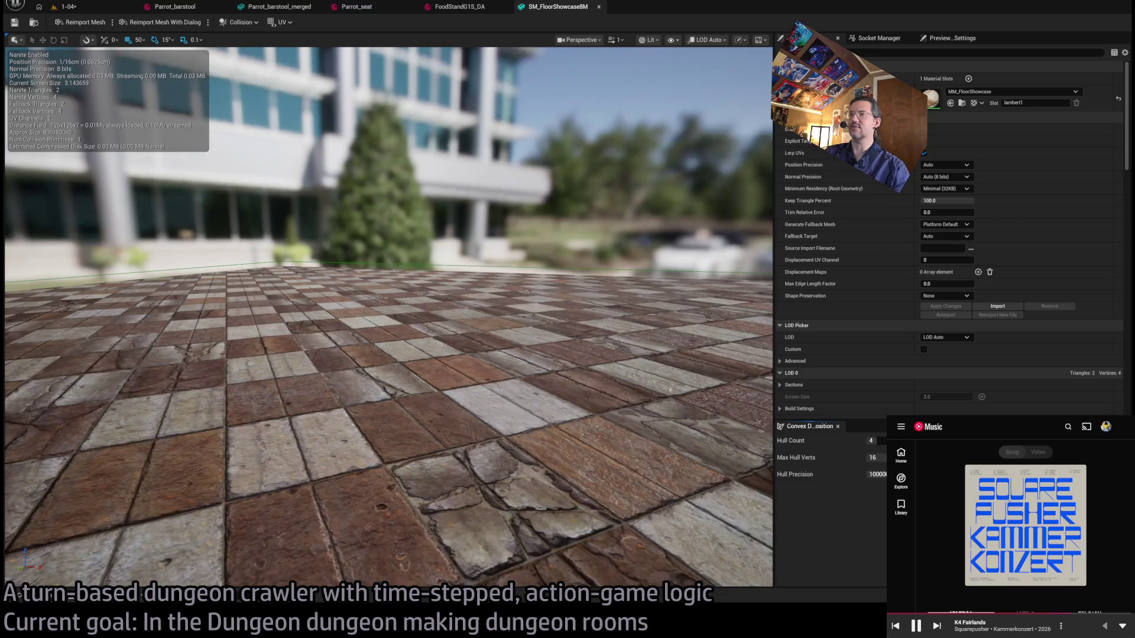
{"action": "left_click_drag", "start_coordinate": [531, 253], "coordinate": [476, 252]}
{"action": "scroll", "coordinate": [591, 272], "scroll_direction": "up", "scroll_amount": 3}
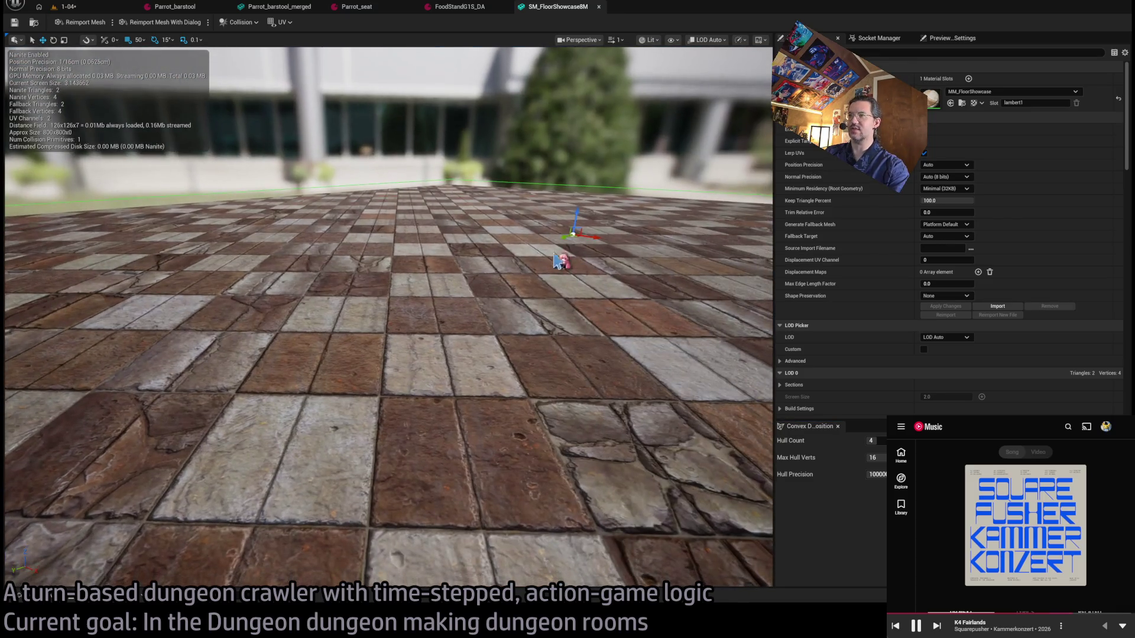
{"action": "key", "text": "f"}
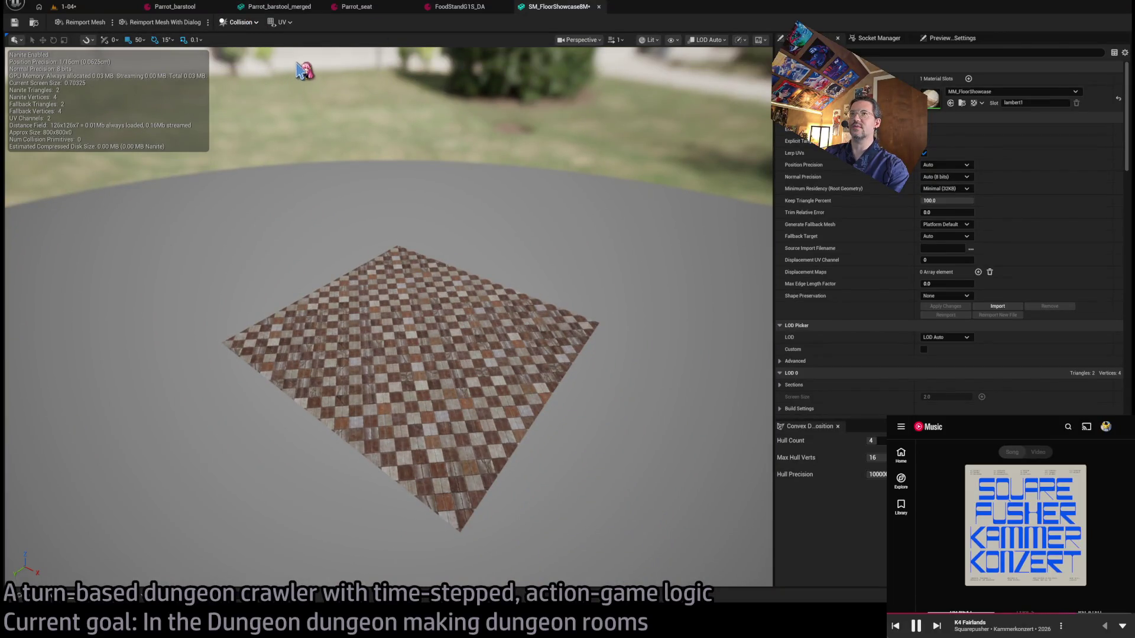
{"action": "left_click_drag", "start_coordinate": [303, 84], "coordinate": [481, 235]}
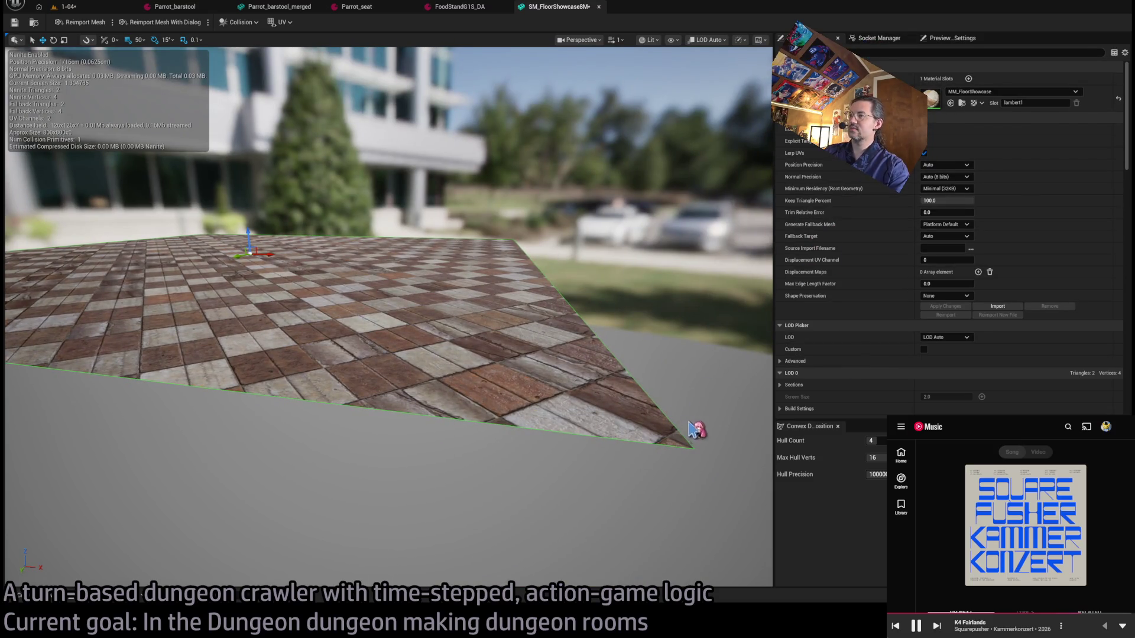
{"action": "scroll", "coordinate": [894, 262], "scroll_direction": "down", "scroll_amount": 10}
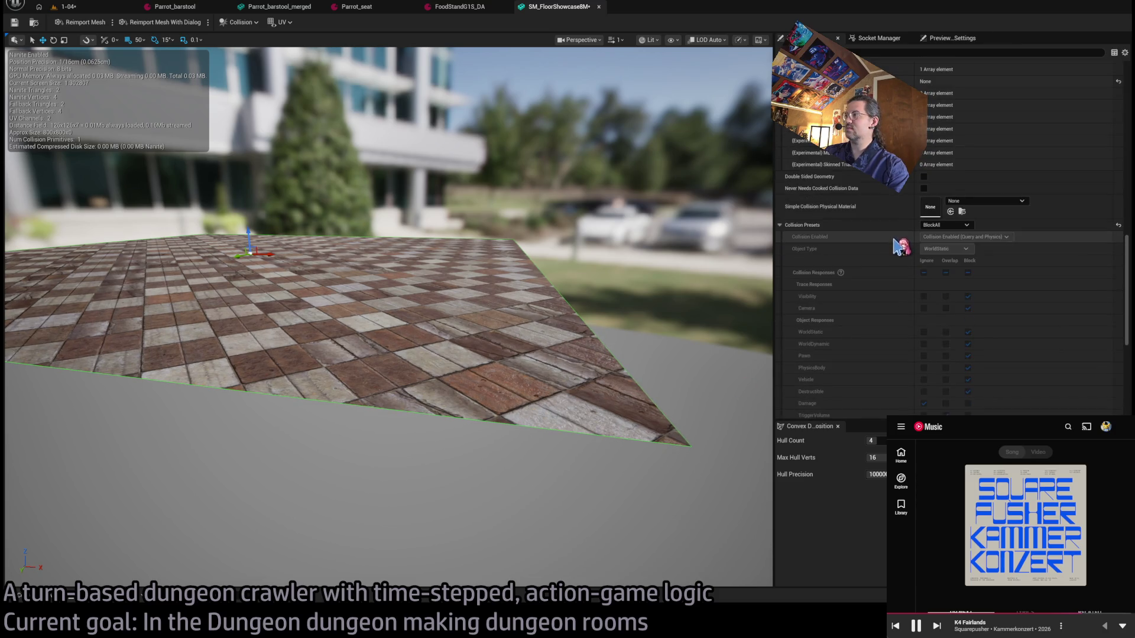
{"action": "scroll", "coordinate": [894, 262], "scroll_direction": "up", "scroll_amount": 3}
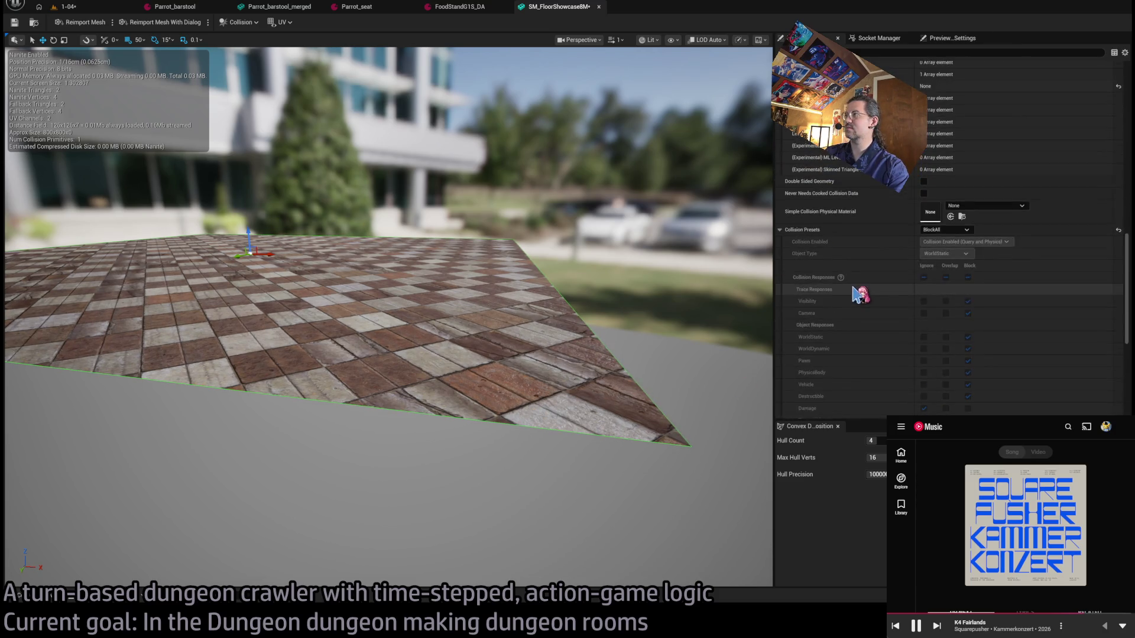
{"action": "scroll", "coordinate": [833, 220], "scroll_direction": "up", "scroll_amount": 5}
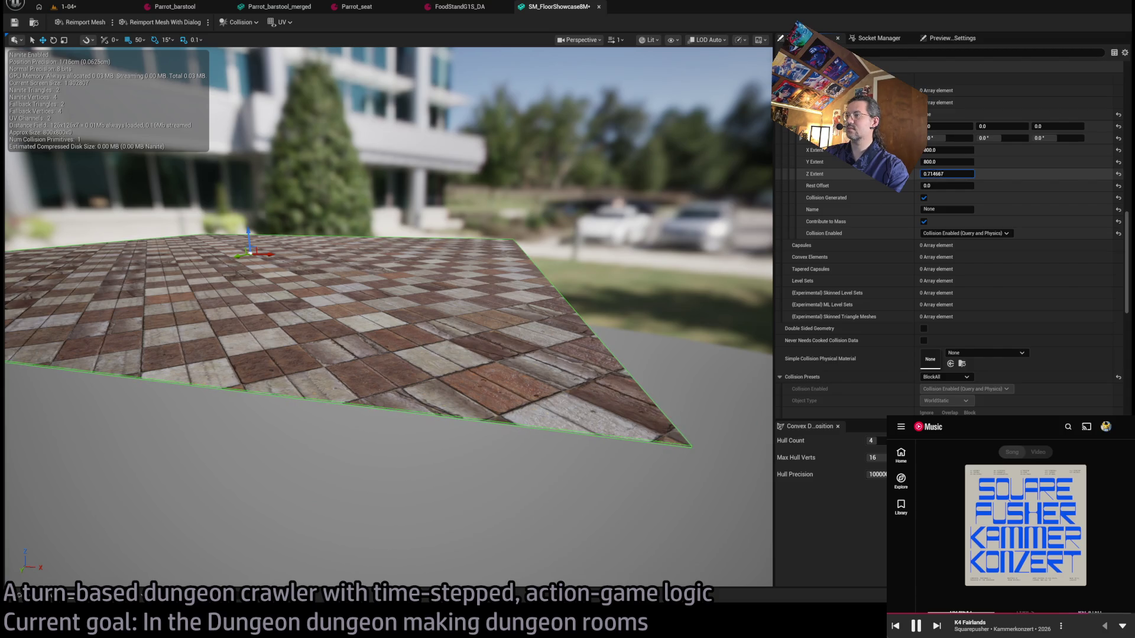
Set the floor's box collision Z extent to 10.
{"action": "type", "text": "1"}
{"action": "key", "text": "Return"}
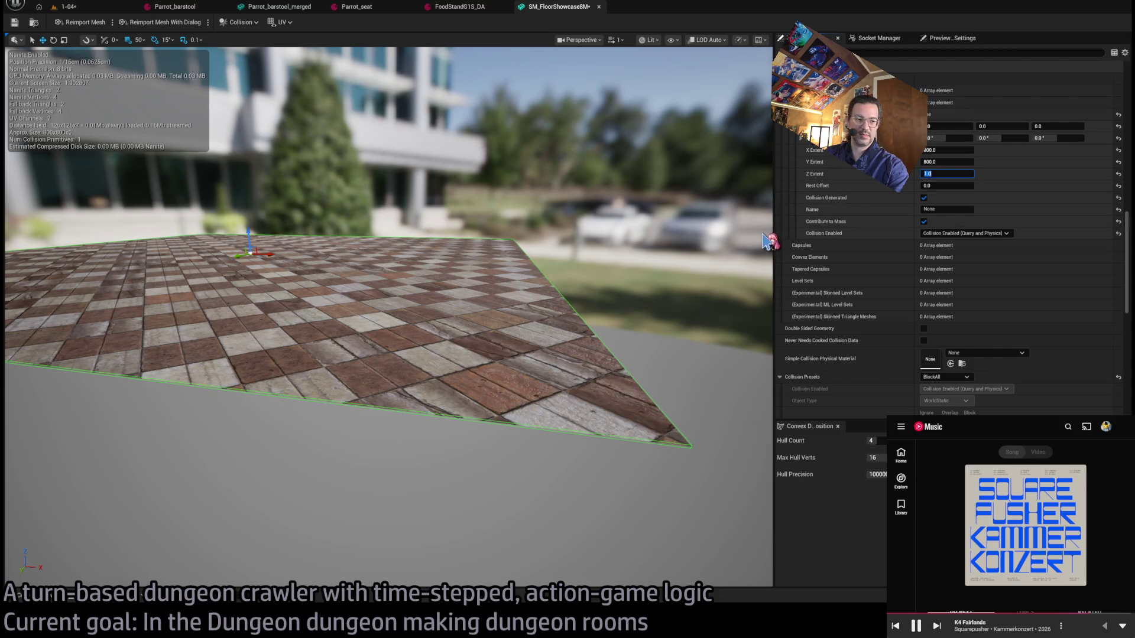
{"action": "type", "text": "4"}
{"action": "key", "text": "Return"}
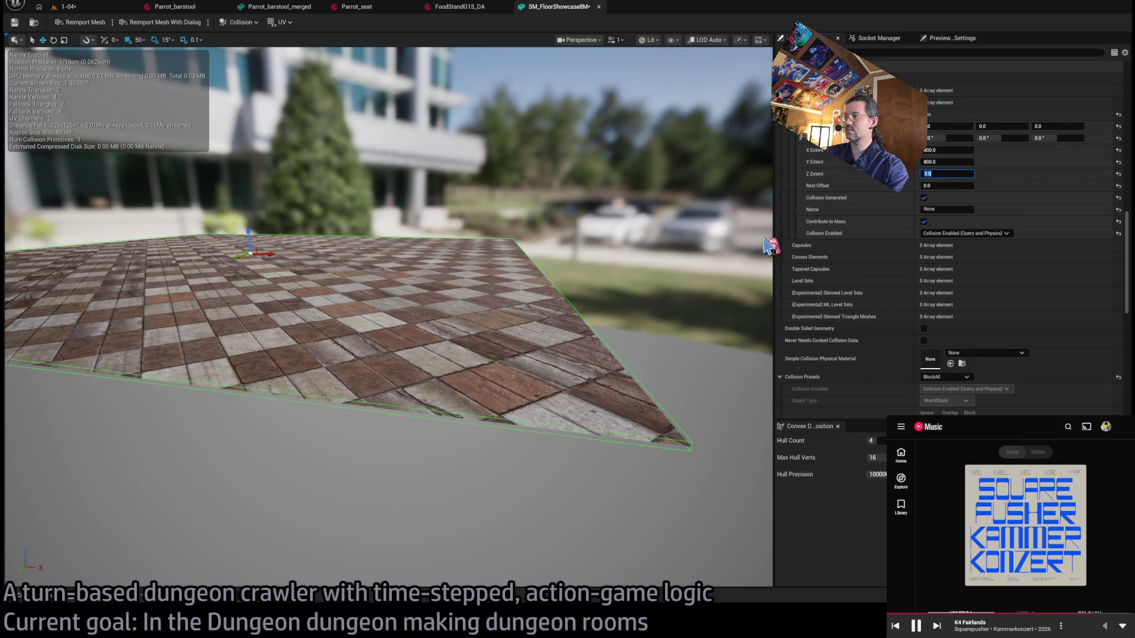
{"action": "type", "text": "5"}
{"action": "key", "text": "Return"}
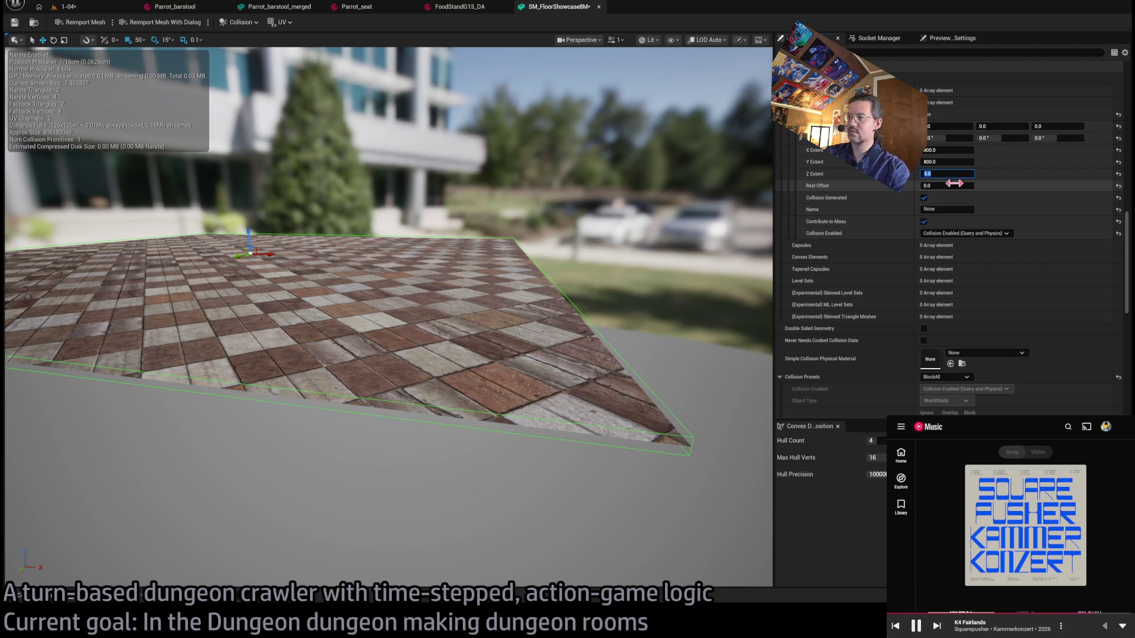
{"action": "type", "text": "6"}
{"action": "key", "text": "Return"}
{"action": "type", "text": "10"}
{"action": "key", "text": "Return"}
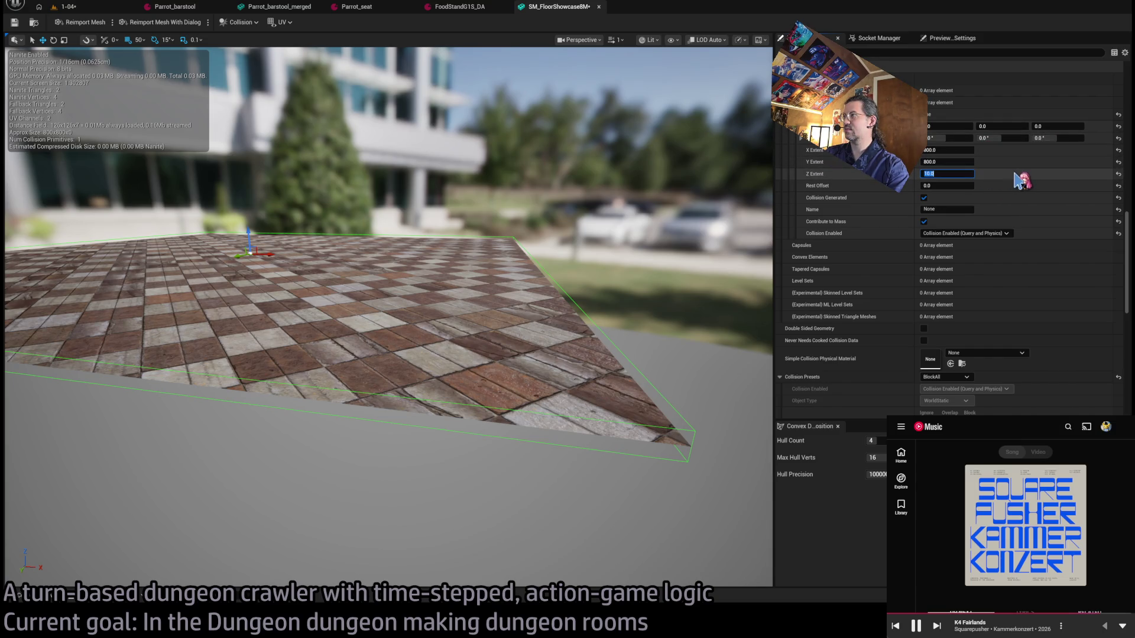
Lower the collision box's Z location to -5 and save the floor mesh.
{"action": "left_click_drag", "start_coordinate": [1058, 126], "coordinate": [1034, 126]}
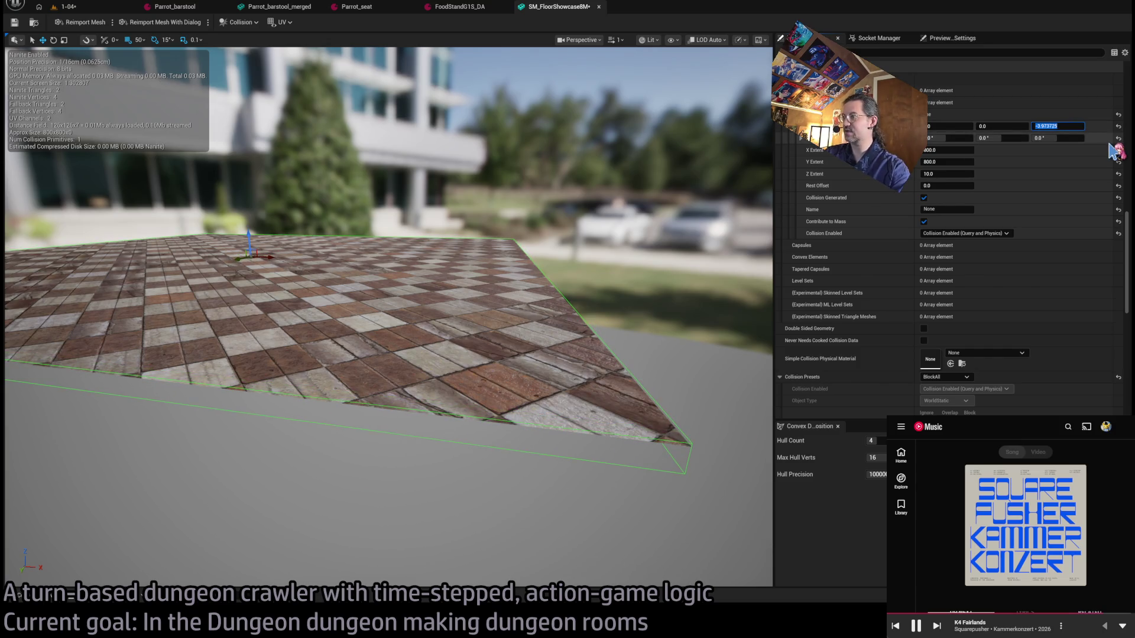
{"action": "key", "text": "Down"}
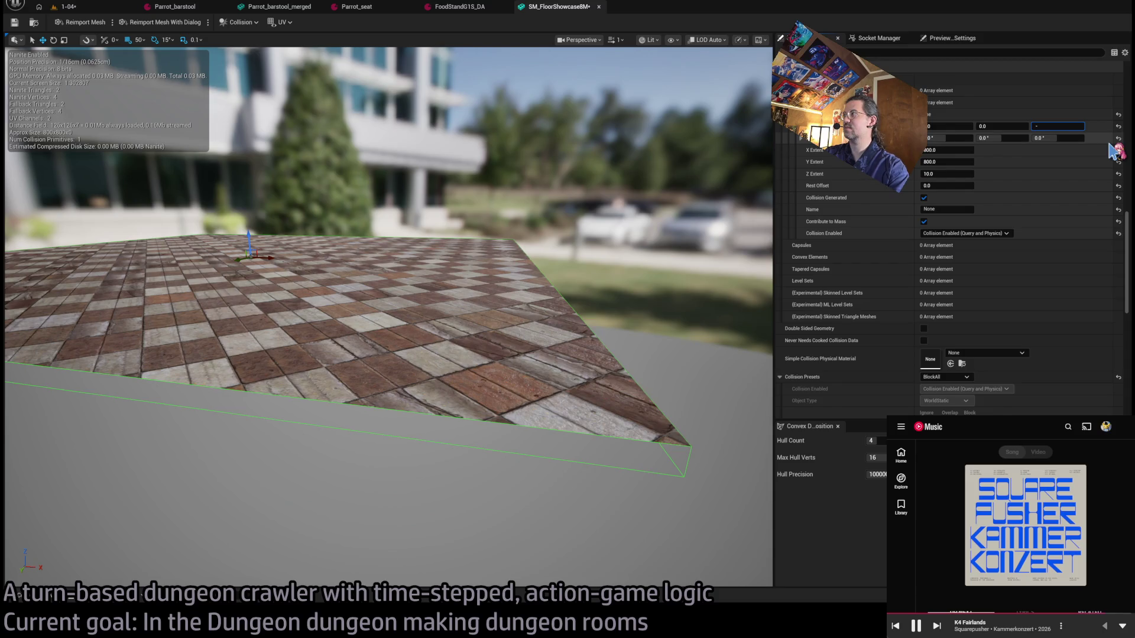
{"action": "left_click", "coordinate": [14, 22]}
{"action": "left_click", "coordinate": [599, 6]}
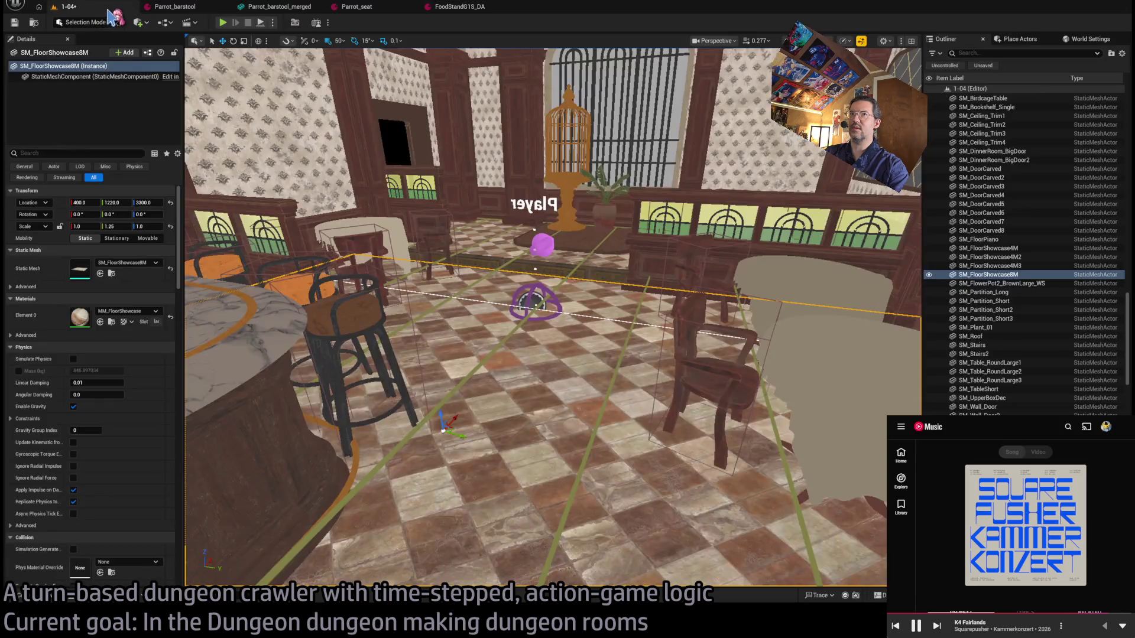
Play-test the level briefly, then select and focus Room_nav_surface.
{"action": "left_click", "coordinate": [223, 24]}
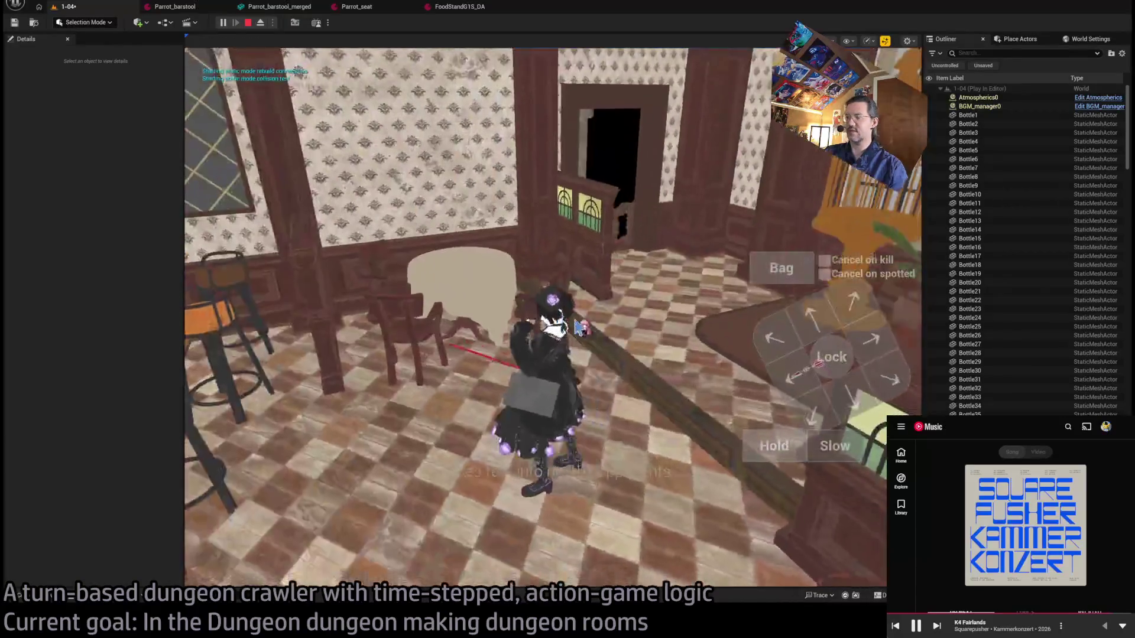
{"action": "key", "text": "Escape"}
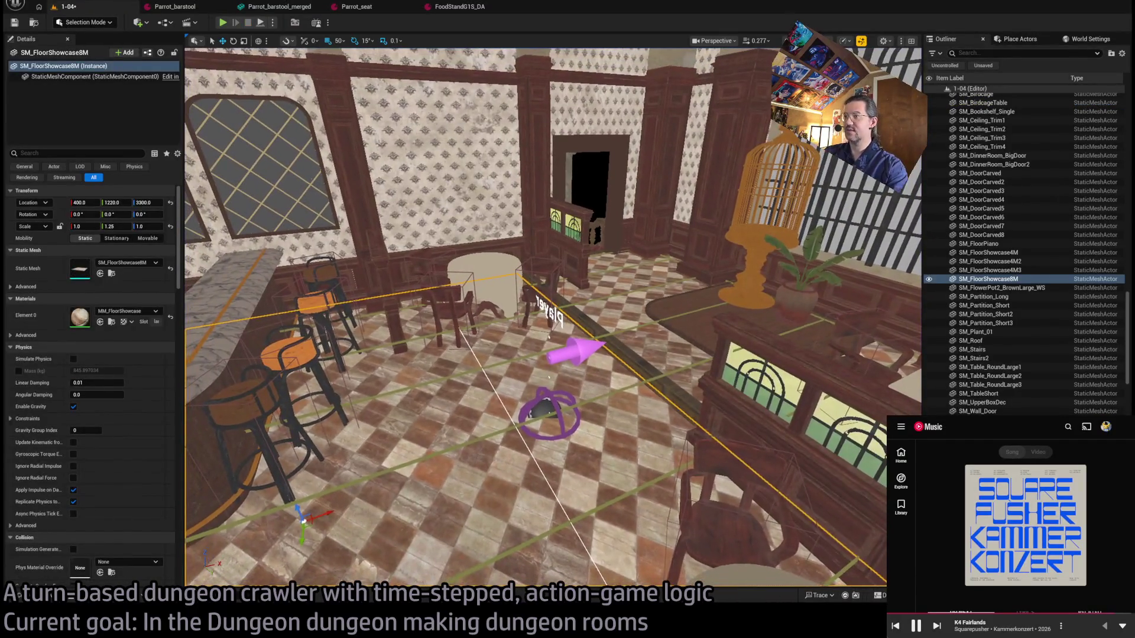
{"action": "left_click", "coordinate": [603, 393]}
{"action": "key", "text": "f"}
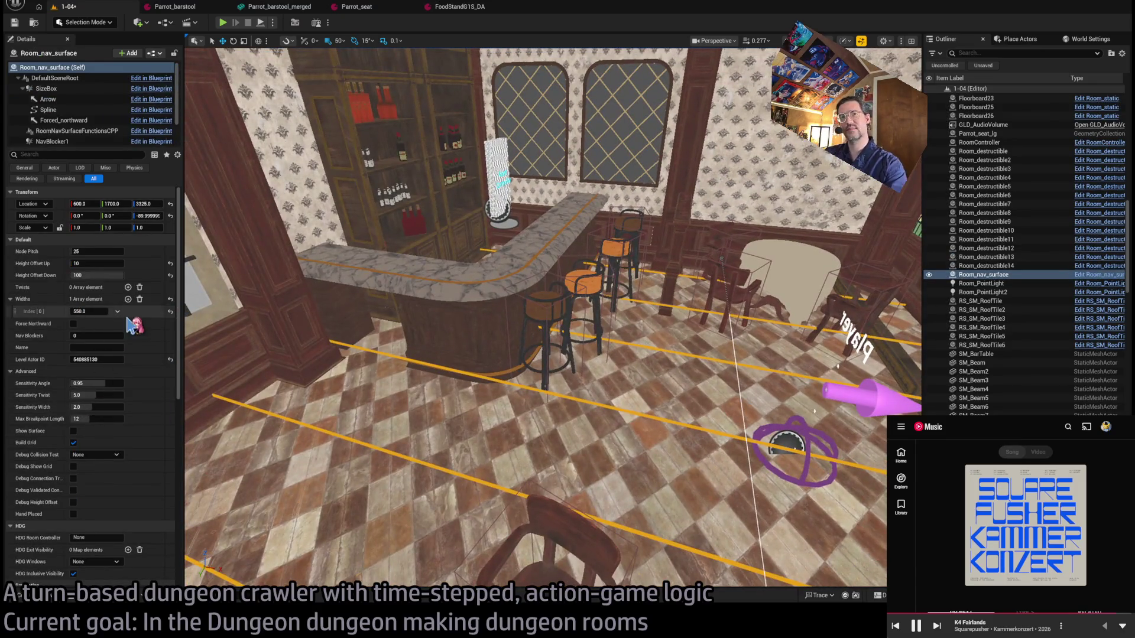
Enable Debug Show Grid and Debug Height Offset on Room_nav_surface and play again.
{"action": "scroll", "coordinate": [90, 432], "scroll_direction": "down", "scroll_amount": 1}
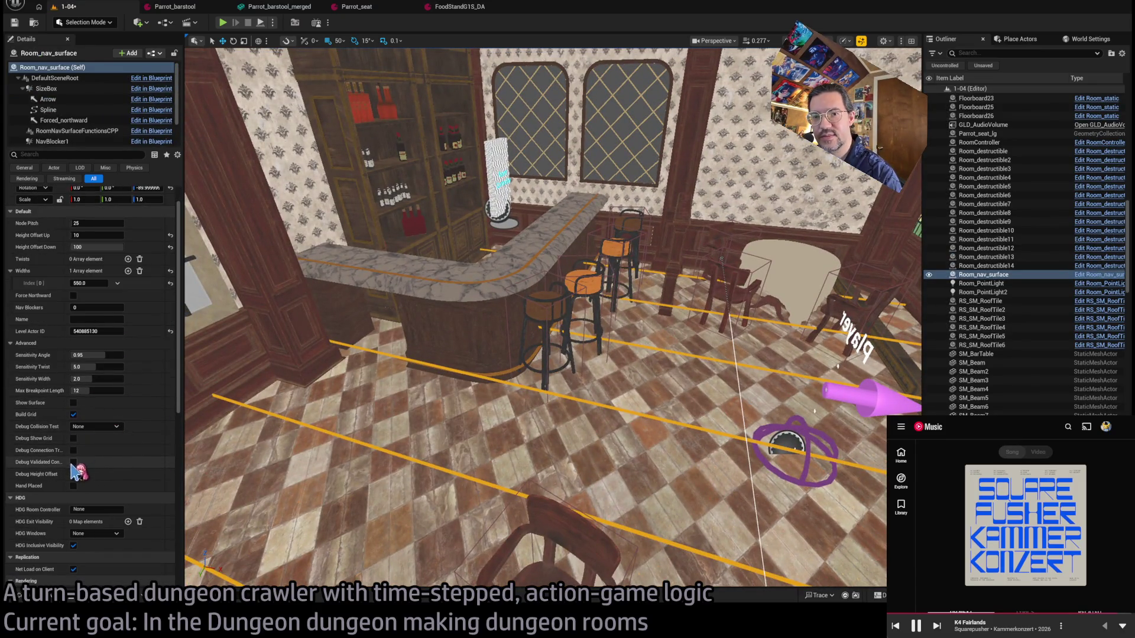
{"action": "left_click", "coordinate": [74, 438]}
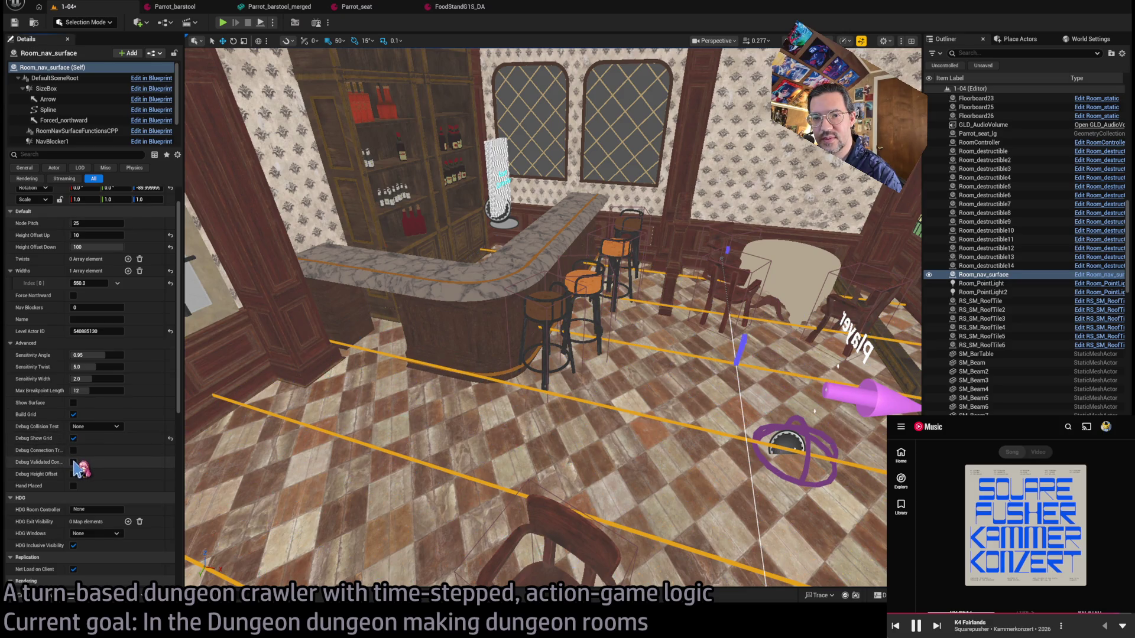
{"action": "left_click", "coordinate": [74, 474]}
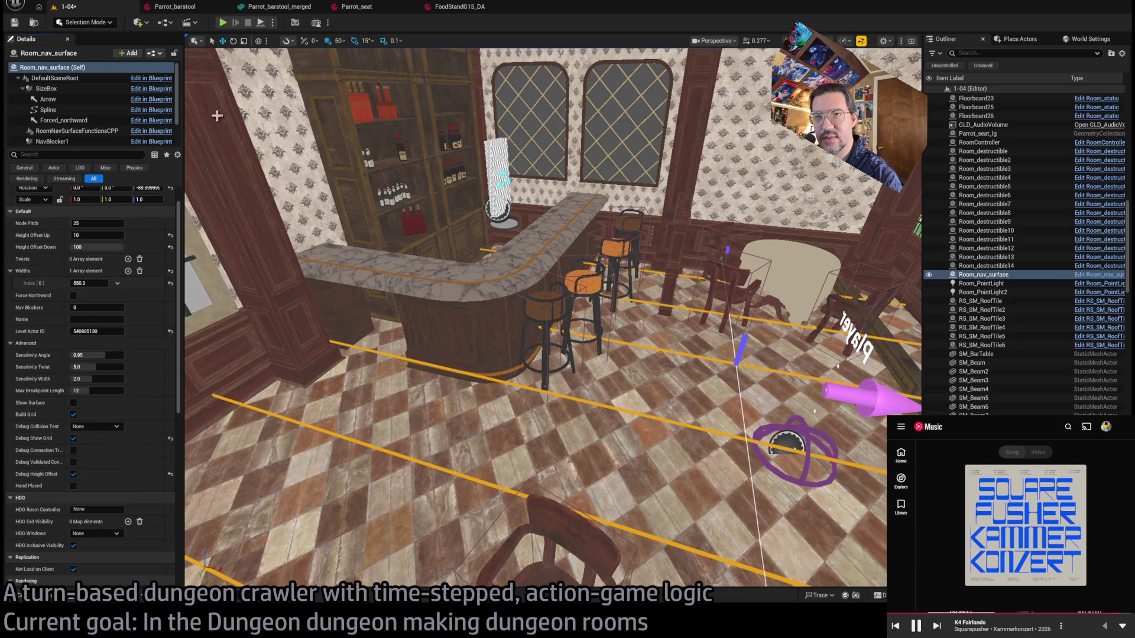
{"action": "left_click", "coordinate": [223, 23]}
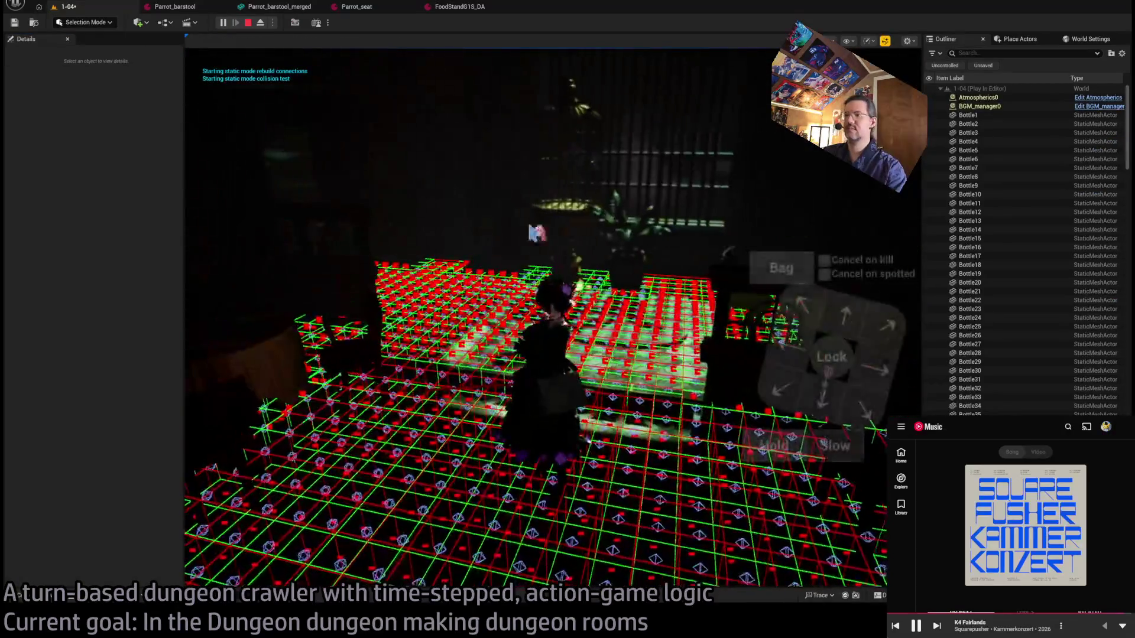
Eject from the pawn with F8 to inspect the nav debug grid, then end play.
{"action": "key", "text": "F8"}
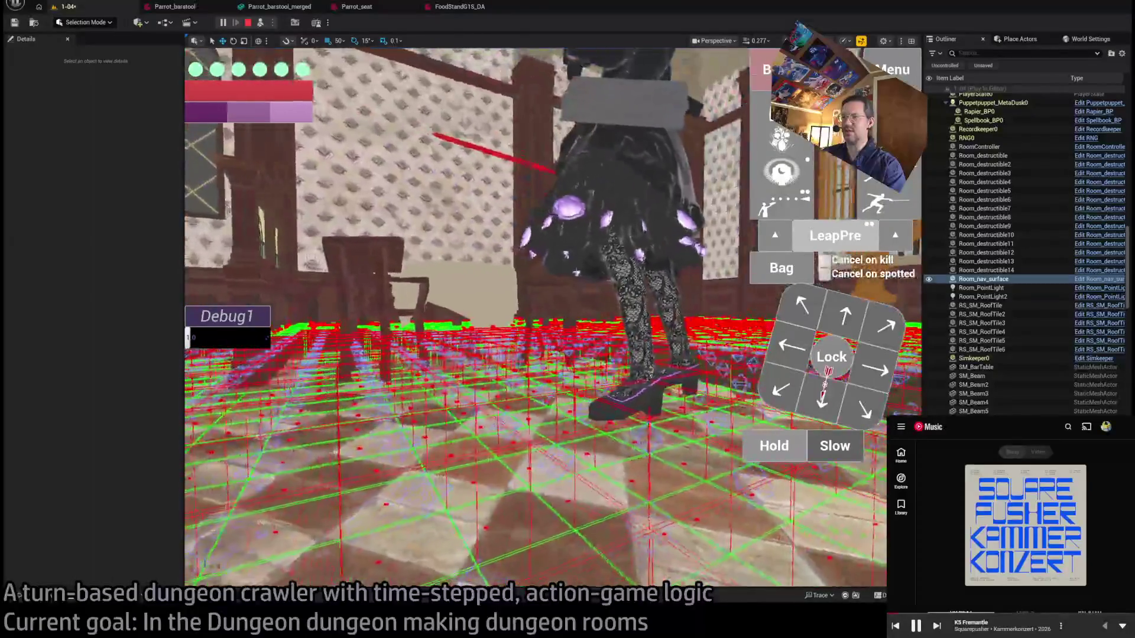
{"action": "key", "text": "Escape"}
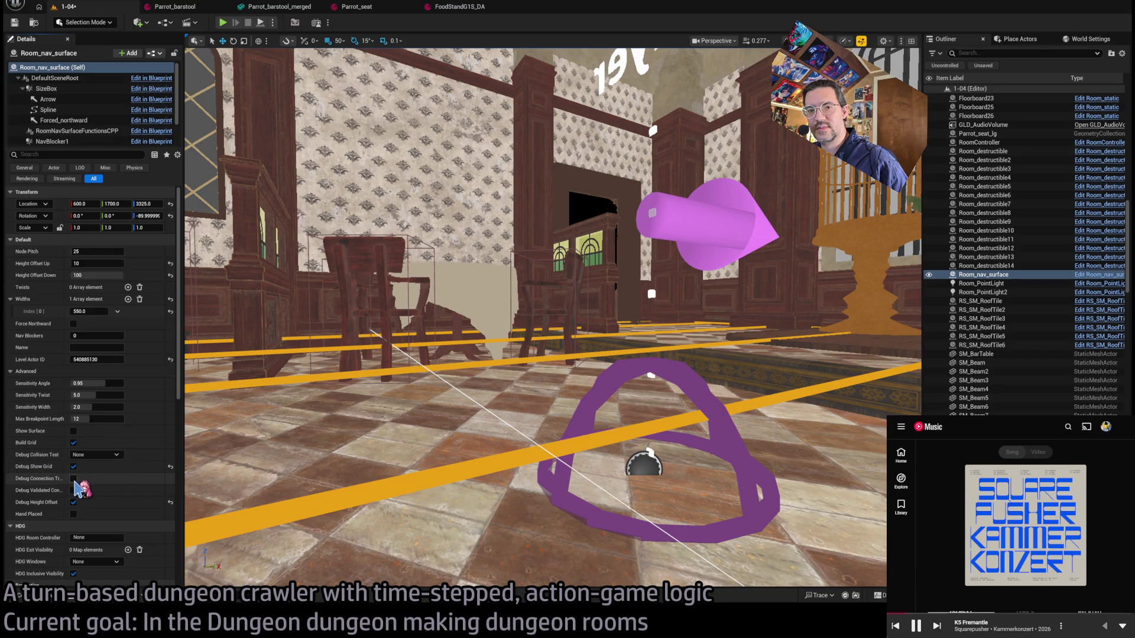
Turn on the debug connection trace display and fly the view toward the doorway.
{"action": "left_click", "coordinate": [73, 480]}
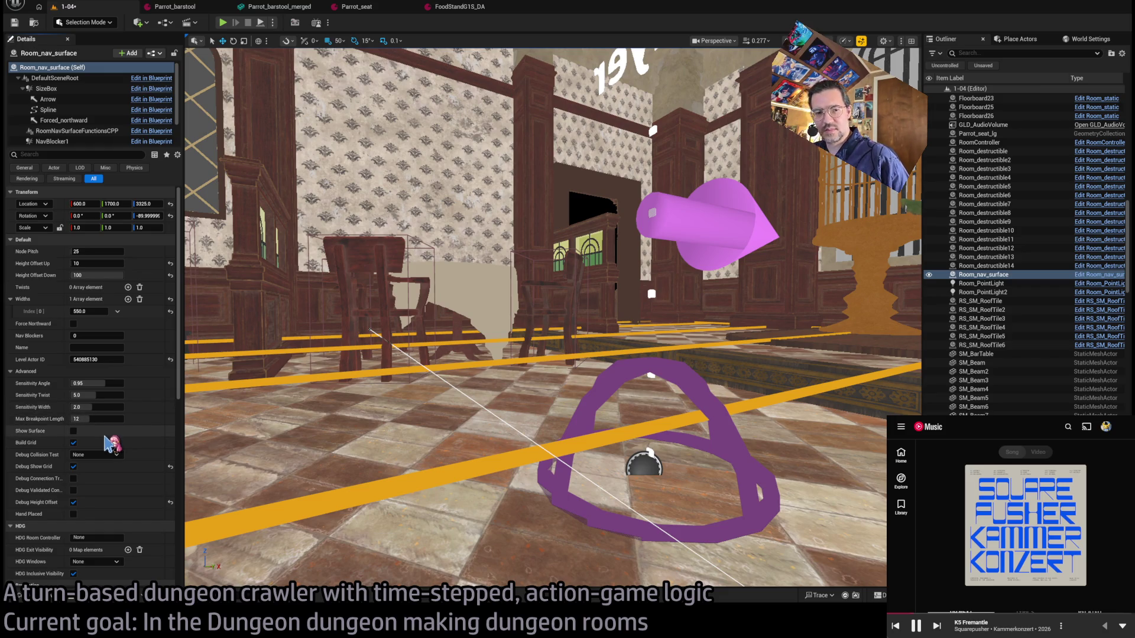
{"action": "mouse_move", "coordinate": [414, 355]}
{"action": "left_mouse_down"}
{"action": "mouse_move", "coordinate": [379, 360]}
{"action": "mouse_move", "coordinate": [472, 407]}
{"action": "left_mouse_up"}
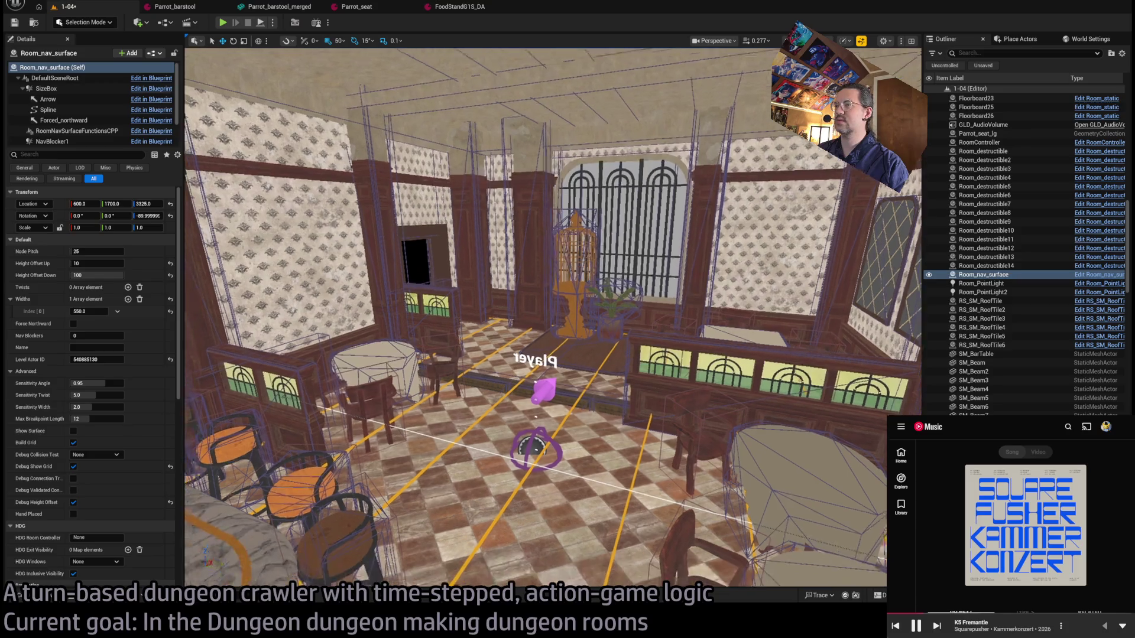
{"action": "key", "text": "w"}
{"action": "key", "text": "w"}
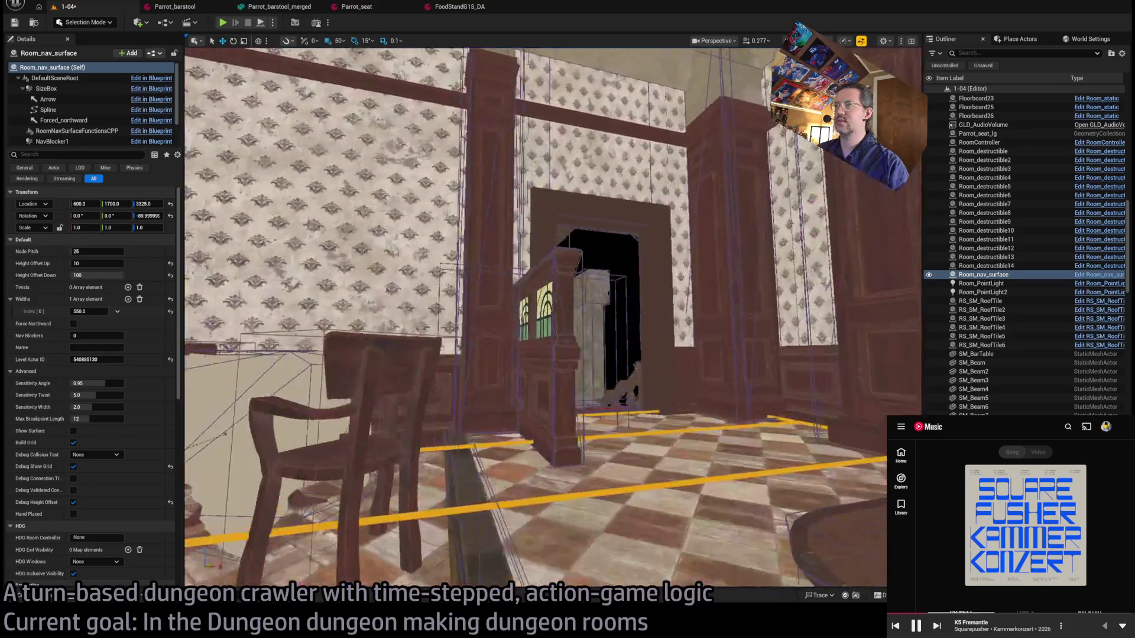
{"action": "key", "text": "s"}
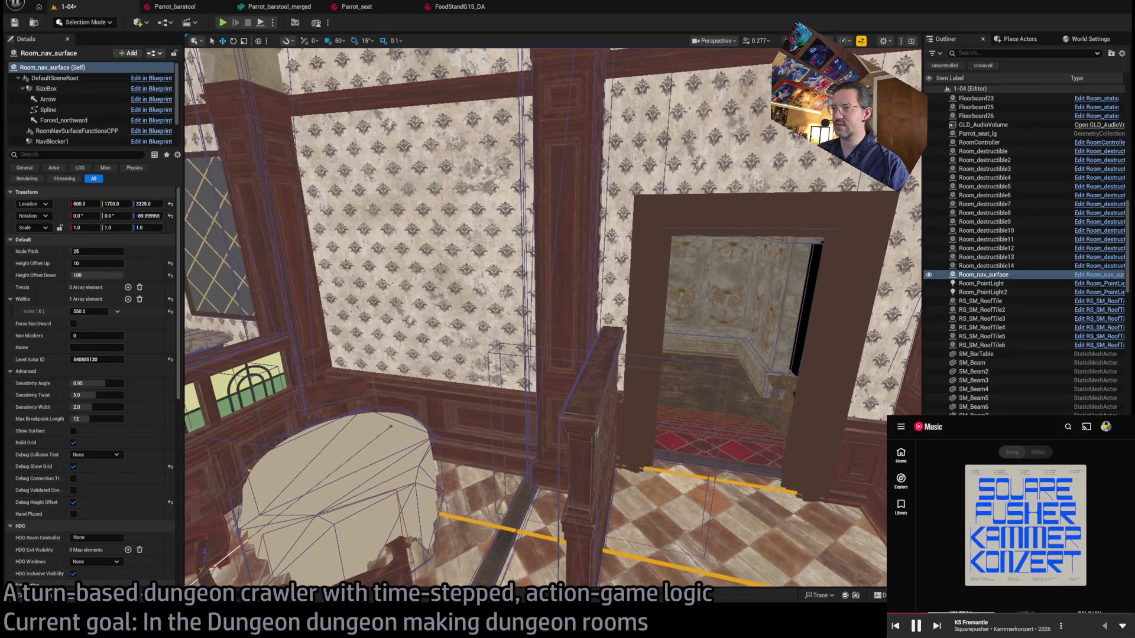
Rotate the short wooden partition to about 105 degrees and open its SM_Partition_Short mesh.
{"action": "left_click", "coordinate": [500, 354]}
{"action": "key", "text": "Delete"}
{"action": "key", "text": "ctrl+z"}
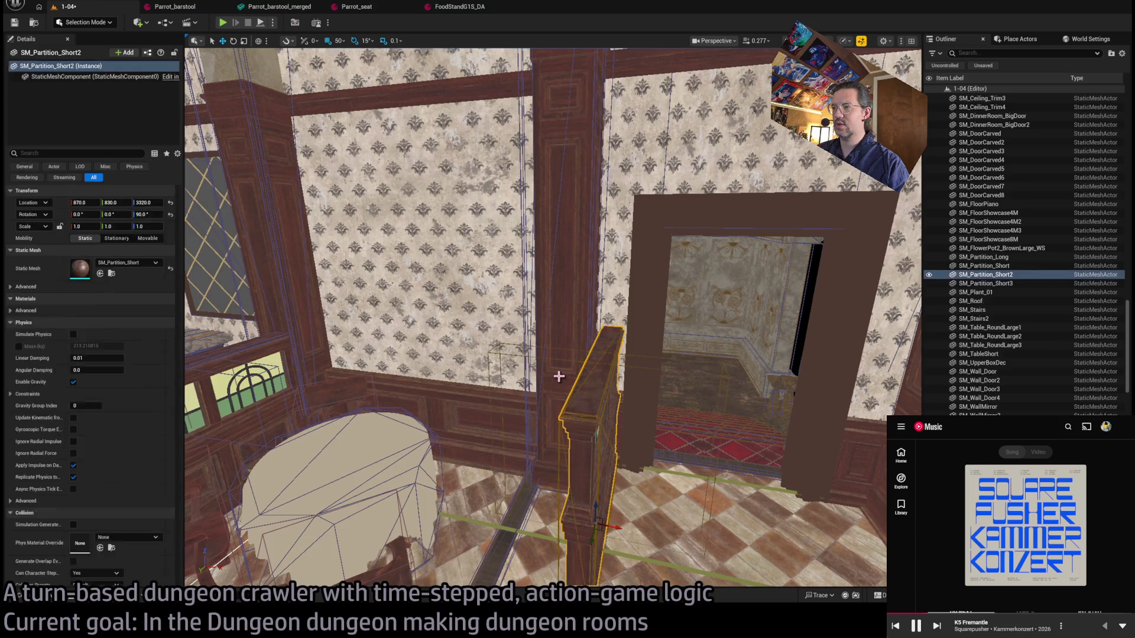
{"action": "key", "text": "e"}
{"action": "mouse_move", "coordinate": [618, 540]}
{"action": "left_mouse_down"}
{"action": "mouse_move", "coordinate": [625, 531]}
{"action": "mouse_move", "coordinate": [618, 538]}
{"action": "left_mouse_up"}
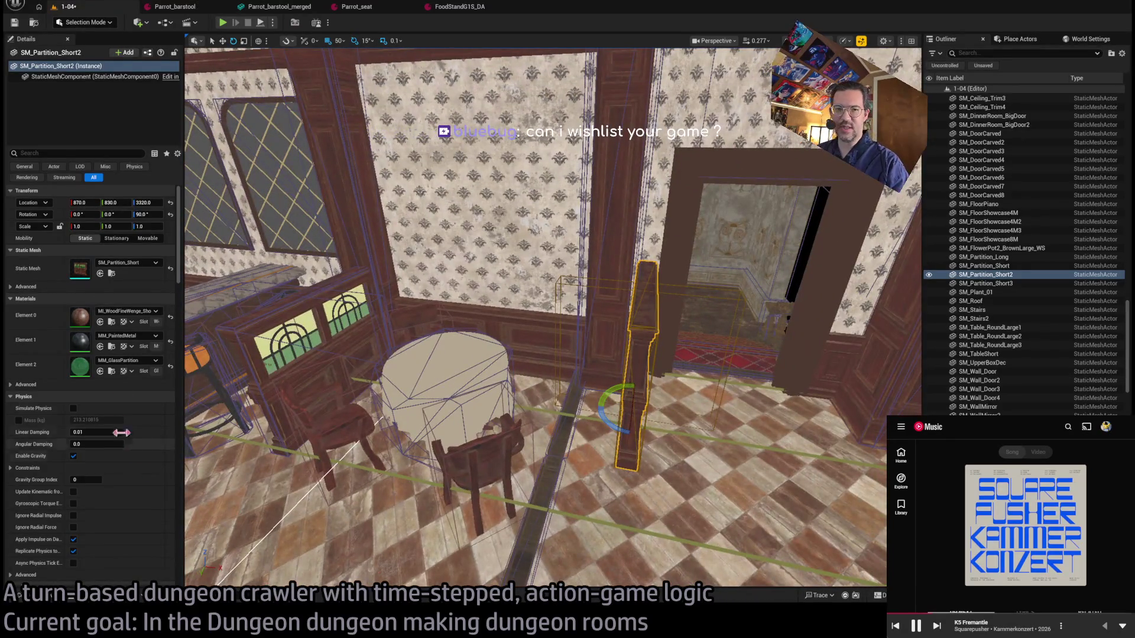
{"action": "double_click", "coordinate": [85, 273]}
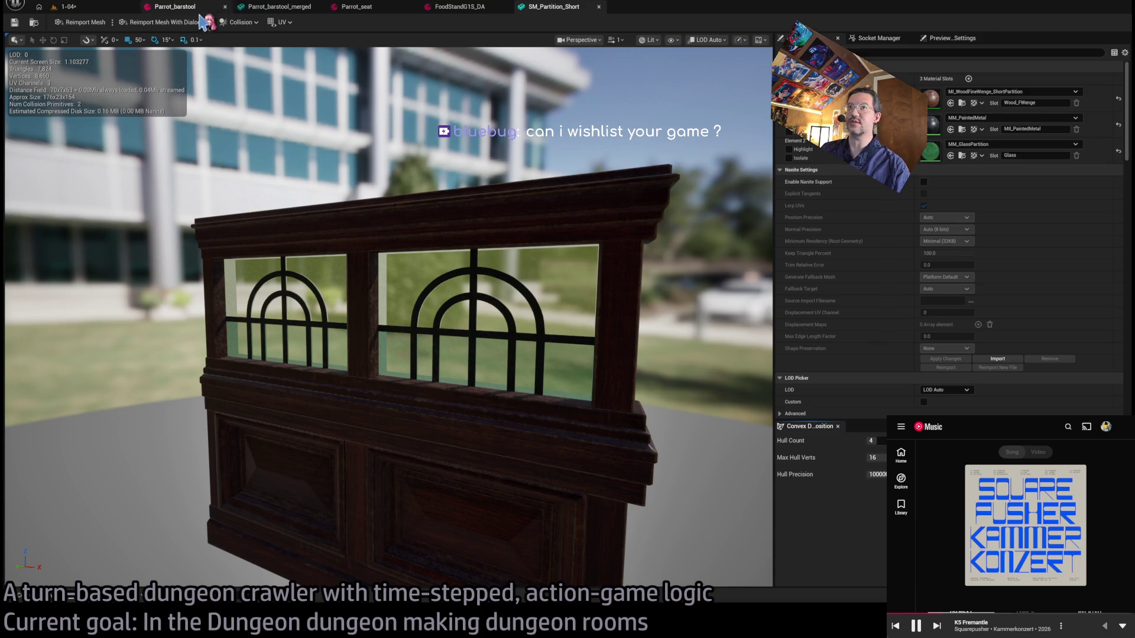
Show collision, delete SM_Partition_Short's extra collision primitive, save, and close the editor.
{"action": "scroll", "coordinate": [919, 314], "scroll_direction": "down", "scroll_amount": 3}
{"action": "scroll", "coordinate": [923, 313], "scroll_direction": "up", "scroll_amount": 3}
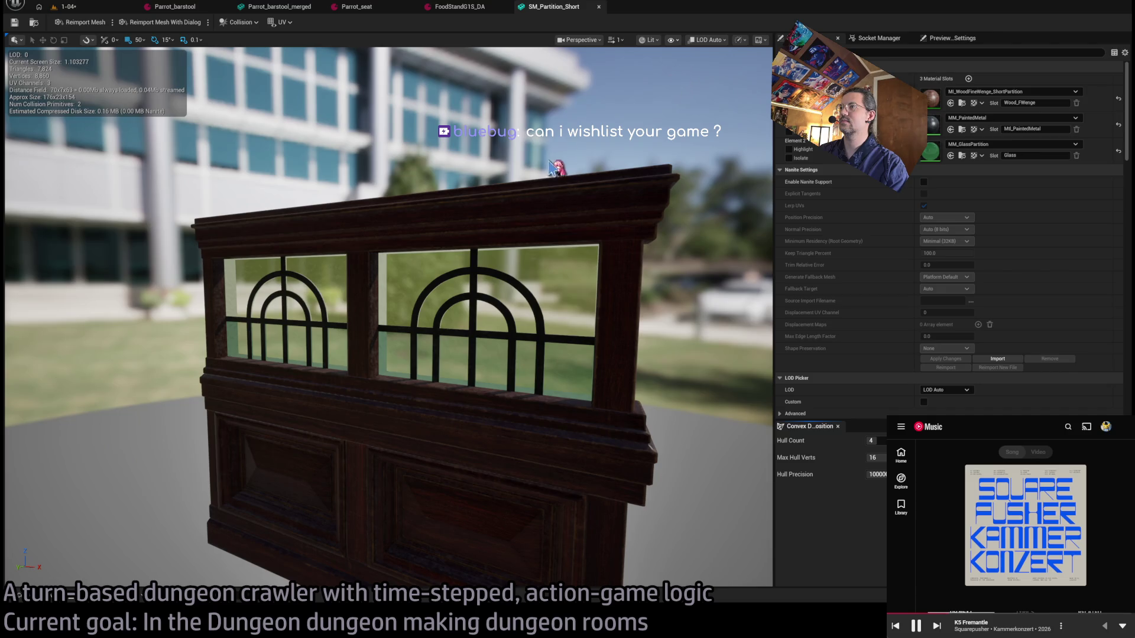
{"action": "scroll", "coordinate": [683, 76], "scroll_direction": "down", "scroll_amount": 5}
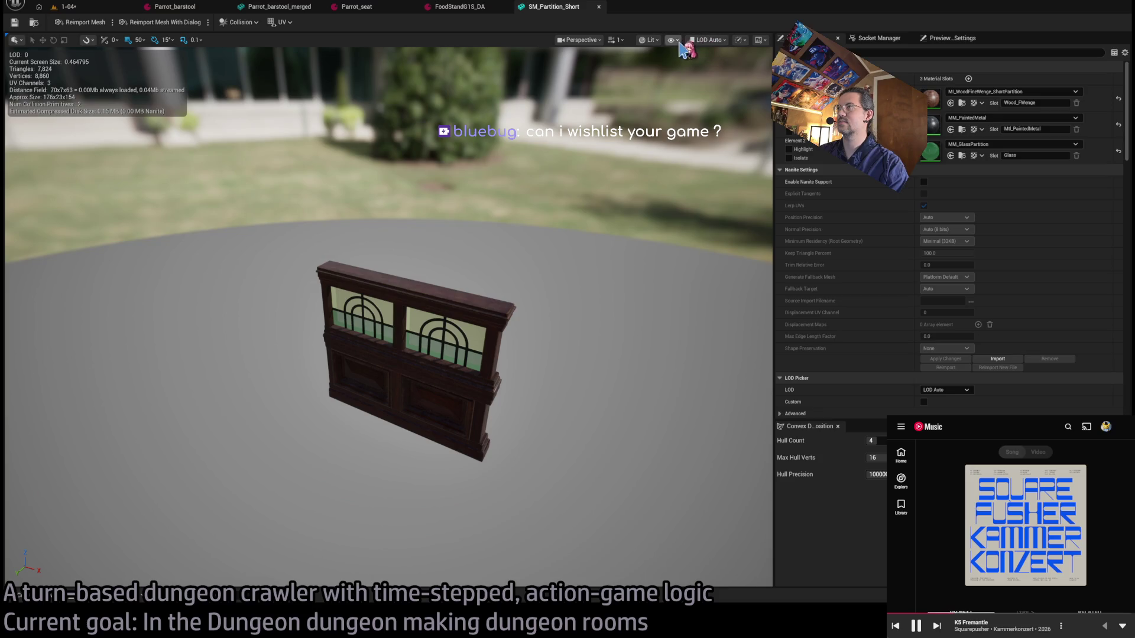
{"action": "left_click", "coordinate": [461, 263]}
{"action": "key", "text": "Delete"}
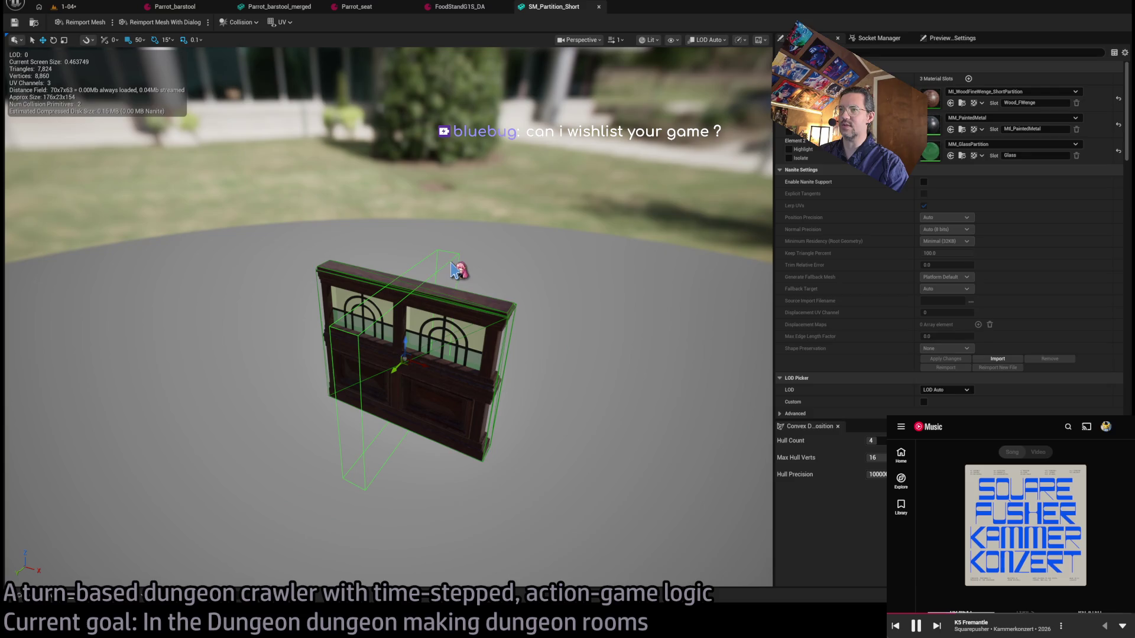
{"action": "mouse_move", "coordinate": [461, 263]}
{"action": "left_mouse_down"}
{"action": "mouse_move", "coordinate": [531, 263]}
{"action": "mouse_move", "coordinate": [490, 219]}
{"action": "mouse_move", "coordinate": [414, 219]}
{"action": "mouse_move", "coordinate": [437, 219]}
{"action": "mouse_move", "coordinate": [437, 195]}
{"action": "mouse_move", "coordinate": [449, 195]}
{"action": "mouse_move", "coordinate": [373, 58]}
{"action": "left_mouse_up"}
{"action": "key", "text": "ctrl+s"}
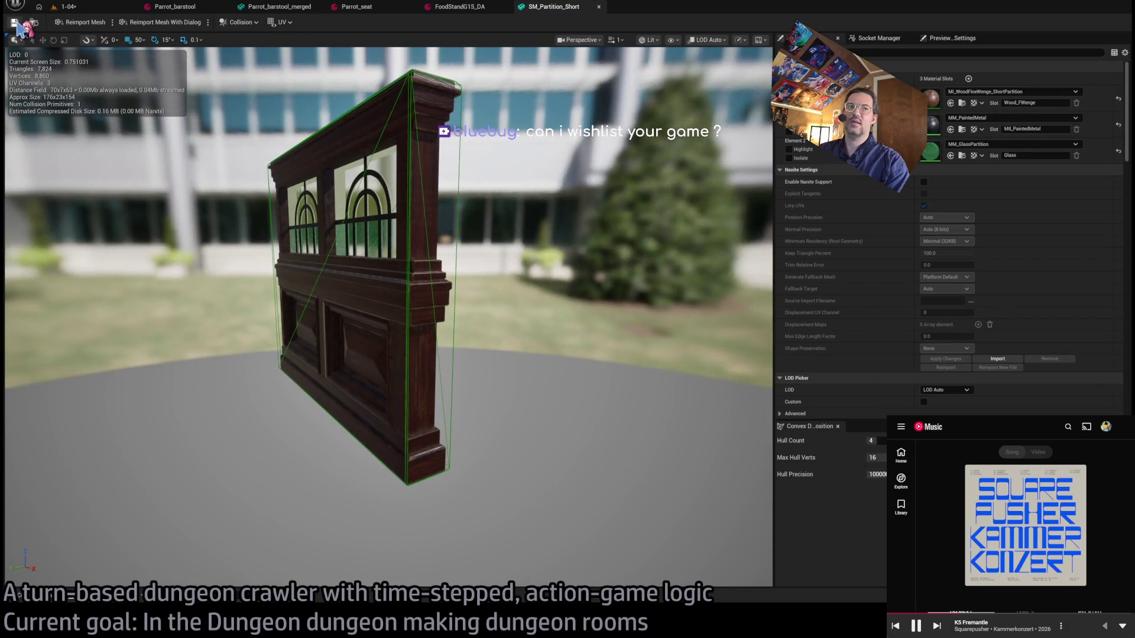
{"action": "left_click", "coordinate": [599, 7]}
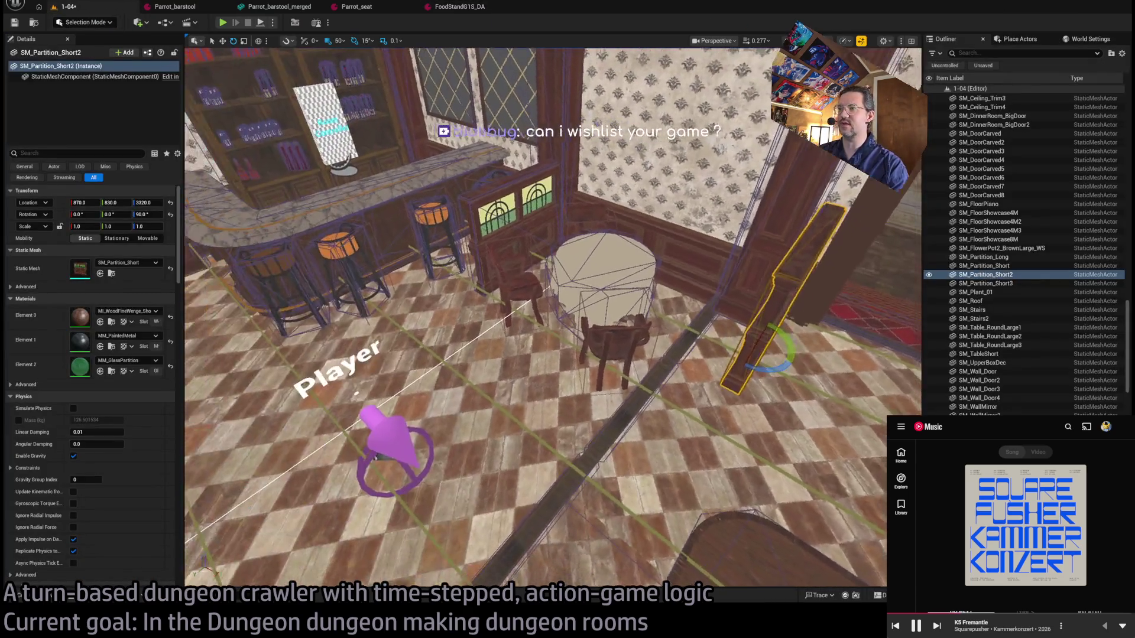
Fly into the bar room and select Room_nav_surface's spline end point.
{"action": "mouse_move", "coordinate": [556, 307]}
{"action": "left_mouse_down"}
{"action": "mouse_move", "coordinate": [573, 223]}
{"action": "mouse_move", "coordinate": [535, 252]}
{"action": "mouse_move", "coordinate": [560, 343]}
{"action": "left_mouse_up"}
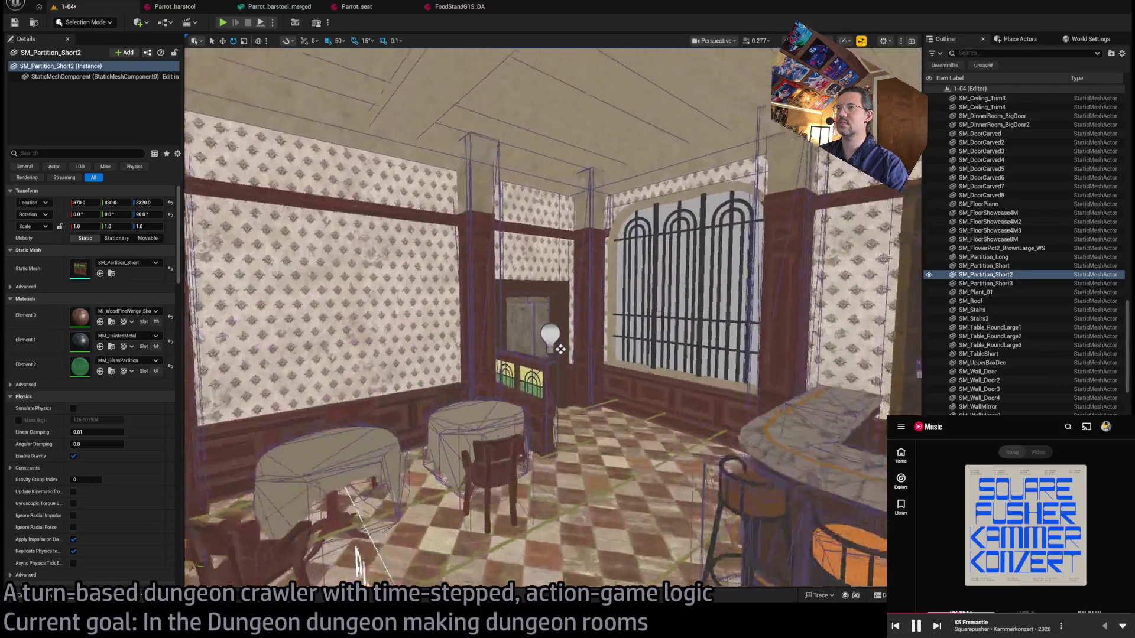
{"action": "mouse_move", "coordinate": [569, 395]}
{"action": "left_mouse_down"}
{"action": "mouse_move", "coordinate": [532, 420]}
{"action": "mouse_move", "coordinate": [564, 225]}
{"action": "mouse_move", "coordinate": [558, 284]}
{"action": "left_mouse_up"}
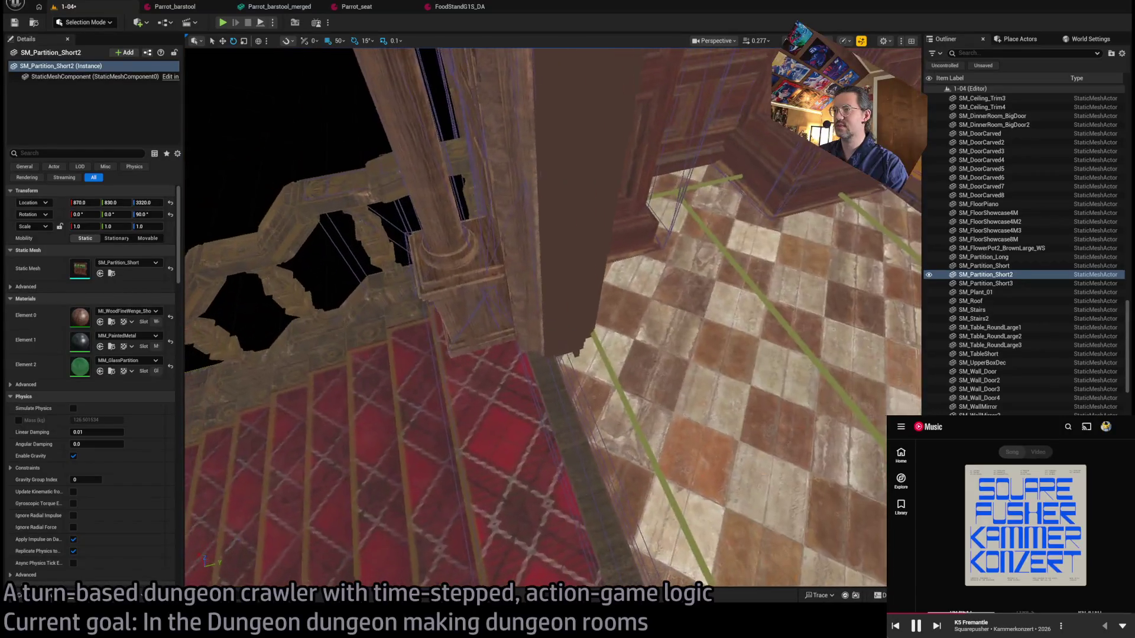
{"action": "left_click", "coordinate": [611, 361]}
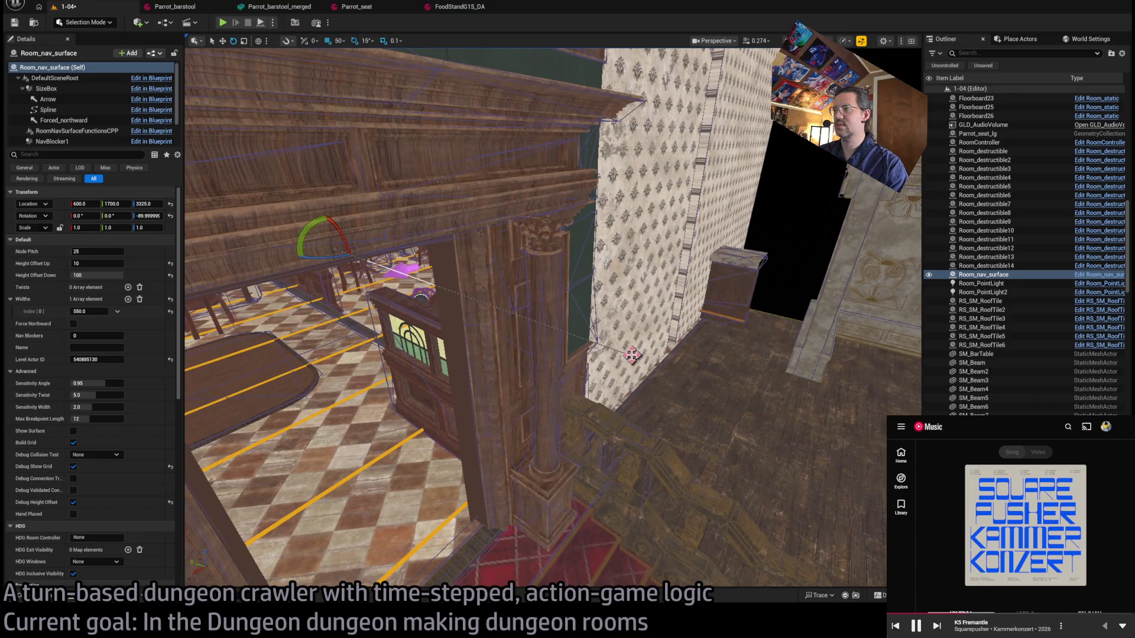
{"action": "left_click", "coordinate": [660, 373]}
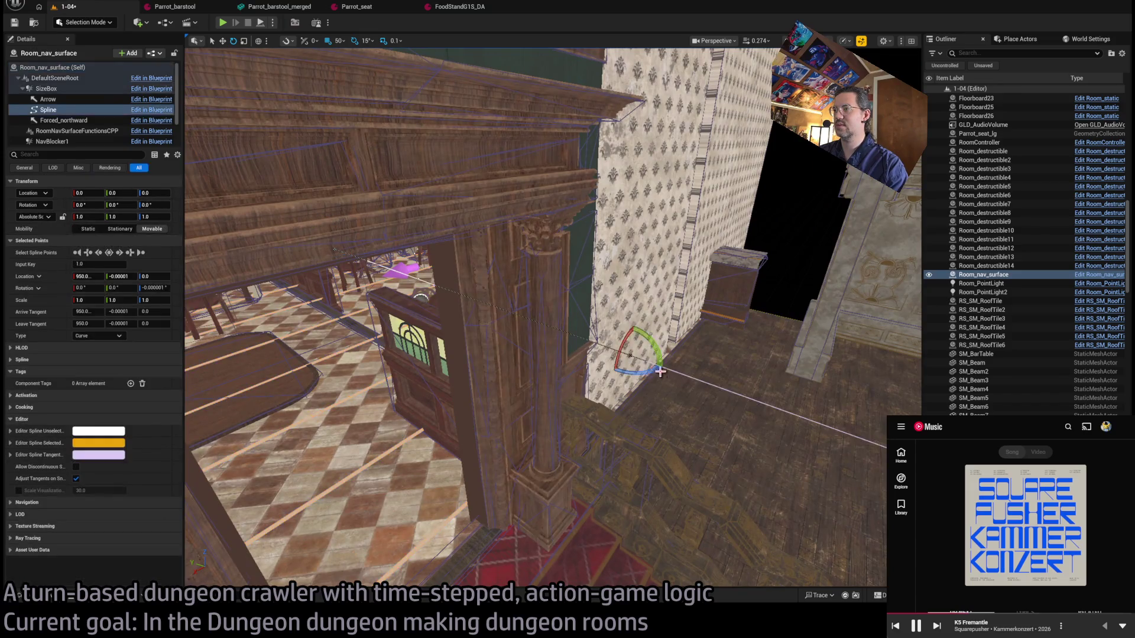
Move the spline end point to X 970 beside the pillar and start a play session.
{"action": "left_click_drag", "start_coordinate": [599, 378], "coordinate": [551, 255]}
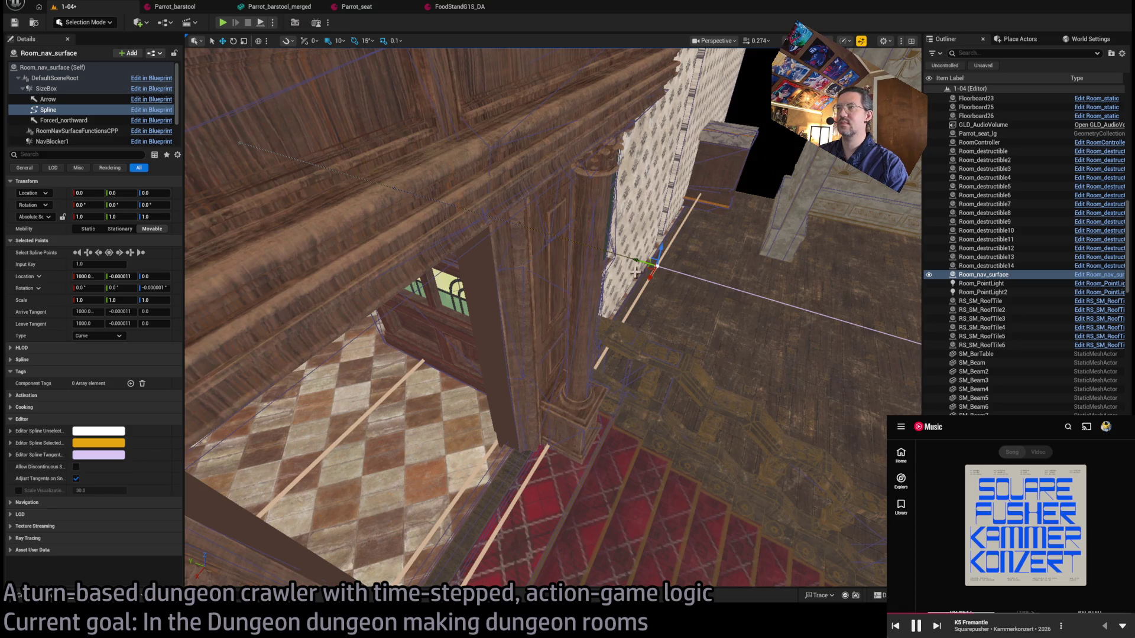
{"action": "left_click_drag", "start_coordinate": [640, 260], "coordinate": [644, 263]}
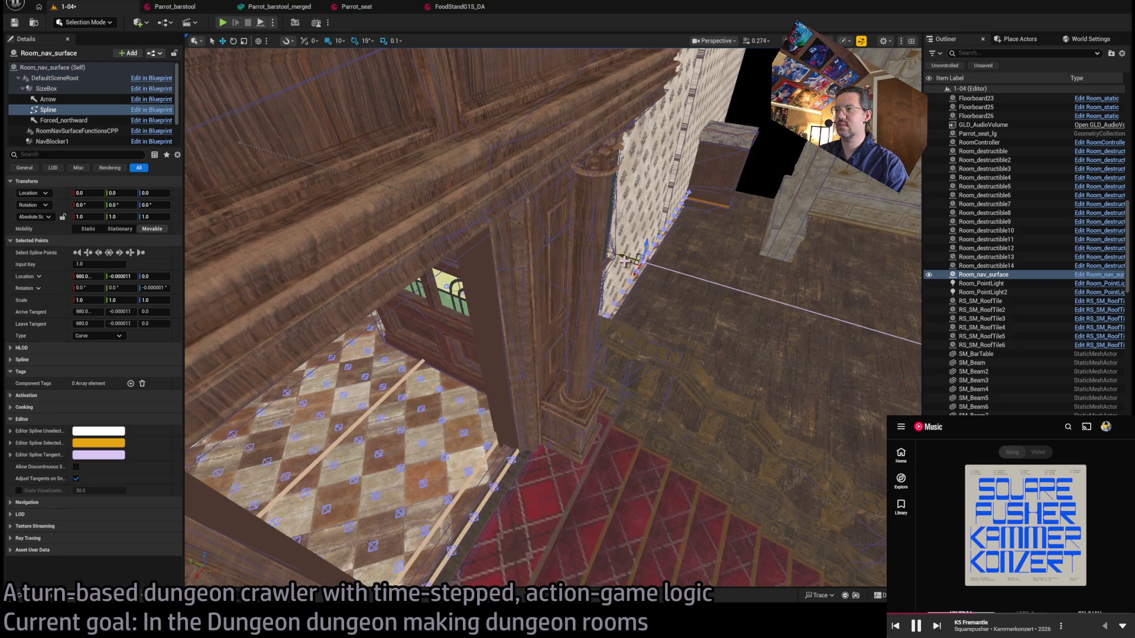
{"action": "scroll", "coordinate": [644, 278], "scroll_direction": "up", "scroll_amount": 1}
{"action": "scroll", "coordinate": [644, 278], "scroll_direction": "up", "scroll_amount": 3}
{"action": "left_click_drag", "start_coordinate": [560, 251], "coordinate": [553, 253]}
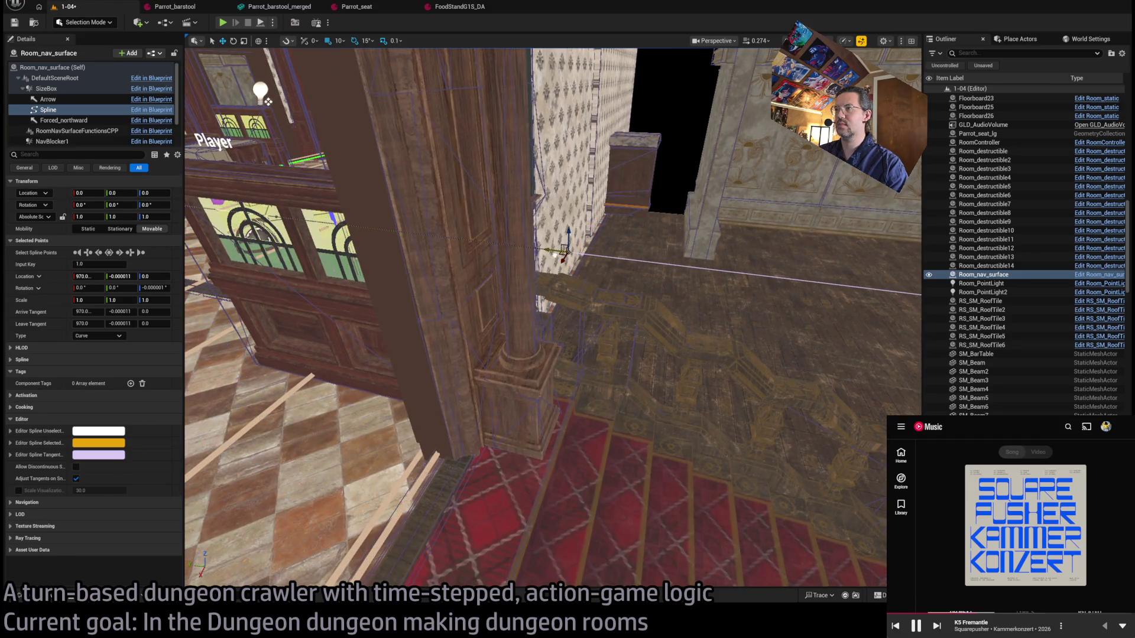
{"action": "scroll", "coordinate": [554, 253], "scroll_direction": "down", "scroll_amount": 2}
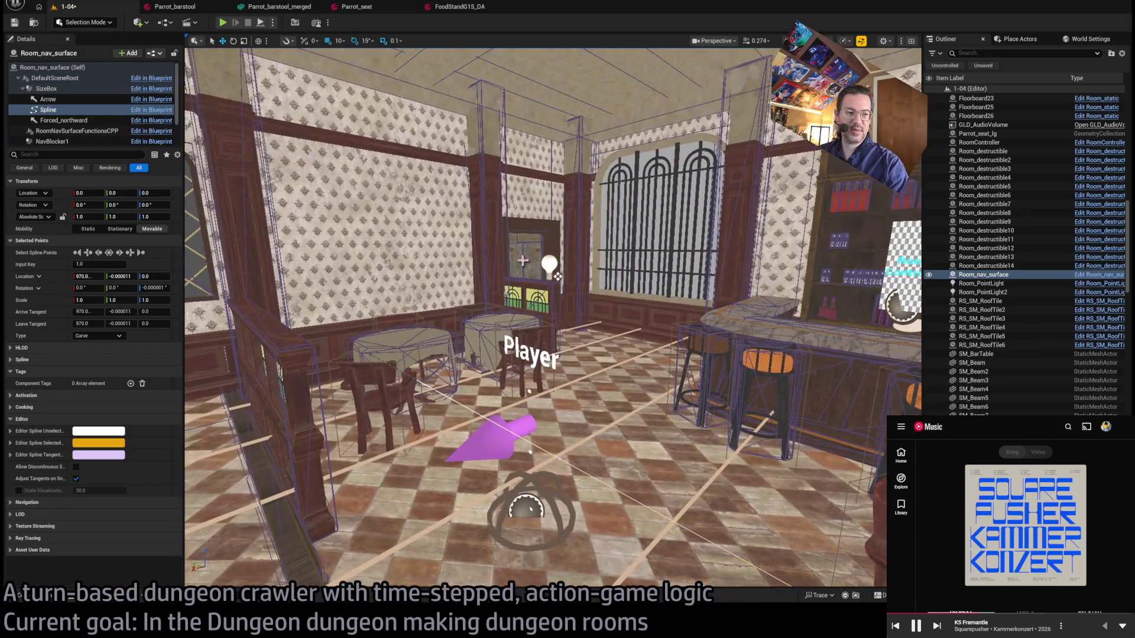
{"action": "left_click", "coordinate": [222, 22]}
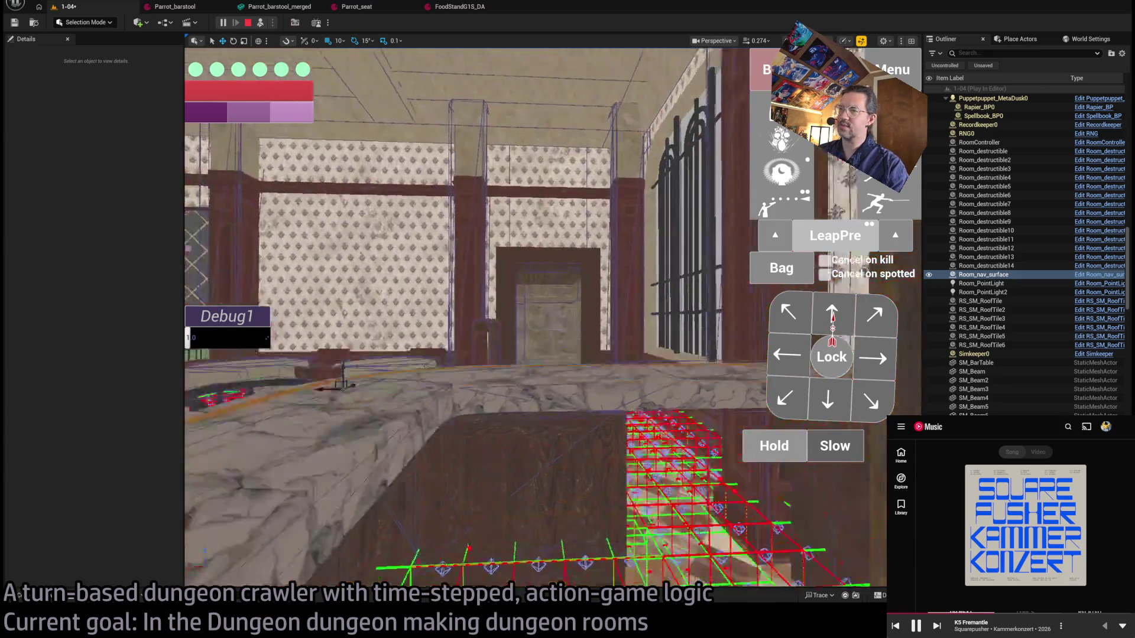
{"action": "key", "text": "Escape"}
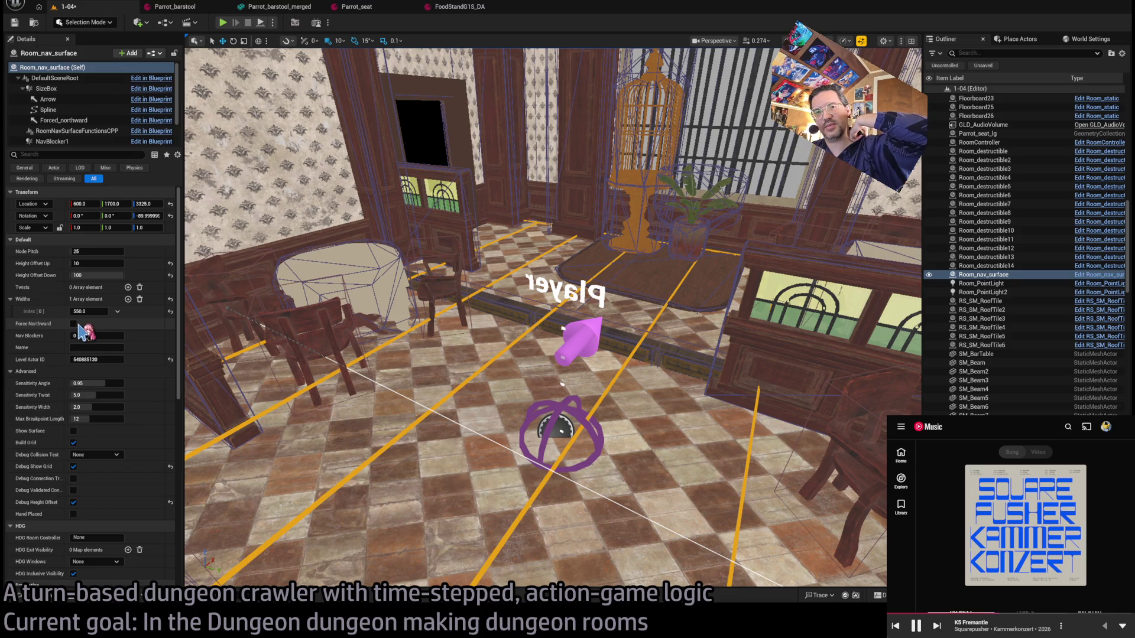
Select the room controller, the floor showcase piece and a standard wall piece.
{"action": "scroll", "coordinate": [131, 378], "scroll_direction": "down", "scroll_amount": 1}
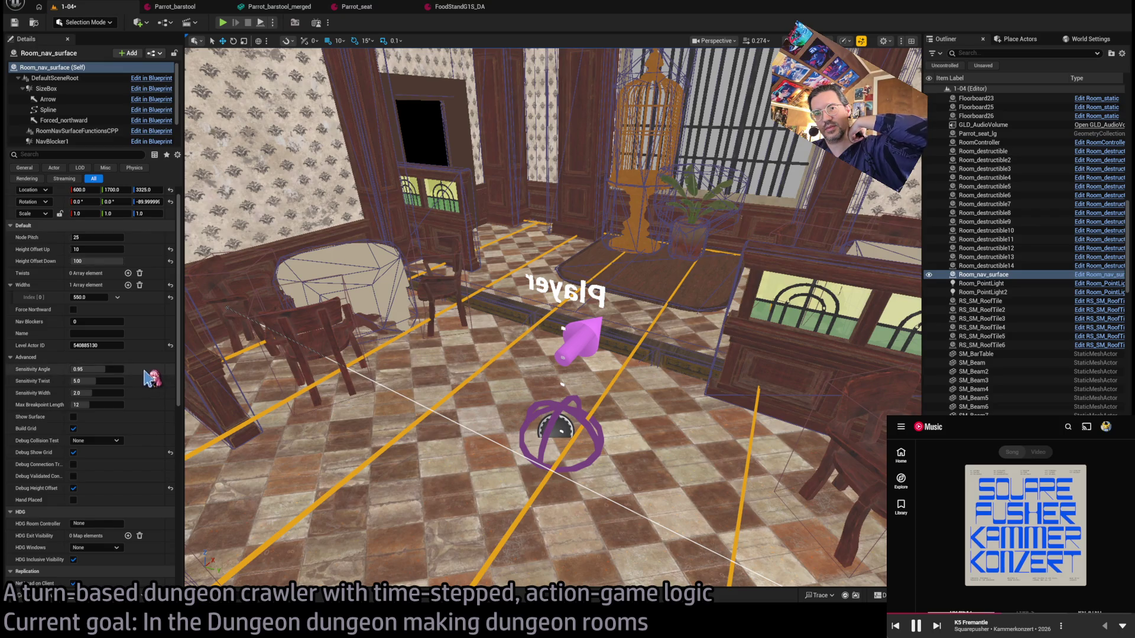
{"action": "mouse_move", "coordinate": [414, 355]}
{"action": "left_mouse_down"}
{"action": "mouse_move", "coordinate": [692, 318]}
{"action": "mouse_move", "coordinate": [647, 301]}
{"action": "mouse_move", "coordinate": [654, 292]}
{"action": "left_mouse_up"}
{"action": "left_click", "coordinate": [663, 278]}
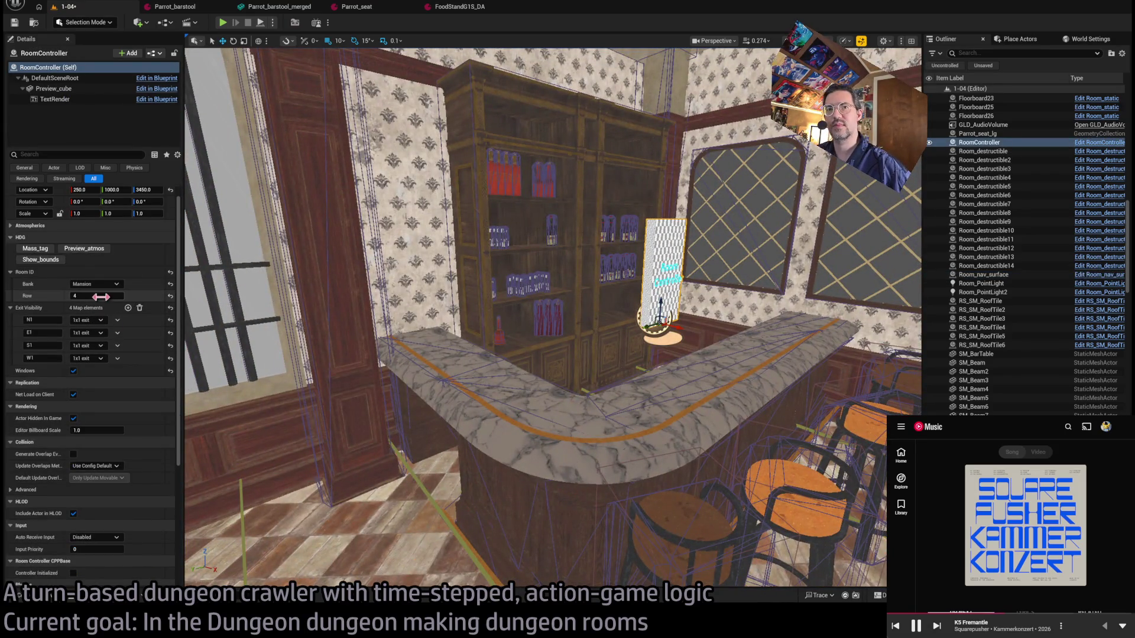
{"action": "left_click", "coordinate": [35, 249]}
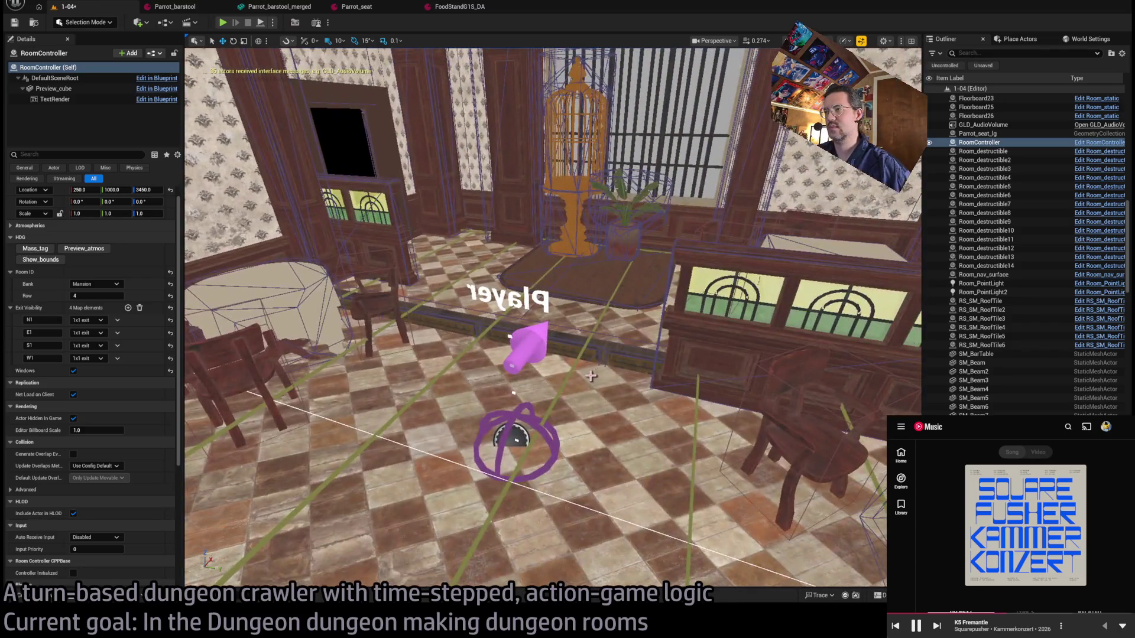
{"action": "left_click", "coordinate": [603, 371]}
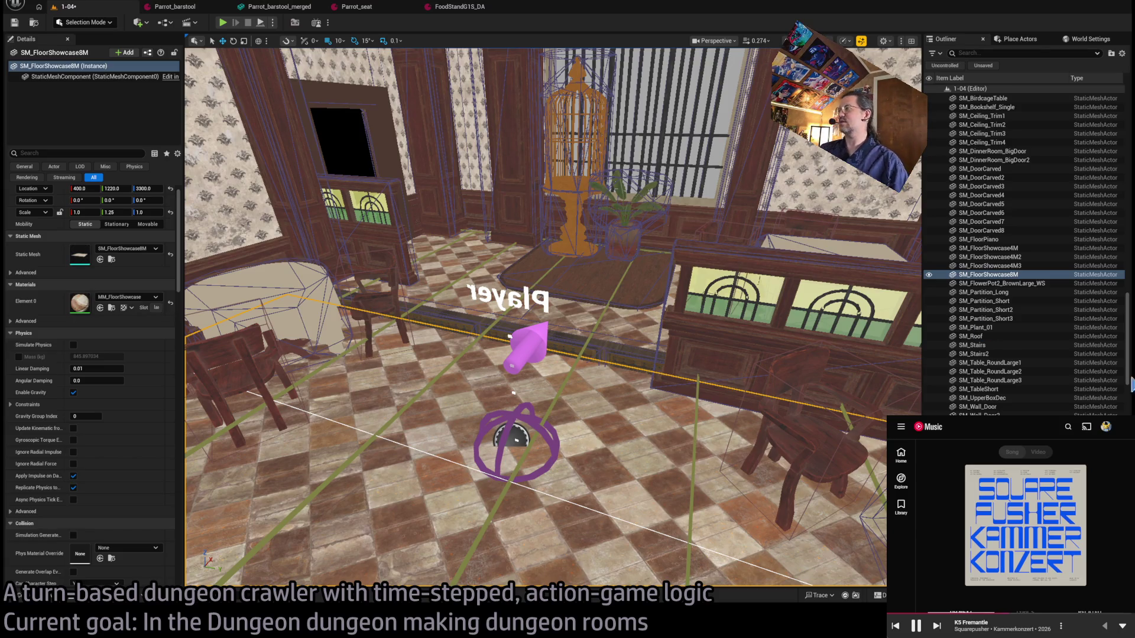
{"action": "scroll", "coordinate": [1028, 408], "scroll_direction": "down", "scroll_amount": 10}
{"action": "scroll", "coordinate": [1005, 355], "scroll_direction": "down", "scroll_amount": 2}
{"action": "left_click", "coordinate": [987, 355]}
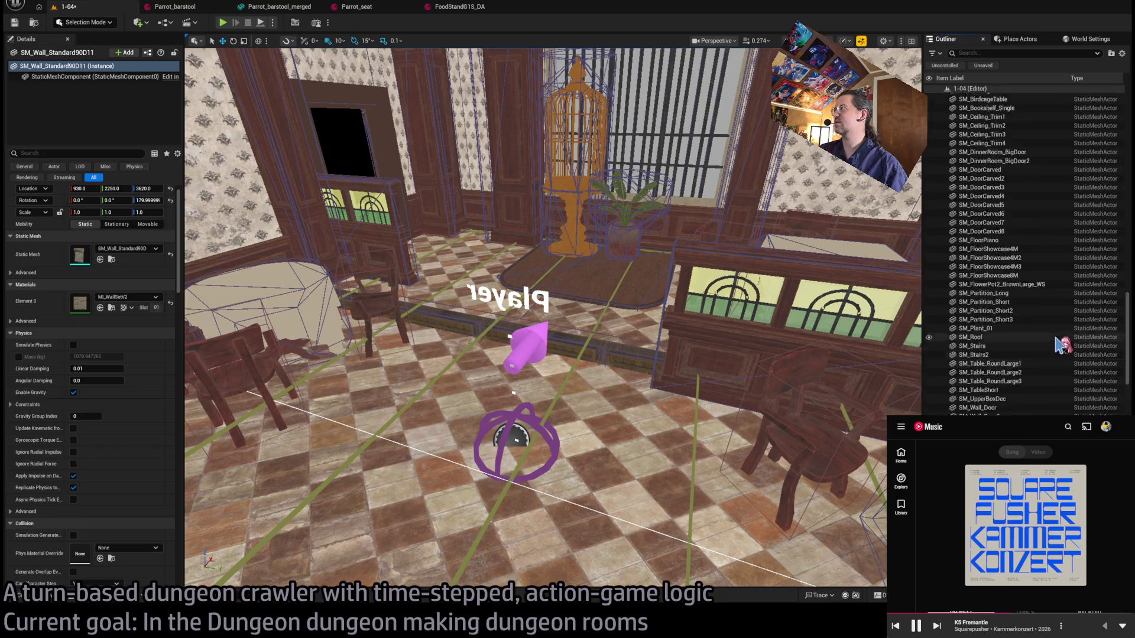
Extend the selection up to SM_BarTable and add all the bottles, 142 objects total.
{"action": "scroll", "coordinate": [999, 308], "scroll_direction": "up", "scroll_amount": 15}
{"action": "left_click", "coordinate": [990, 286], "text": "shift"}
{"action": "scroll", "coordinate": [1016, 319], "scroll_direction": "up", "scroll_amount": 15}
{"action": "left_click", "coordinate": [1005, 378], "text": "ctrl"}
{"action": "scroll", "coordinate": [1005, 379], "scroll_direction": "up", "scroll_amount": 5}
{"action": "left_click", "coordinate": [992, 100], "text": "shift"}
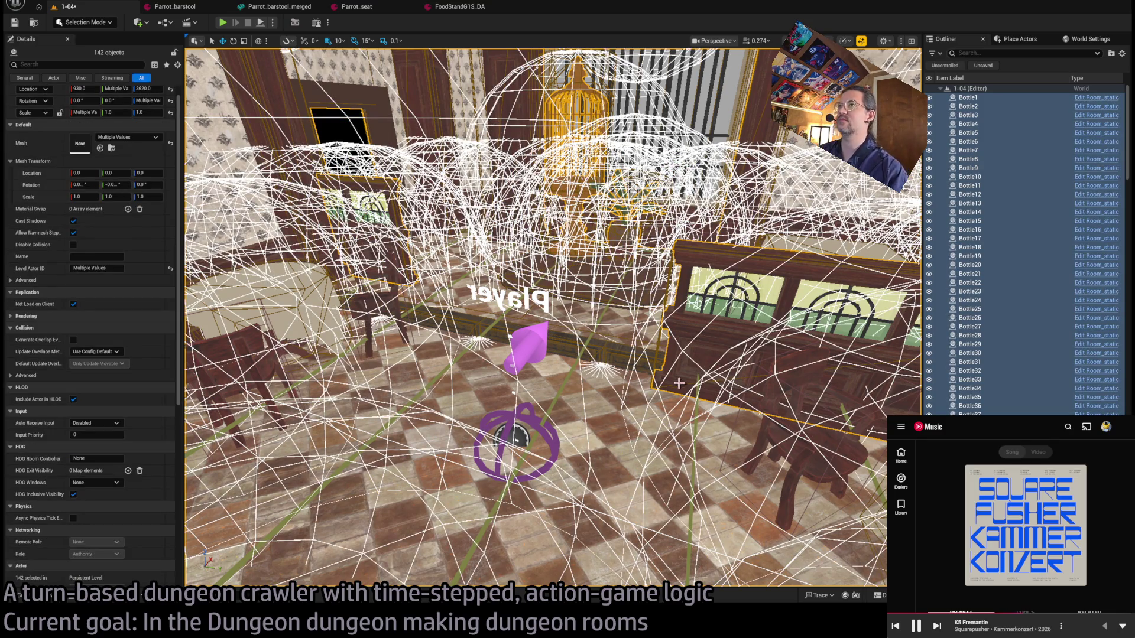
Select the door wall, beams, birdcage, plant, surrounding walls, railing, door frame and café windows.
{"action": "left_click_drag", "start_coordinate": [645, 389], "coordinate": [588, 211]}
{"action": "left_click", "coordinate": [584, 192]}
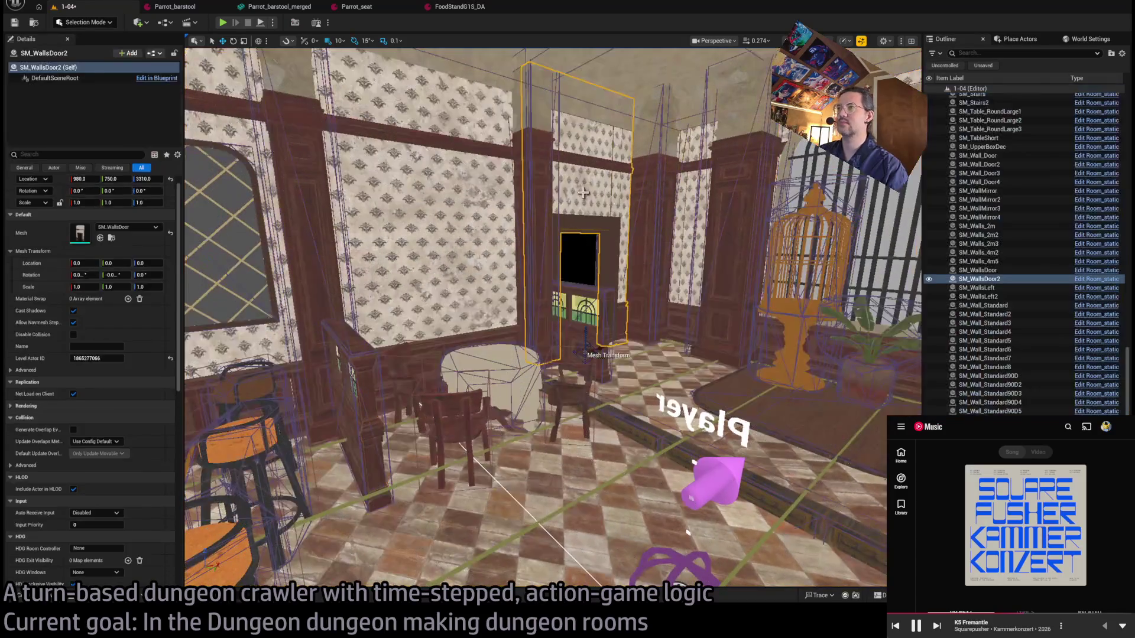
{"action": "left_click", "coordinate": [539, 206], "text": "ctrl"}
{"action": "left_click", "coordinate": [638, 192], "text": "ctrl"}
{"action": "left_click", "coordinate": [700, 197], "text": "ctrl"}
{"action": "left_click", "coordinate": [723, 197], "text": "ctrl"}
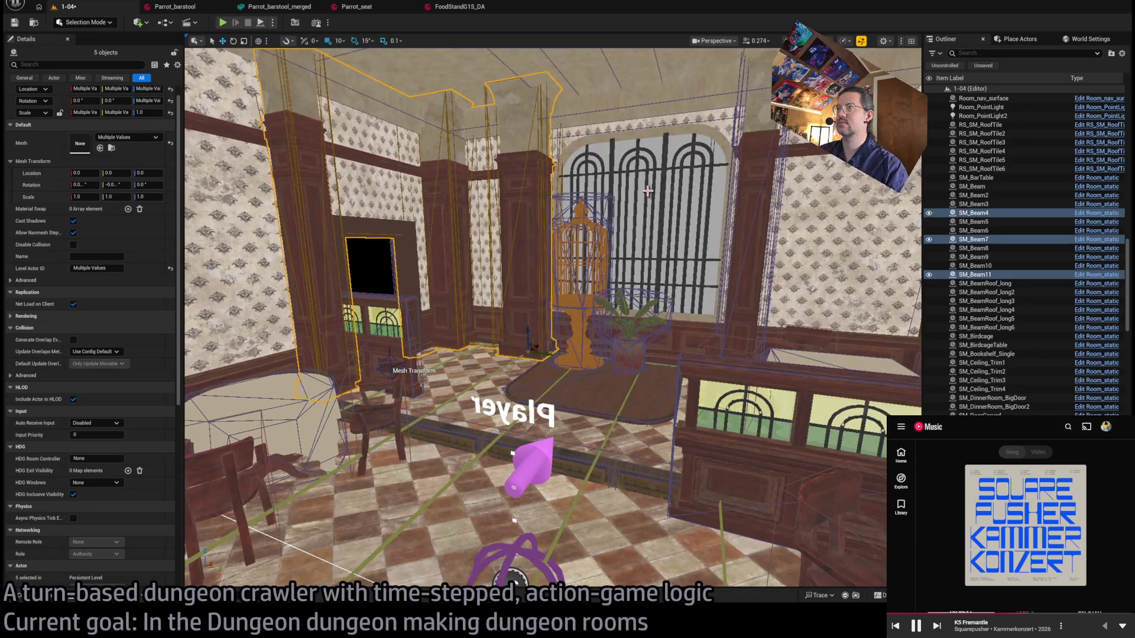
{"action": "left_click", "coordinate": [750, 216], "text": "ctrl"}
{"action": "left_click", "coordinate": [720, 206], "text": "ctrl"}
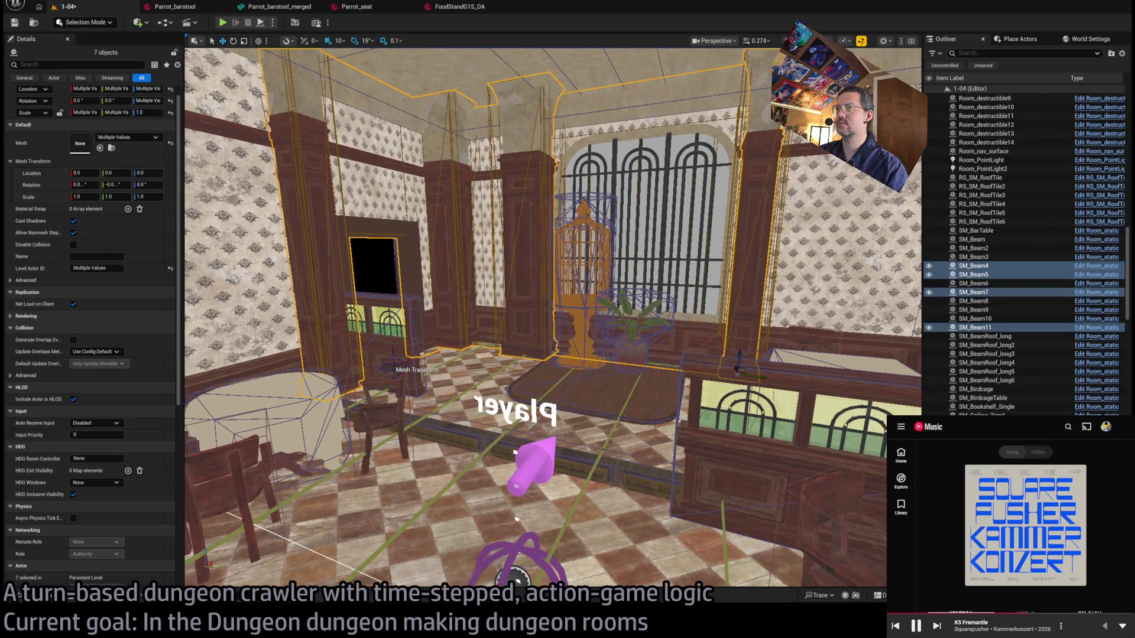
{"action": "left_click", "coordinate": [587, 211], "text": "ctrl"}
{"action": "left_click", "coordinate": [588, 336], "text": "ctrl"}
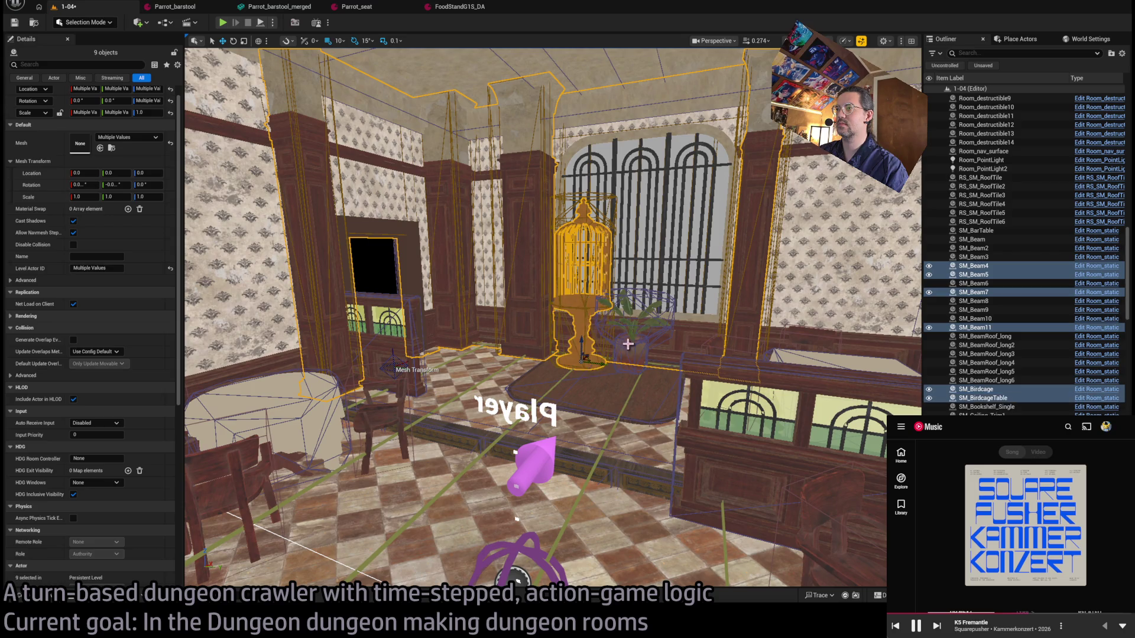
{"action": "left_click", "coordinate": [629, 343], "text": "ctrl"}
{"action": "left_click", "coordinate": [635, 317], "text": "ctrl"}
{"action": "left_click", "coordinate": [529, 267], "text": "ctrl"}
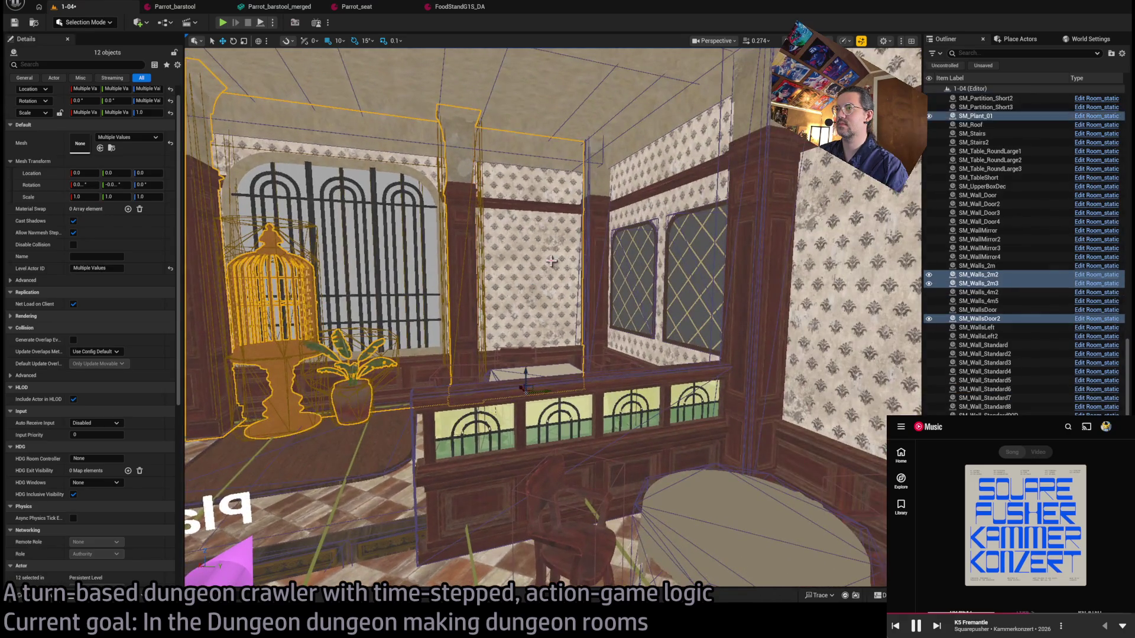
{"action": "left_click", "coordinate": [623, 263], "text": "ctrl"}
{"action": "left_click", "coordinate": [632, 281], "text": "ctrl"}
{"action": "left_click", "coordinate": [637, 197], "text": "ctrl"}
{"action": "left_click", "coordinate": [679, 225], "text": "ctrl"}
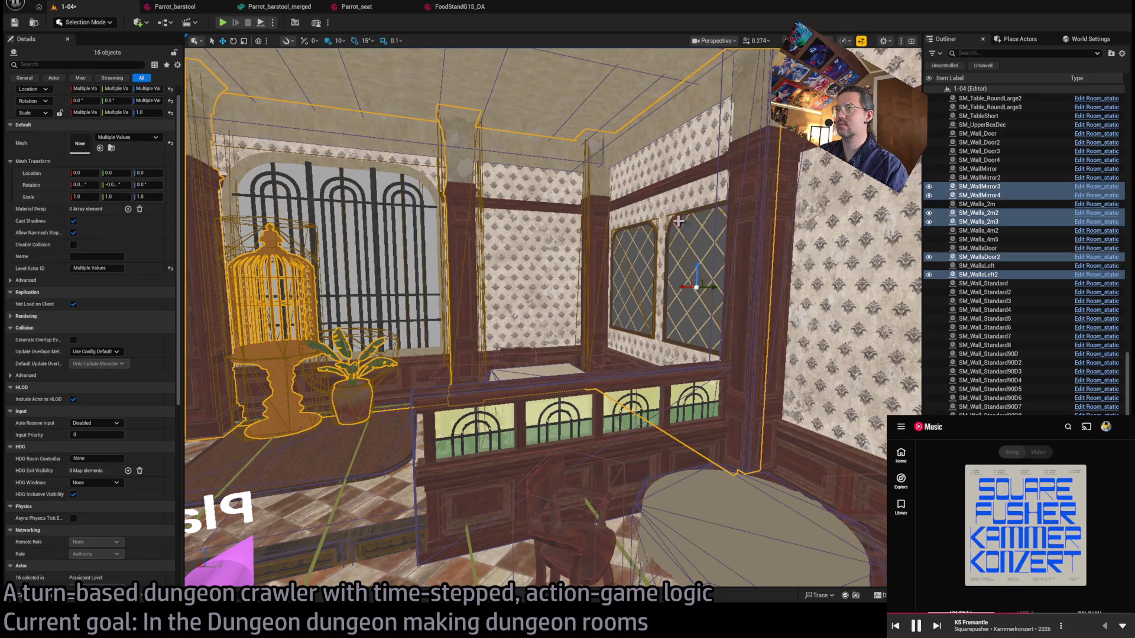
{"action": "left_click", "coordinate": [752, 225], "text": "ctrl"}
{"action": "left_click", "coordinate": [703, 421], "text": "ctrl"}
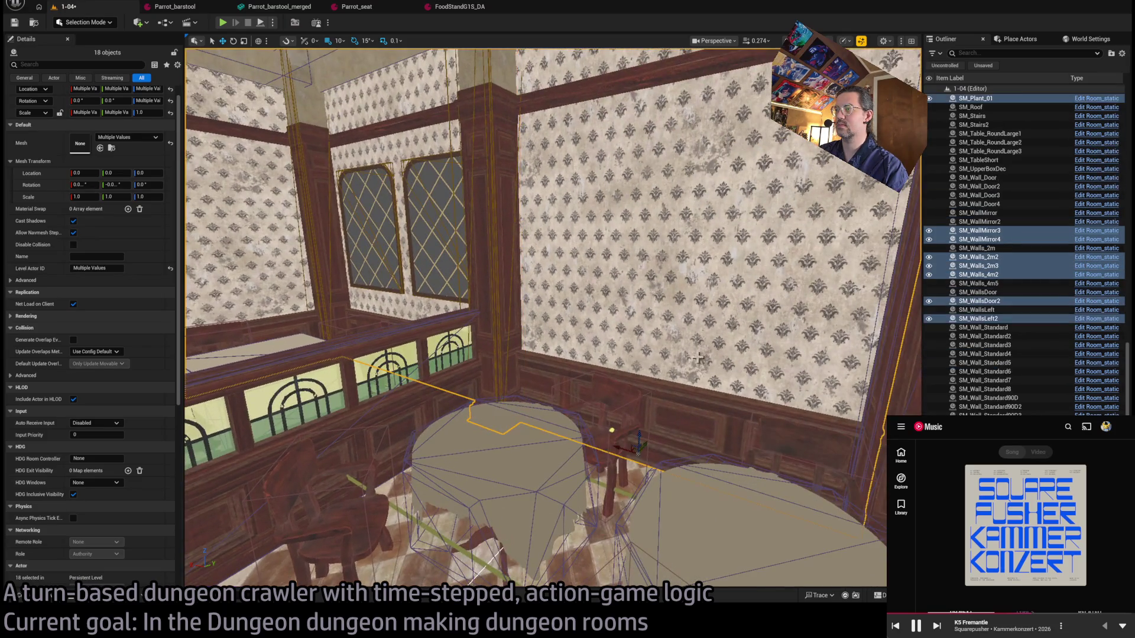
{"action": "left_click", "coordinate": [500, 406], "text": "ctrl"}
{"action": "left_click", "coordinate": [600, 355], "text": "ctrl"}
{"action": "left_click", "coordinate": [654, 374], "text": "ctrl"}
{"action": "left_click", "coordinate": [676, 372], "text": "ctrl"}
{"action": "left_click", "coordinate": [757, 383], "text": "ctrl"}
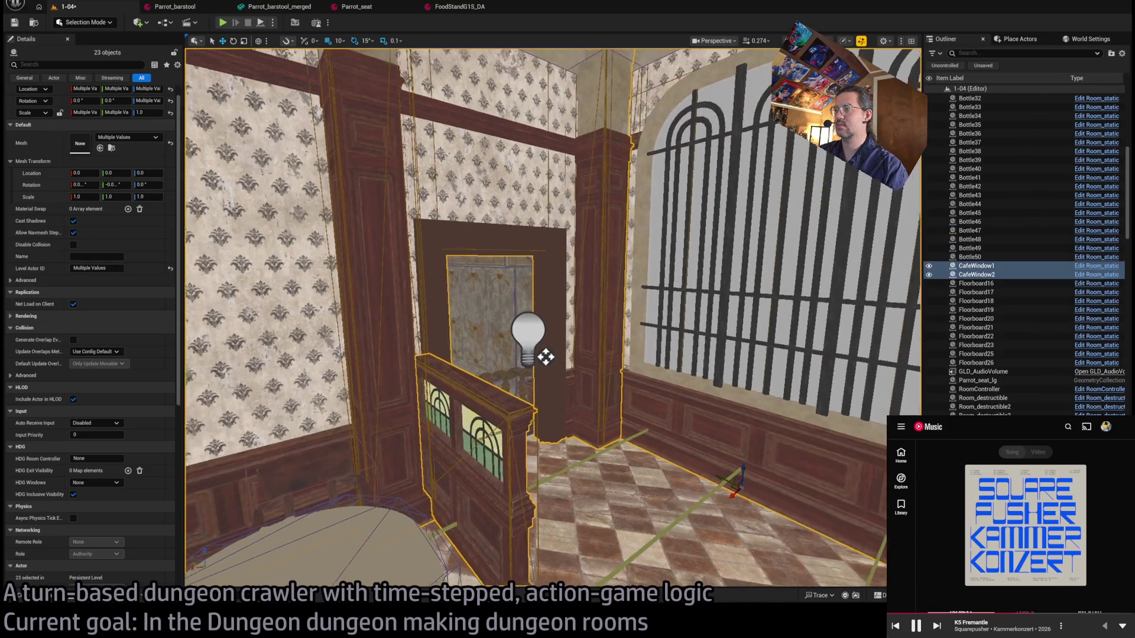
Add the pillar, bar counter, bar windows, walls and partition, then uncheck Allow Navmesh Step.
{"action": "left_click_drag", "start_coordinate": [654, 390], "coordinate": [733, 387]}
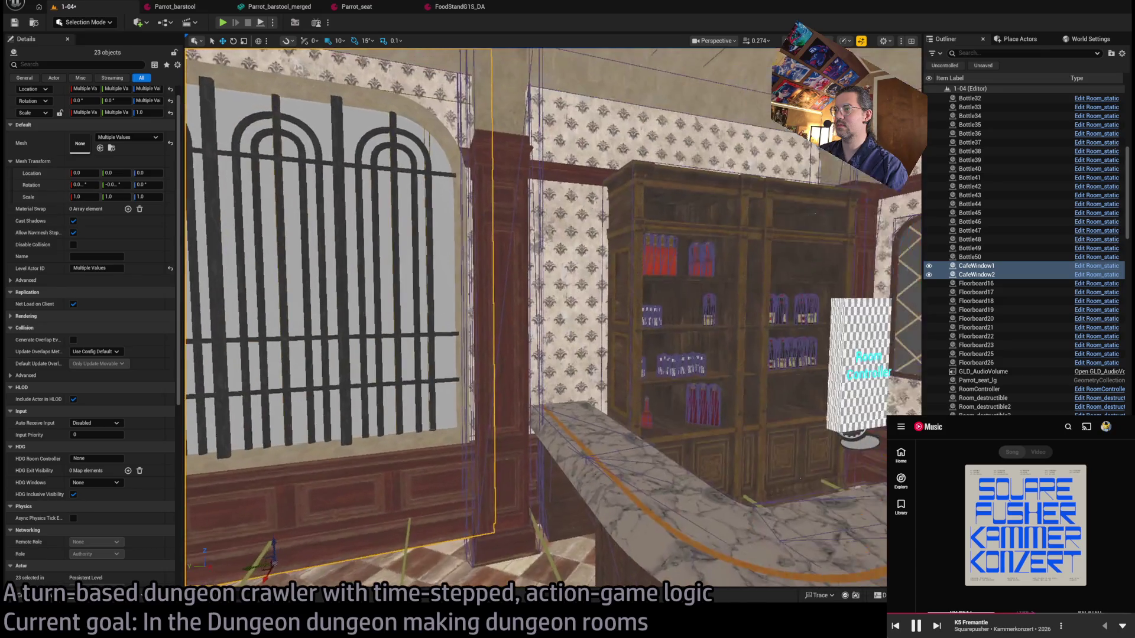
{"action": "left_click", "coordinate": [524, 362], "text": "ctrl"}
{"action": "left_click", "coordinate": [726, 467], "text": "ctrl"}
{"action": "left_click_drag", "start_coordinate": [720, 461], "coordinate": [662, 473]}
{"action": "left_click_drag", "start_coordinate": [584, 369], "coordinate": [617, 284]}
{"action": "left_click", "coordinate": [555, 295], "text": "ctrl"}
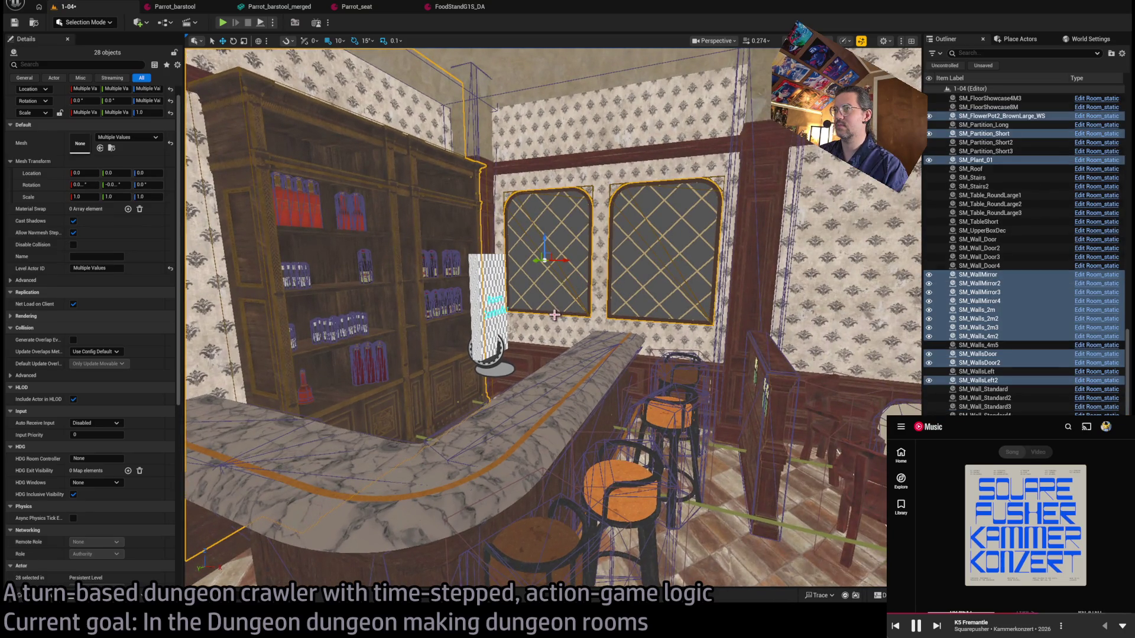
{"action": "left_click", "coordinate": [566, 347], "text": "ctrl"}
{"action": "left_click_drag", "start_coordinate": [565, 347], "coordinate": [544, 254]}
{"action": "left_click", "coordinate": [544, 248], "text": "ctrl"}
{"action": "left_click", "coordinate": [248, 188], "text": "ctrl"}
{"action": "left_click", "coordinate": [222, 138], "text": "ctrl"}
{"action": "left_click_drag", "start_coordinate": [677, 319], "coordinate": [675, 318]}
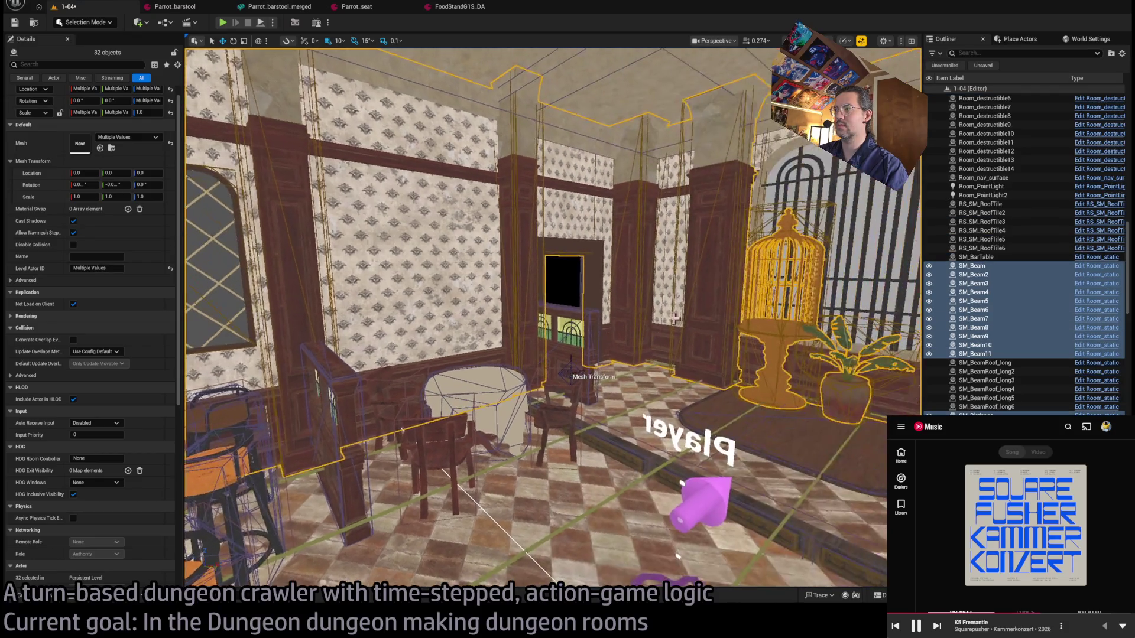
{"action": "left_click", "coordinate": [554, 343], "text": "ctrl"}
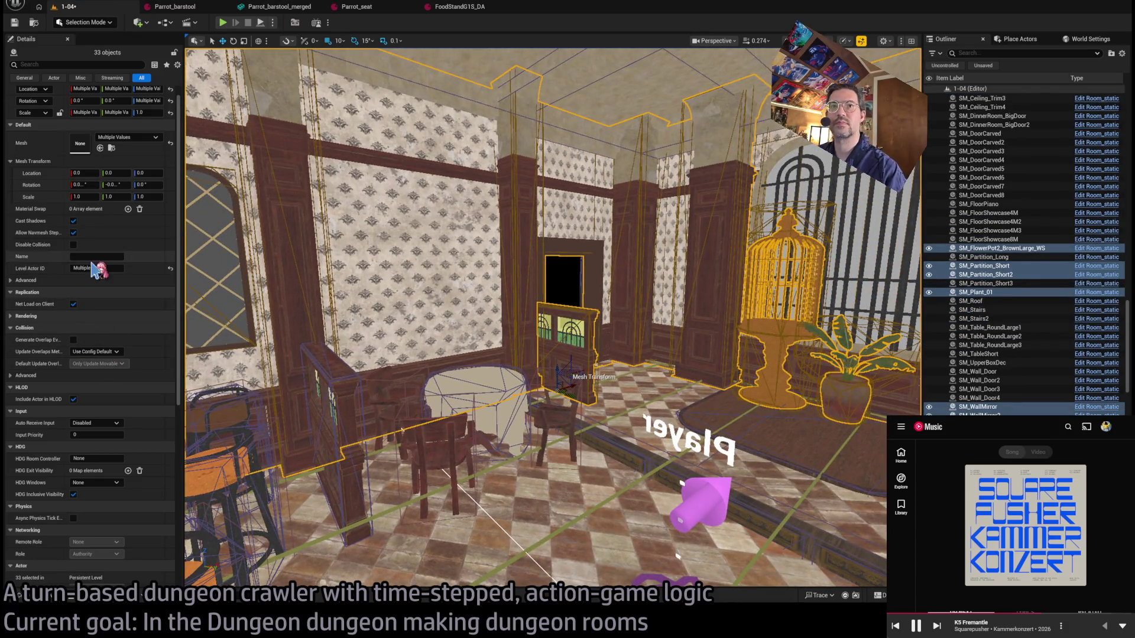
{"action": "left_click", "coordinate": [73, 233]}
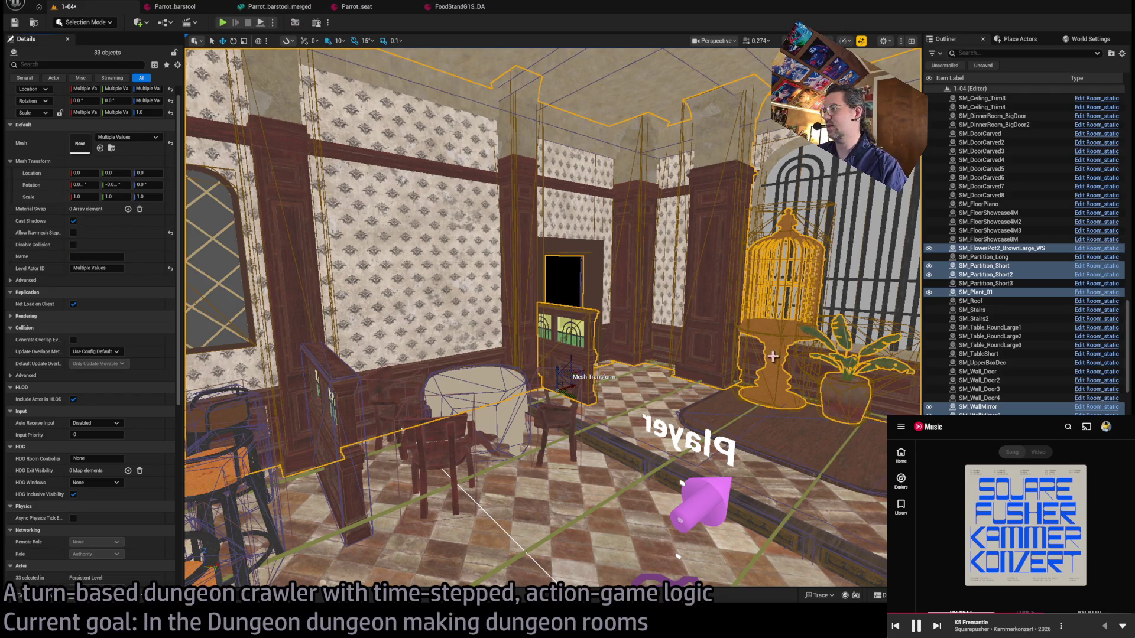
Turn off Room_nav_surface's Debug Show Grid and Debug Height Offset, then play the level.
{"action": "left_click", "coordinate": [401, 431]}
{"action": "scroll", "coordinate": [110, 288], "scroll_direction": "down", "scroll_amount": 5}
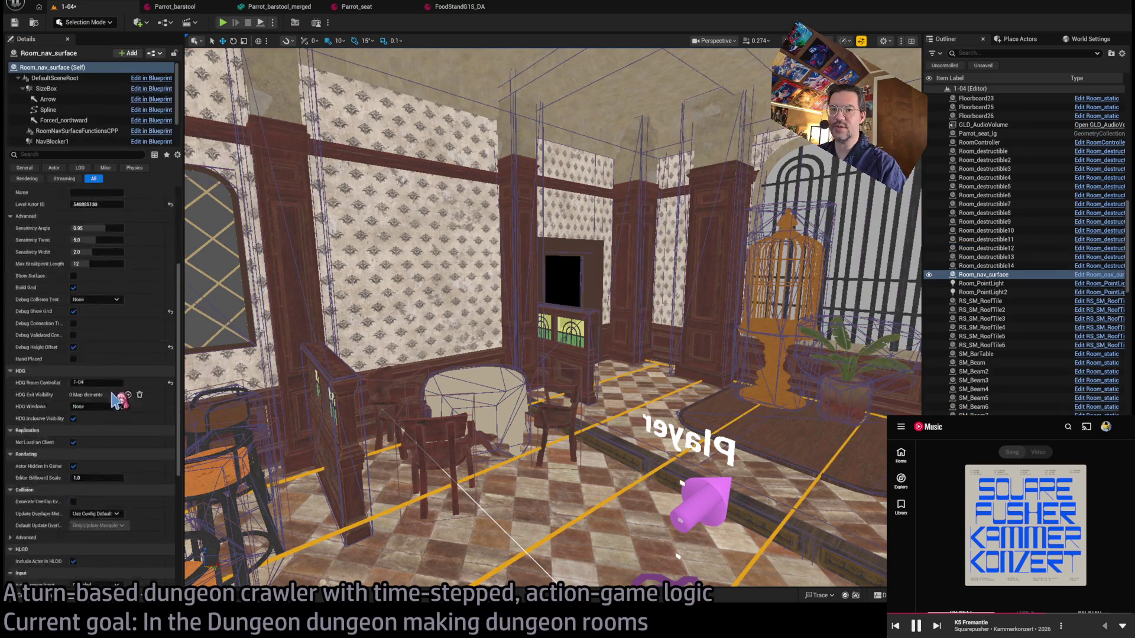
{"action": "scroll", "coordinate": [95, 355], "scroll_direction": "down", "scroll_amount": 2}
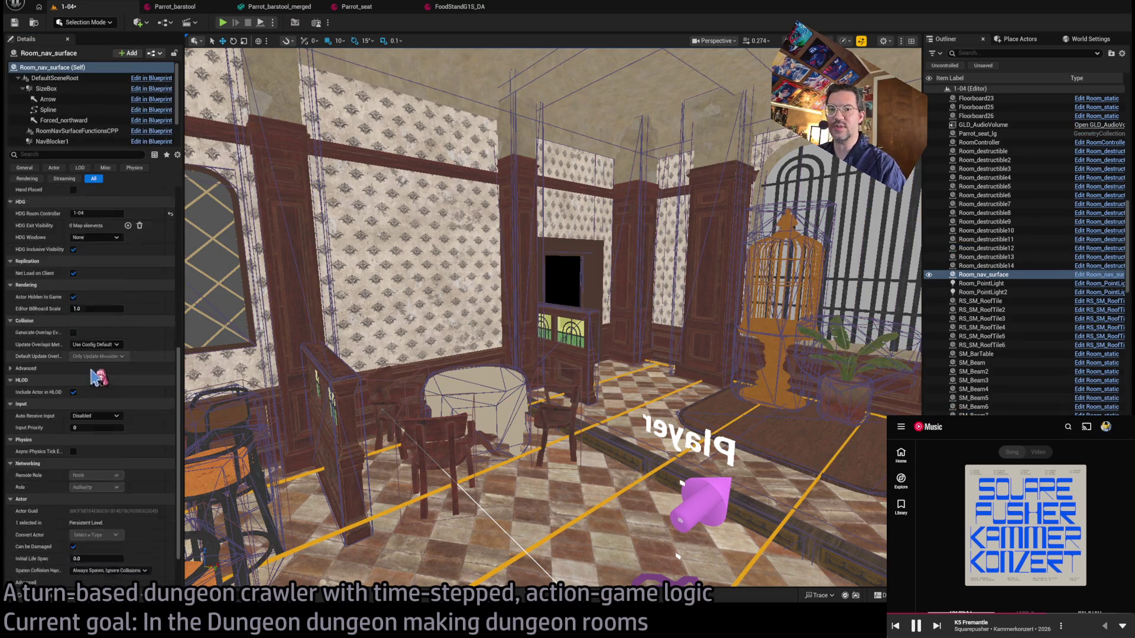
{"action": "scroll", "coordinate": [100, 395], "scroll_direction": "up", "scroll_amount": 5}
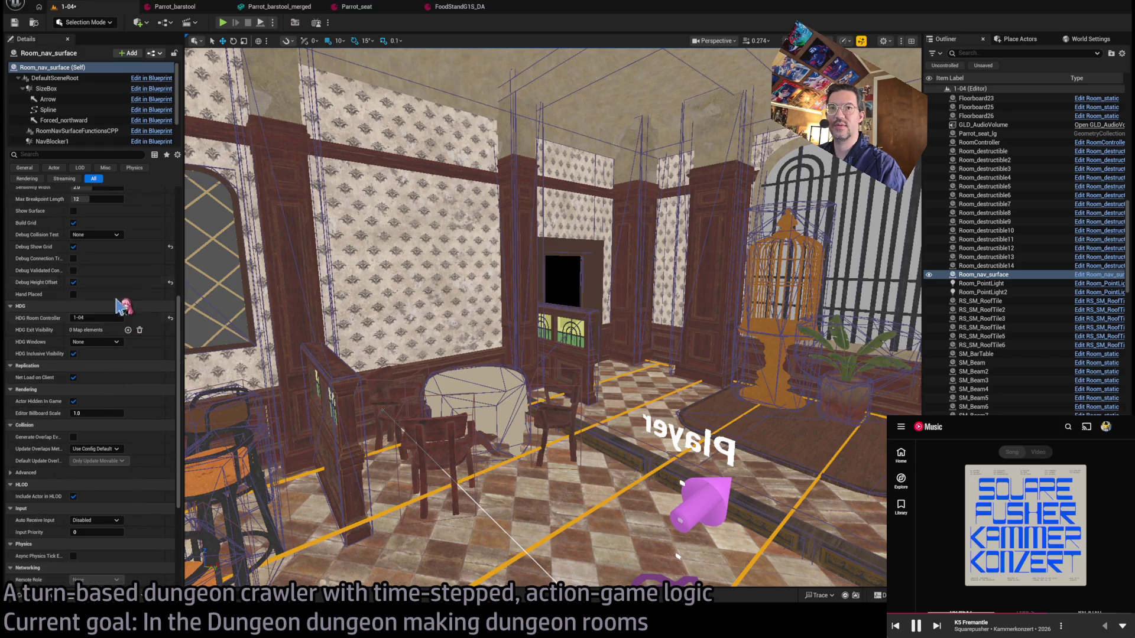
{"action": "left_click", "coordinate": [73, 247]}
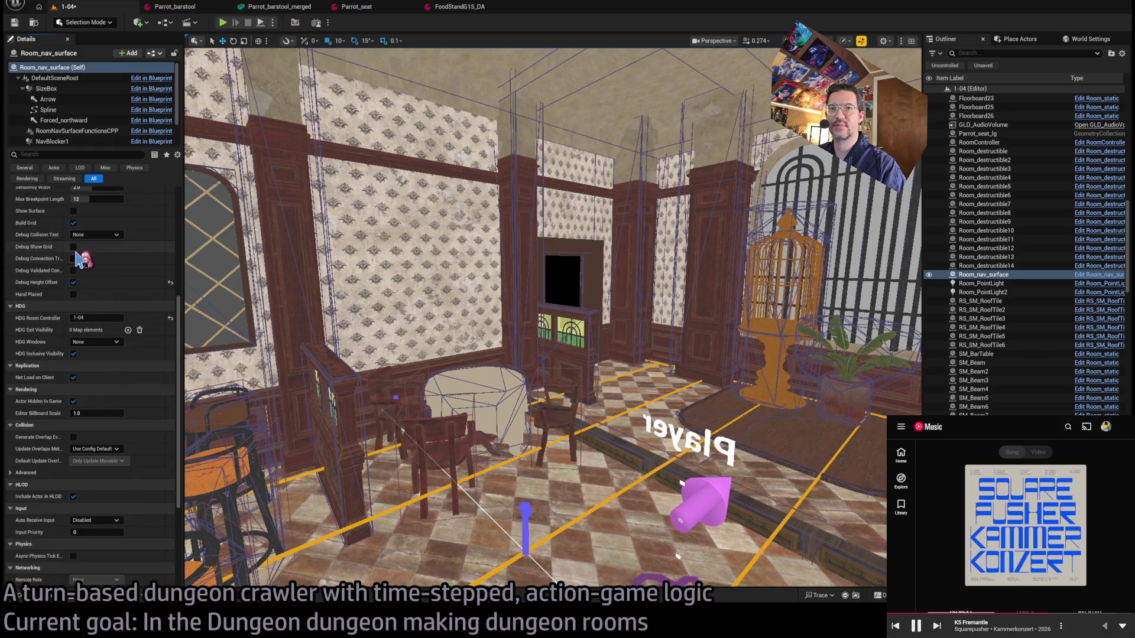
{"action": "left_click", "coordinate": [74, 283]}
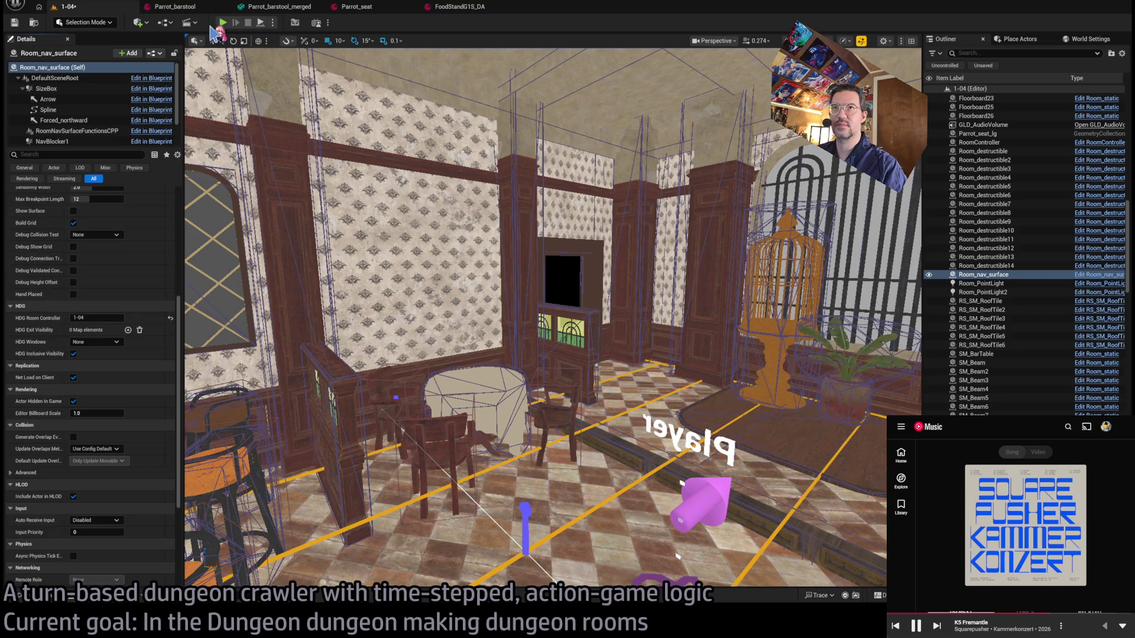
{"action": "left_click", "coordinate": [225, 23]}
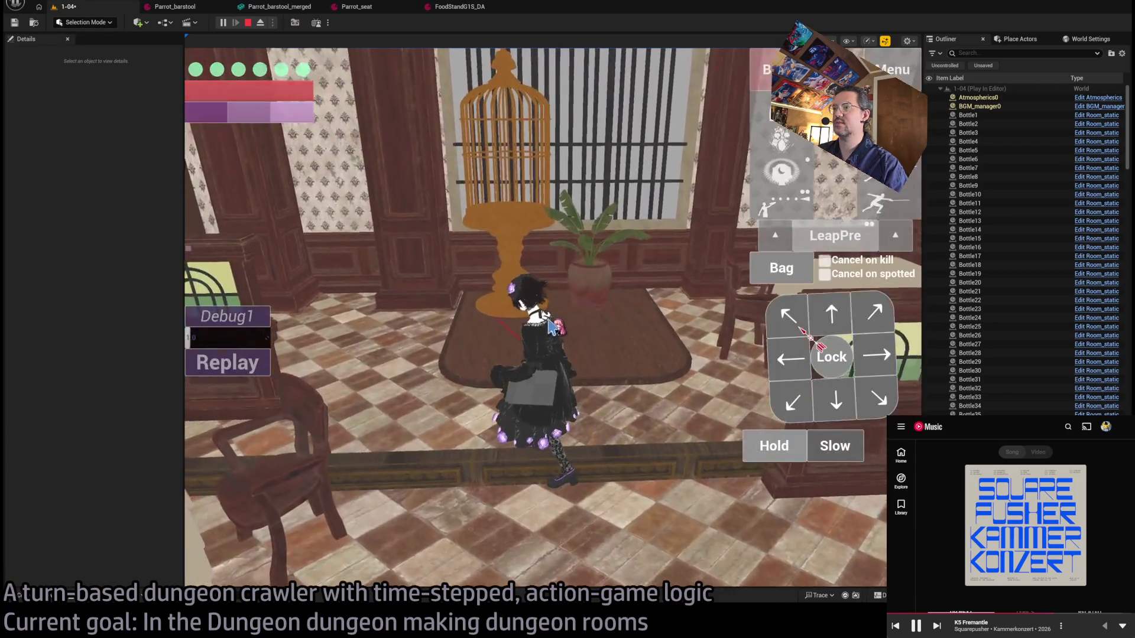
Queue forward moves and play them out to walk past the birdcage, then stop playing.
{"action": "left_click", "coordinate": [832, 322]}
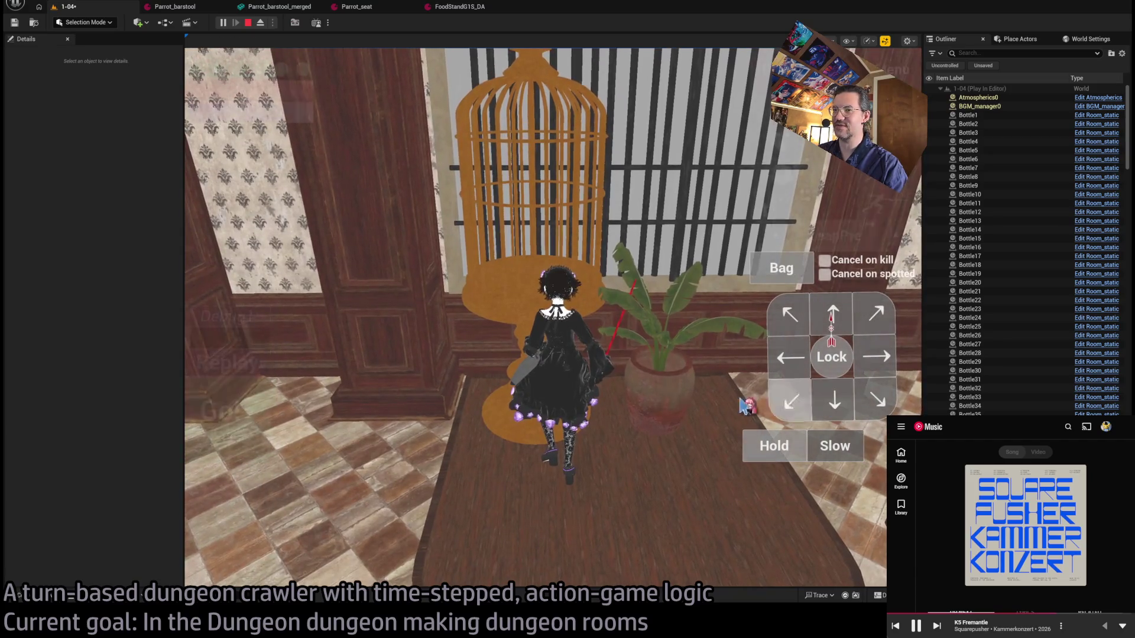
{"action": "left_click", "coordinate": [780, 403]}
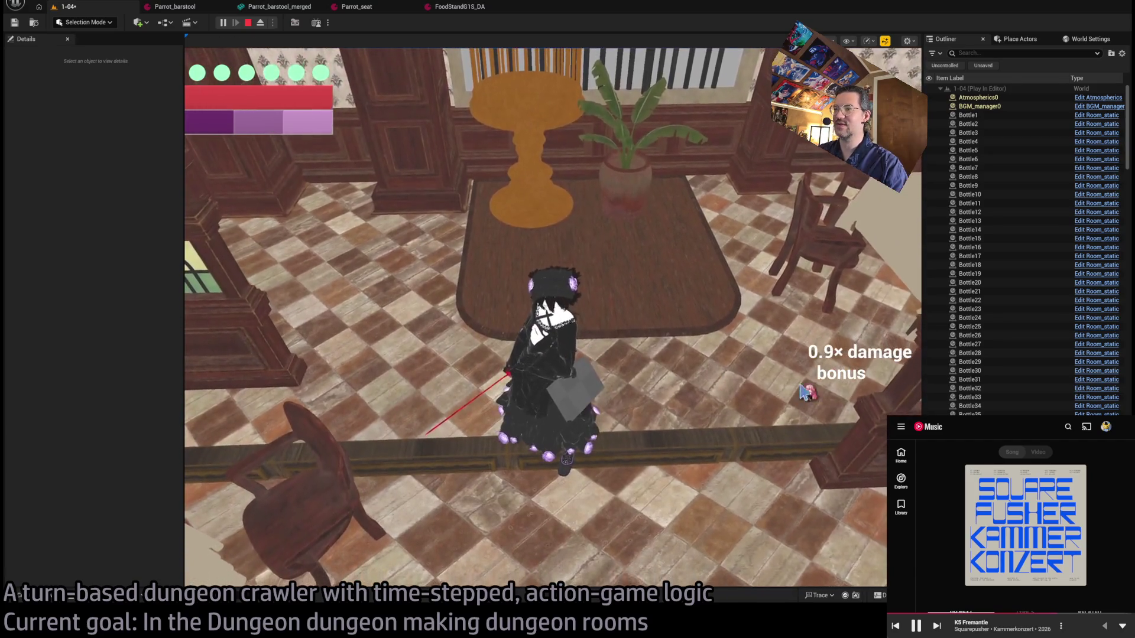
{"action": "left_click", "coordinate": [830, 319]}
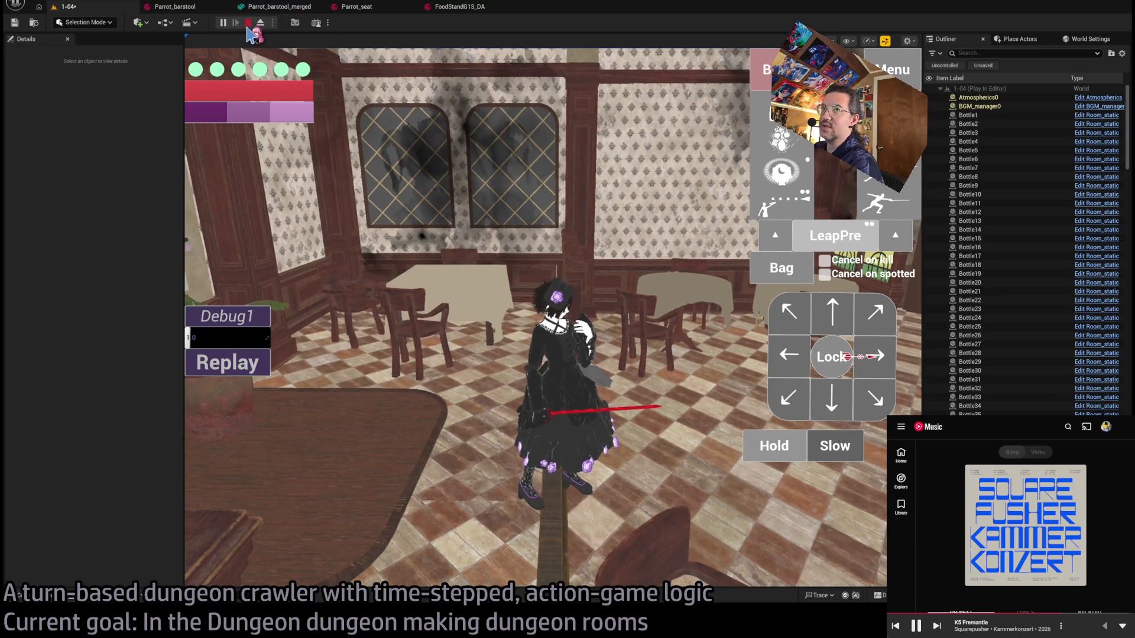
{"action": "left_click", "coordinate": [248, 23]}
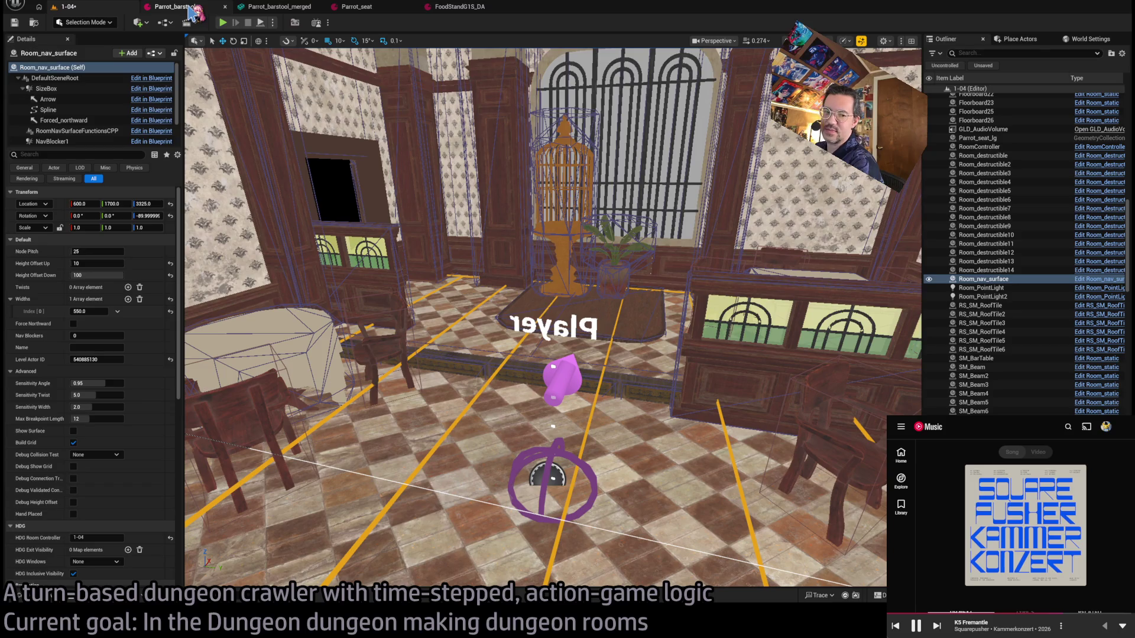
{"action": "mouse_move", "coordinate": [532, 295]}
{"action": "left_mouse_down"}
{"action": "mouse_move", "coordinate": [461, 307]}
{"action": "mouse_move", "coordinate": [532, 296]}
{"action": "left_mouse_up"}
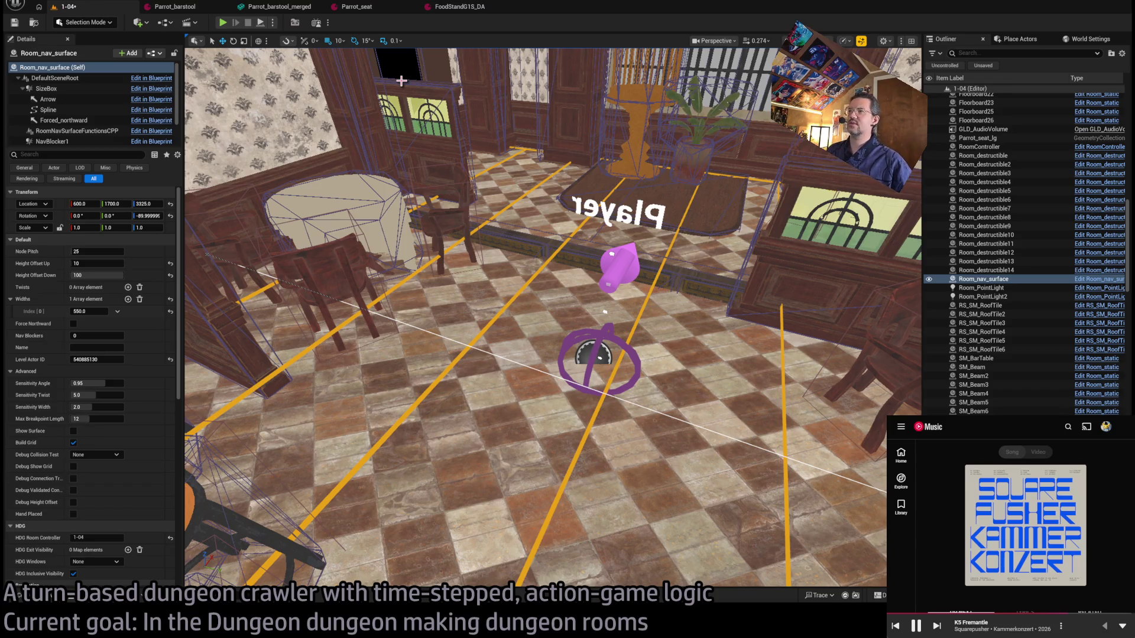
{"action": "mouse_move", "coordinate": [562, 223]}
{"action": "left_mouse_down"}
{"action": "mouse_move", "coordinate": [556, 207]}
{"action": "mouse_move", "coordinate": [526, 204]}
{"action": "mouse_move", "coordinate": [523, 227]}
{"action": "mouse_move", "coordinate": [641, 318]}
{"action": "left_mouse_up"}
{"action": "left_click", "coordinate": [546, 355]}
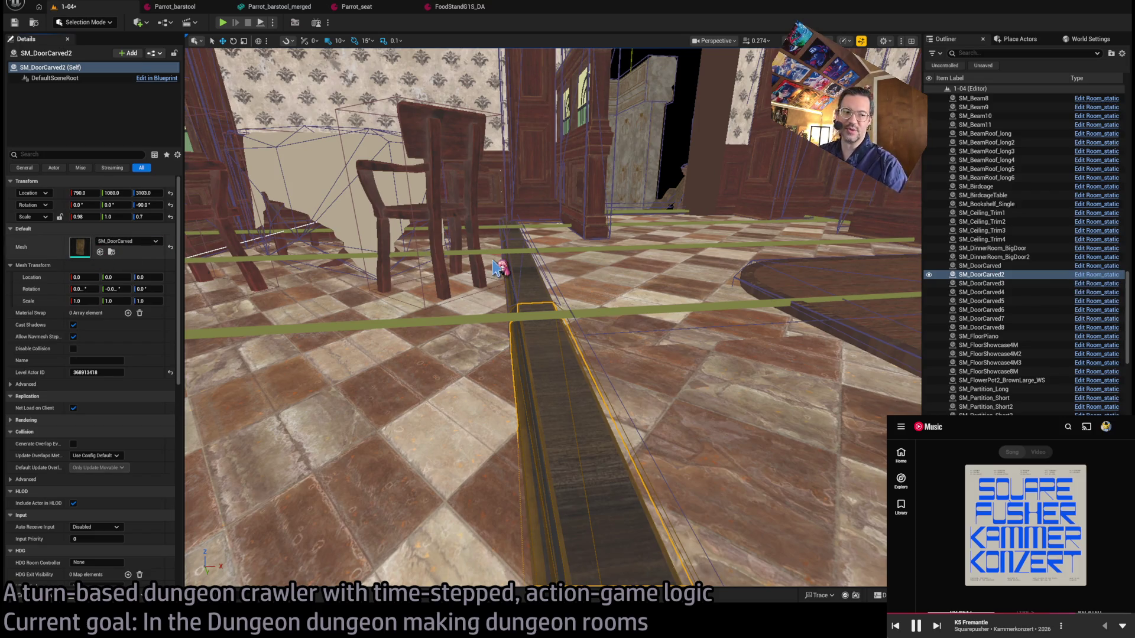
Open SM_DoorCarved's mesh, scale its collision box down to the door's height, and save.
{"action": "key", "text": "ctrl+e"}
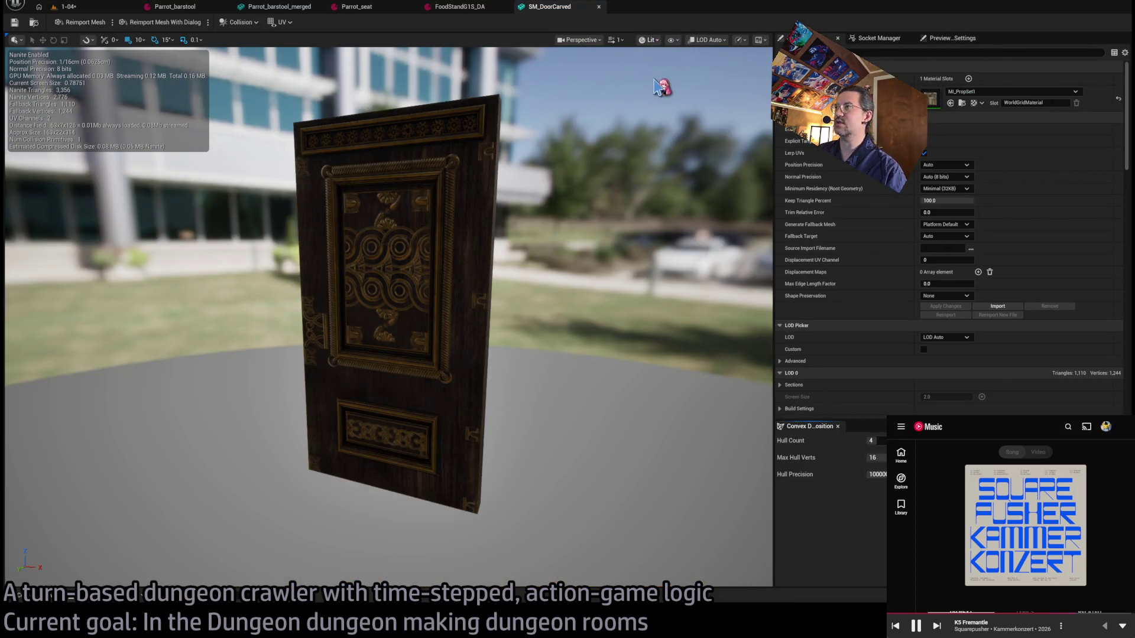
{"action": "mouse_move", "coordinate": [643, 102]}
{"action": "left_mouse_down"}
{"action": "mouse_move", "coordinate": [582, 122]}
{"action": "mouse_move", "coordinate": [503, 101]}
{"action": "mouse_move", "coordinate": [642, 62]}
{"action": "left_mouse_up"}
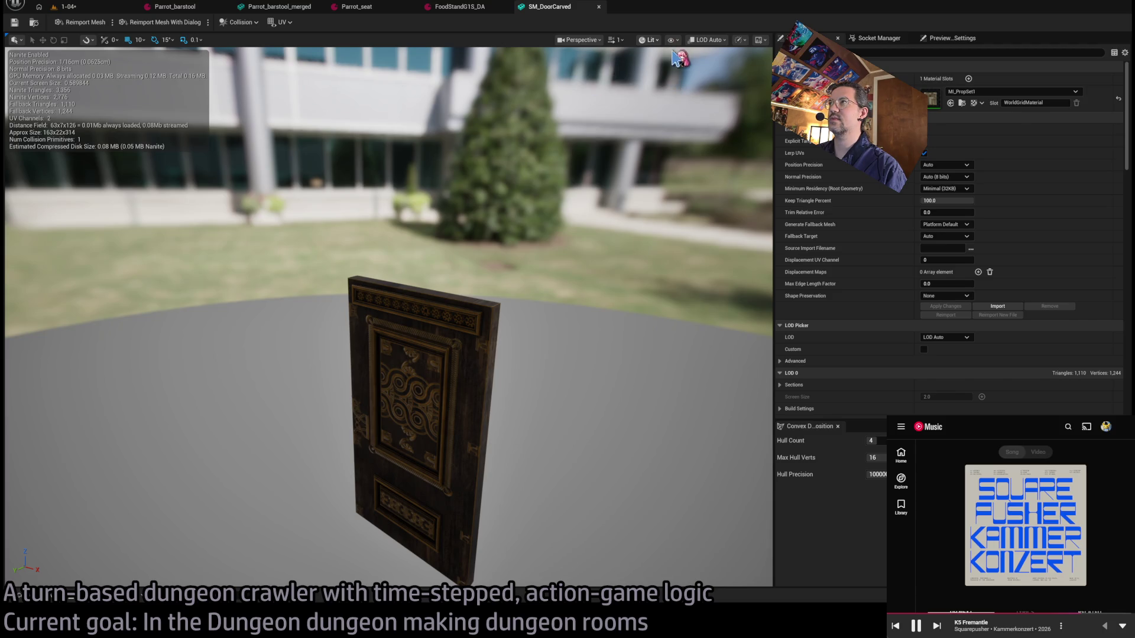
{"action": "mouse_move", "coordinate": [566, 287]}
{"action": "left_mouse_down"}
{"action": "mouse_move", "coordinate": [520, 295]}
{"action": "mouse_move", "coordinate": [485, 385]}
{"action": "mouse_move", "coordinate": [526, 355]}
{"action": "mouse_move", "coordinate": [508, 307]}
{"action": "mouse_move", "coordinate": [539, 355]}
{"action": "left_mouse_up"}
{"action": "key", "text": "w"}
{"action": "key", "text": "r"}
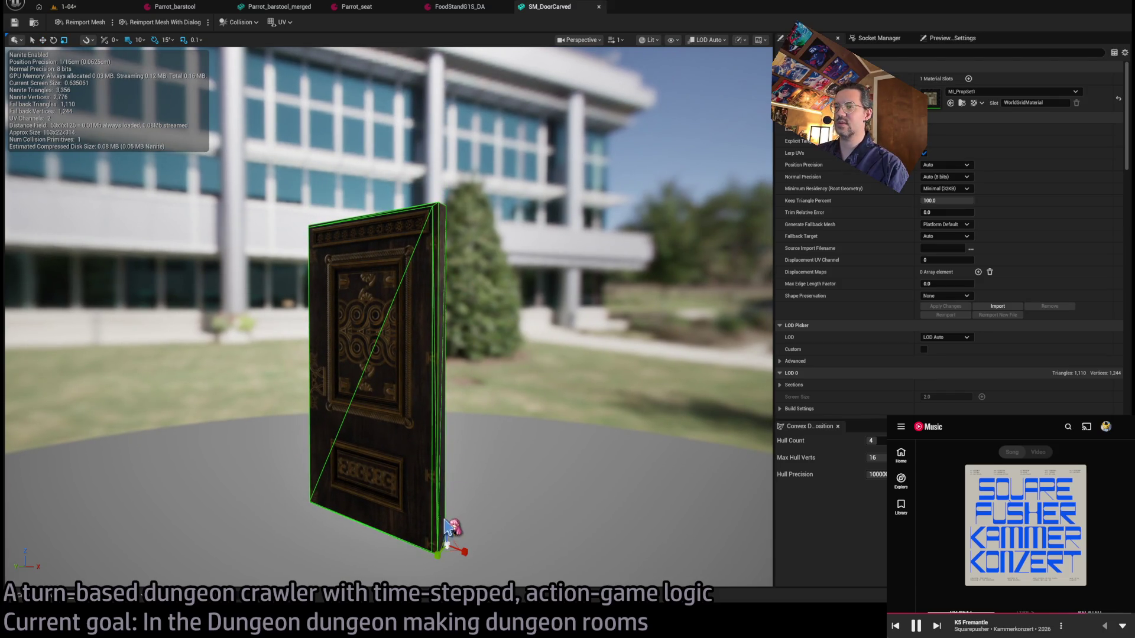
{"action": "left_click_drag", "start_coordinate": [446, 527], "coordinate": [446, 541]}
{"action": "left_click_drag", "start_coordinate": [447, 526], "coordinate": [444, 519]}
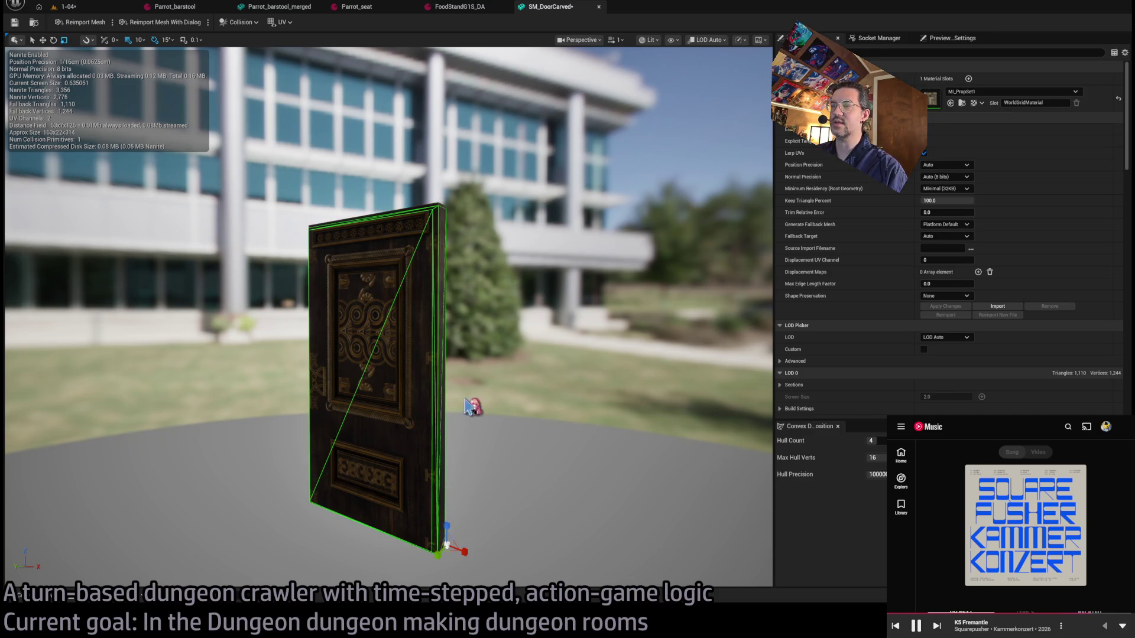
{"action": "left_click", "coordinate": [14, 22]}
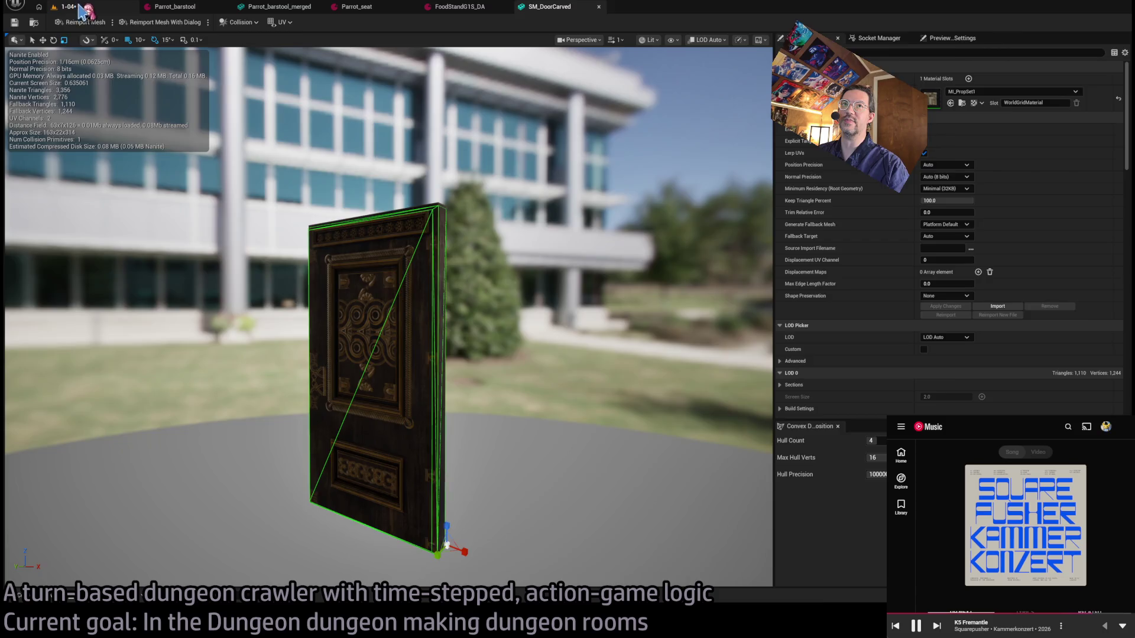
Restart the 1-04 play test and play a turn plus a backward step.
{"action": "left_click", "coordinate": [66, 7]}
{"action": "left_click", "coordinate": [225, 23]}
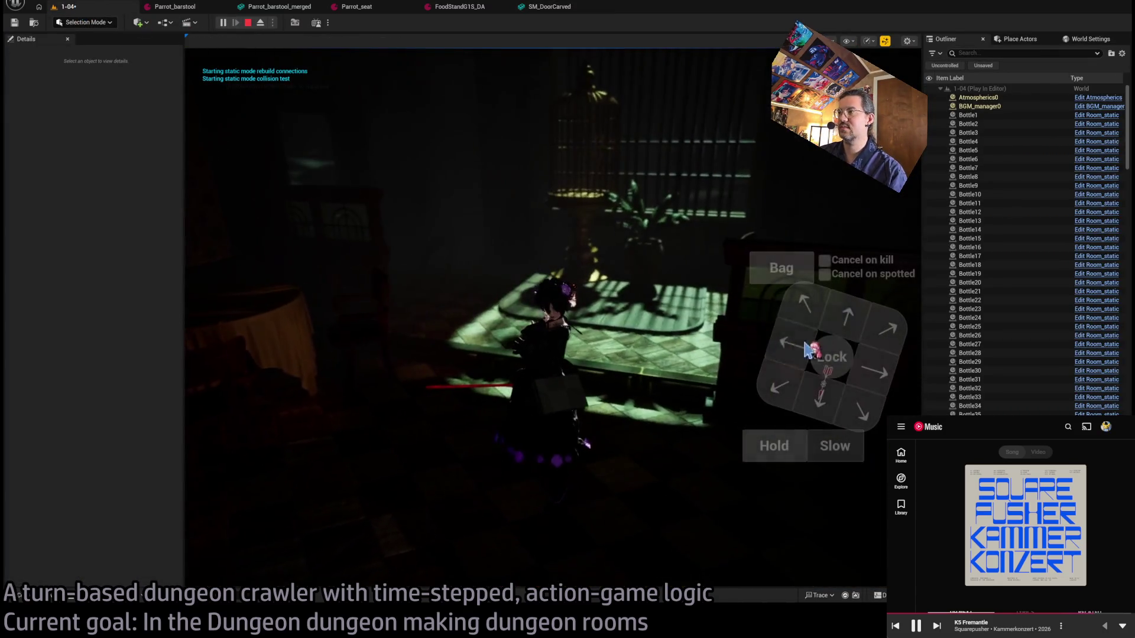
{"action": "left_click", "coordinate": [269, 416]}
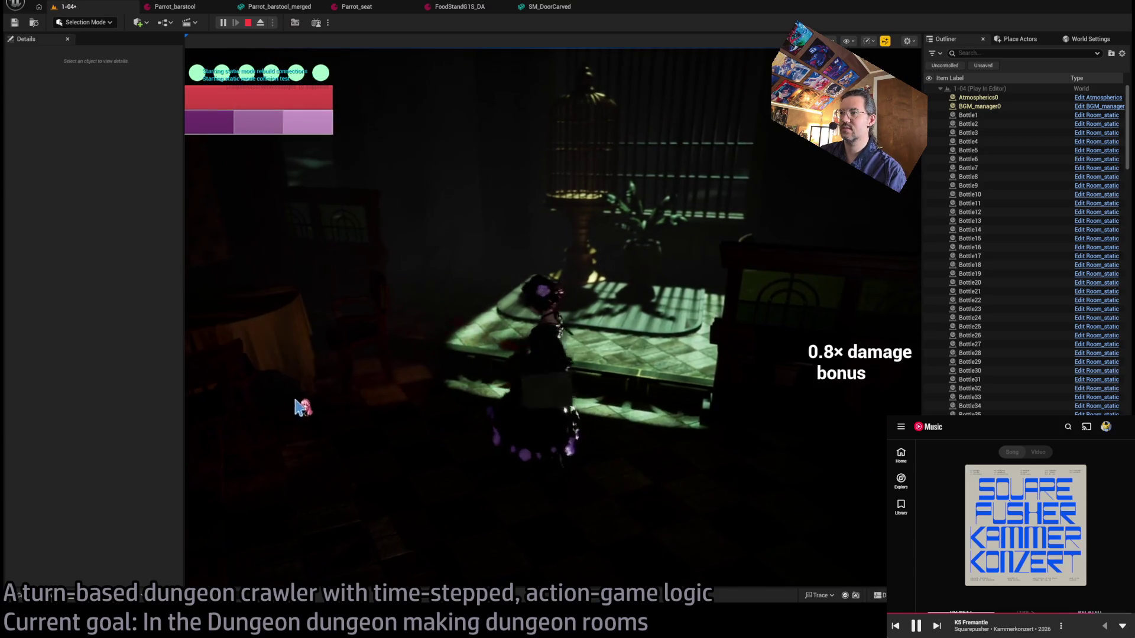
{"action": "left_click", "coordinate": [820, 397]}
{"action": "left_click", "coordinate": [258, 406]}
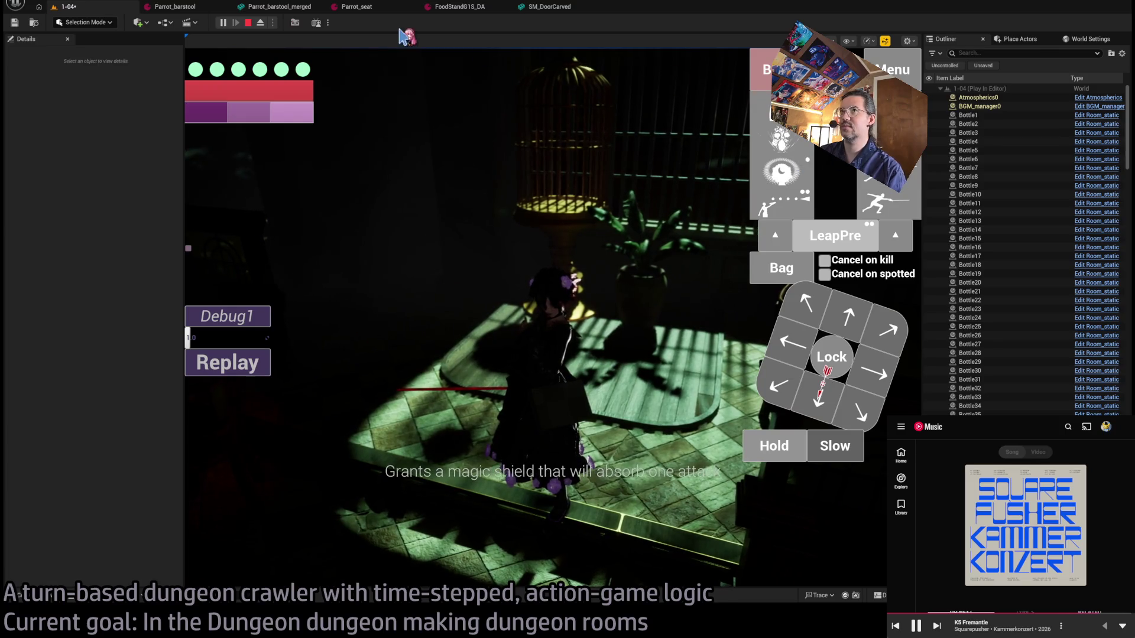
Play a staggering leaping thrust attack, then a diagonal forward-right move.
{"action": "left_click", "coordinate": [228, 363]}
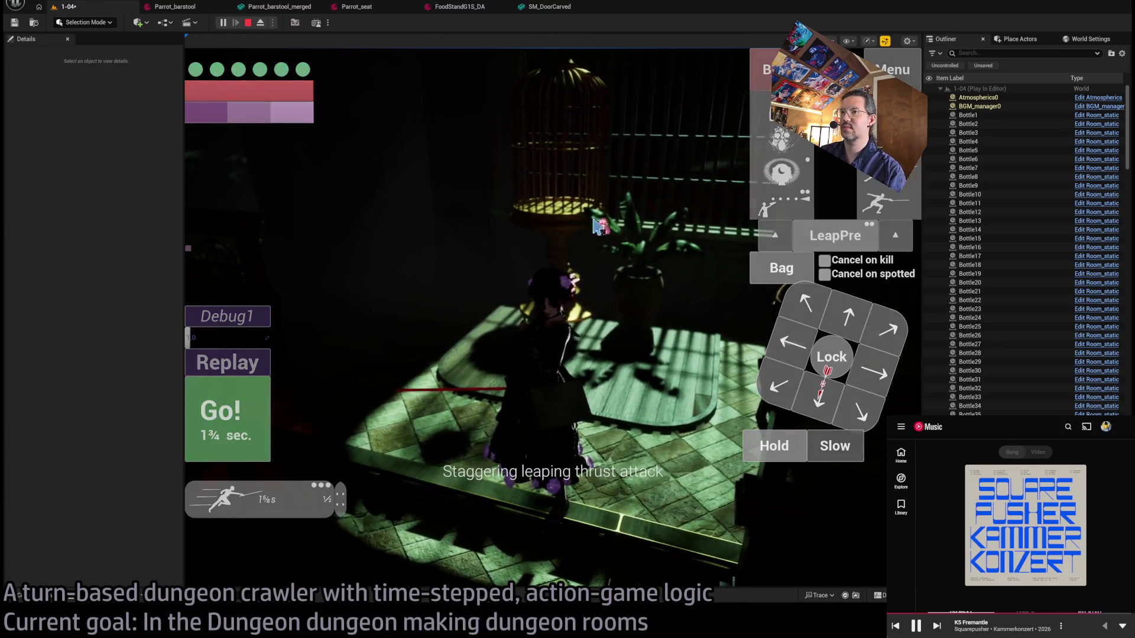
{"action": "left_click", "coordinate": [247, 414]}
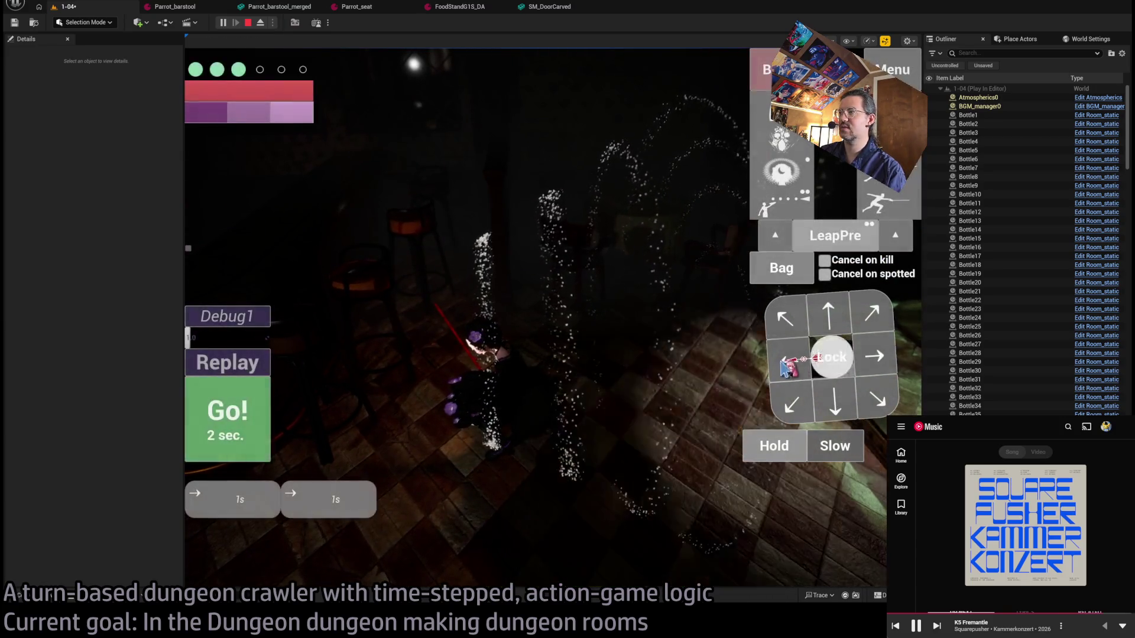
{"action": "left_click", "coordinate": [239, 409]}
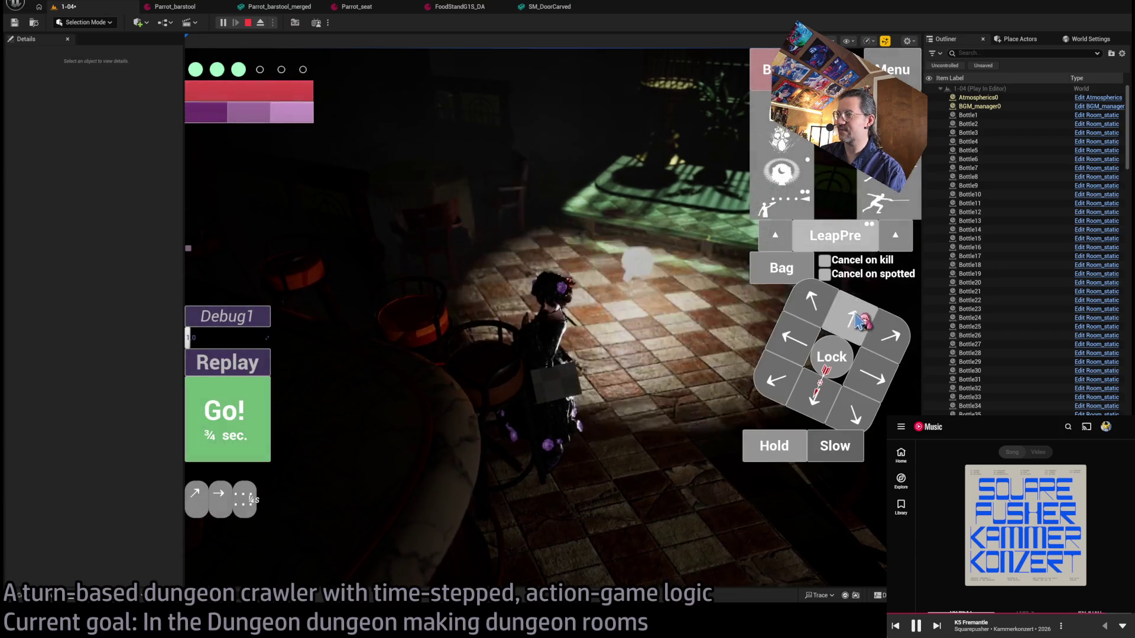
{"action": "left_click", "coordinate": [857, 320]}
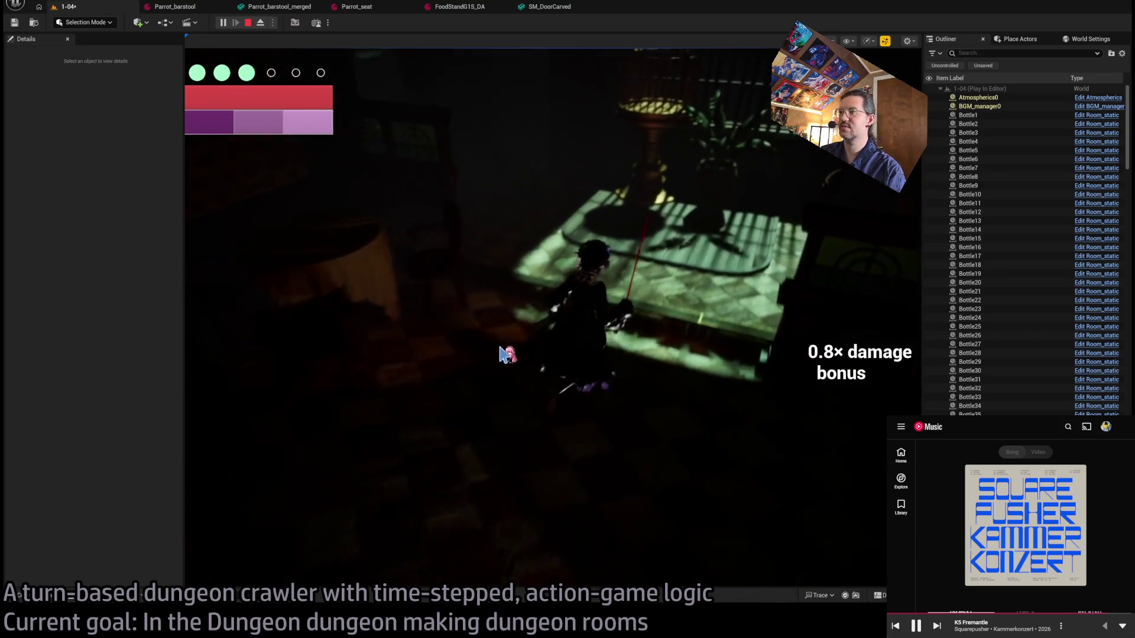
{"action": "left_click", "coordinate": [835, 236]}
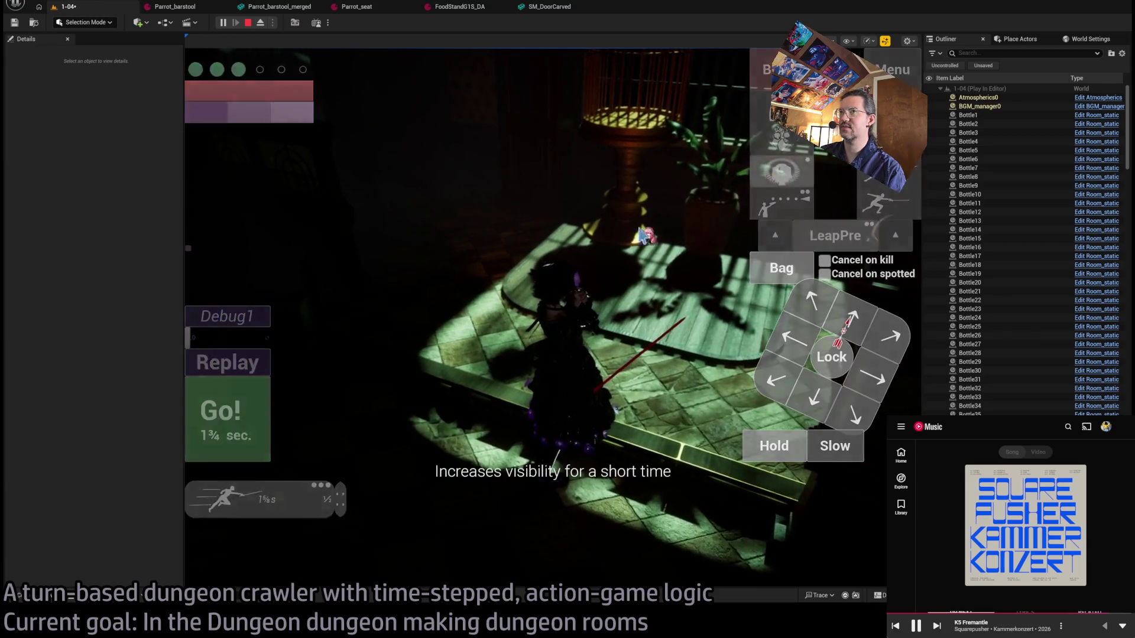
{"action": "left_click", "coordinate": [228, 422]}
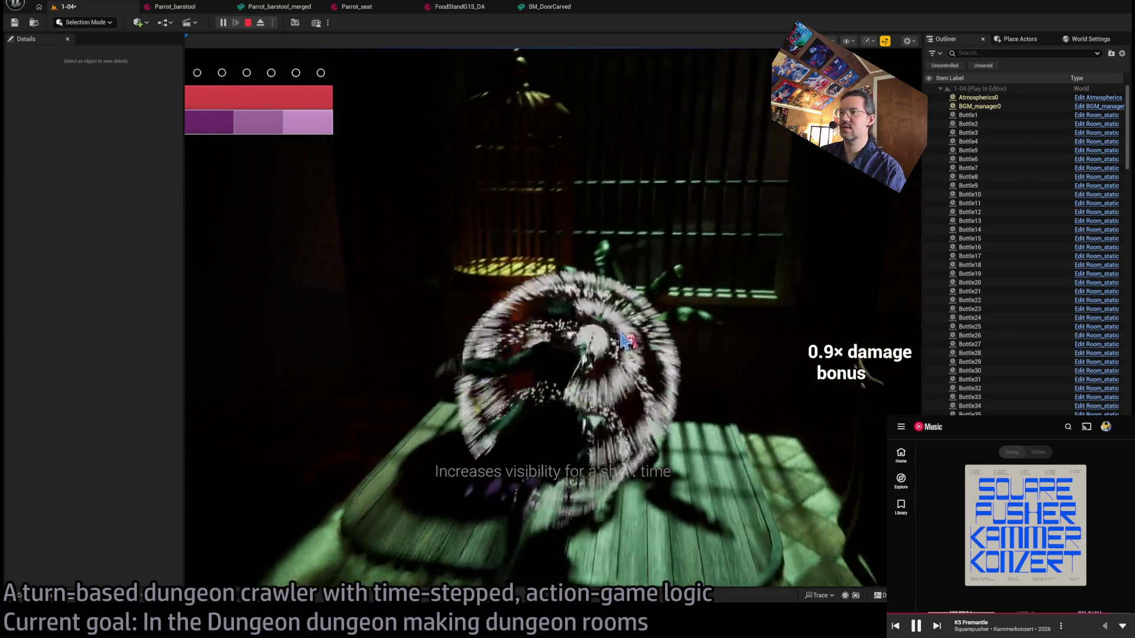
Step the character down-left, run the turn, and stop the play session.
{"action": "left_click", "coordinate": [776, 387]}
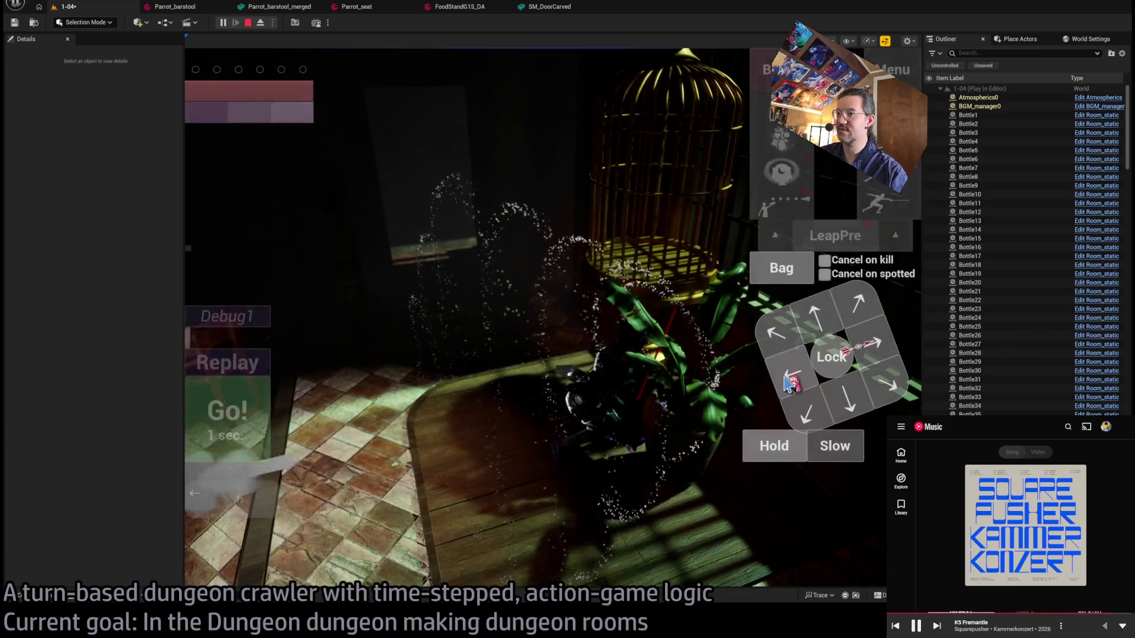
{"action": "left_click", "coordinate": [232, 425]}
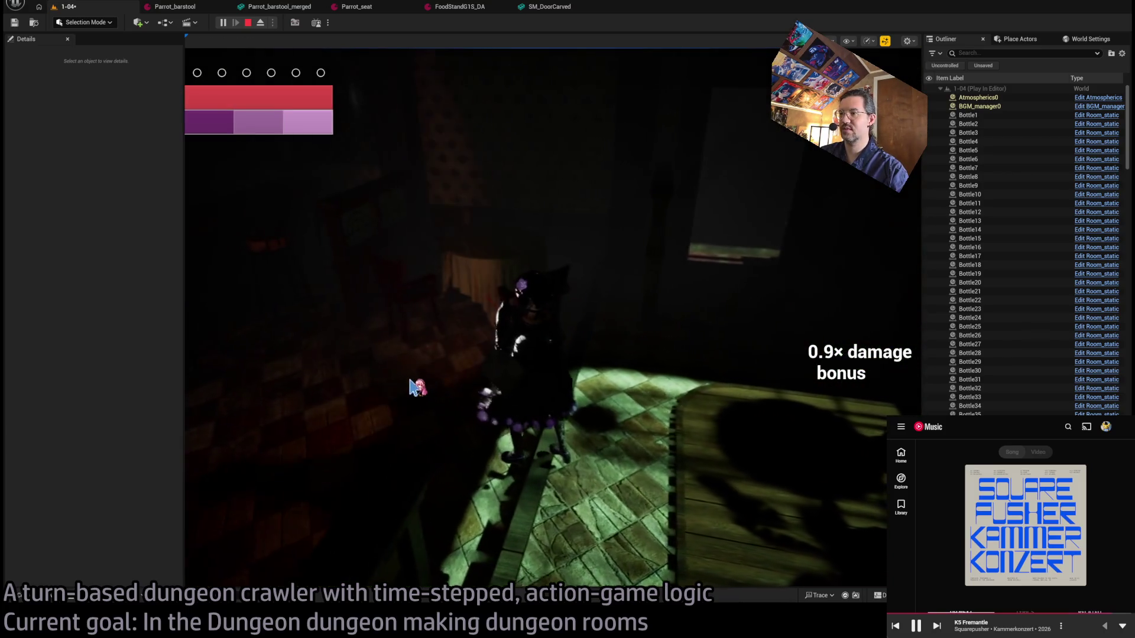
{"action": "key", "text": "Escape"}
Frame the carved door beams and the SM_FloorPiano platform in the viewport.
{"action": "key", "text": "f"}
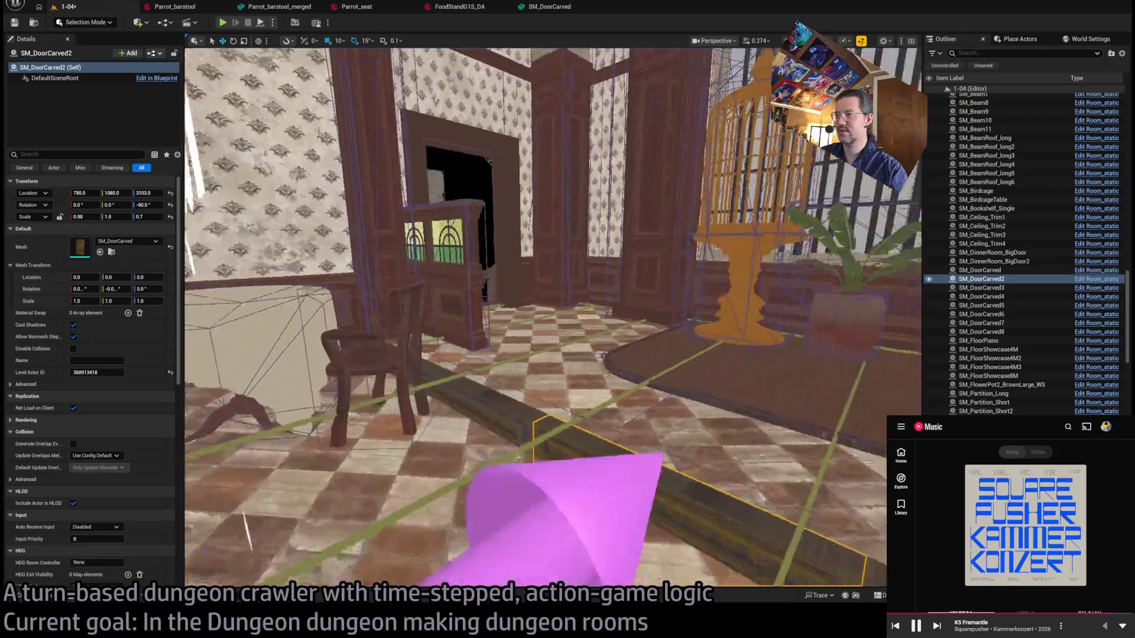
{"action": "mouse_move", "coordinate": [553, 316]}
{"action": "left_mouse_down"}
{"action": "mouse_move", "coordinate": [467, 316]}
{"action": "mouse_move", "coordinate": [490, 392]}
{"action": "left_mouse_up"}
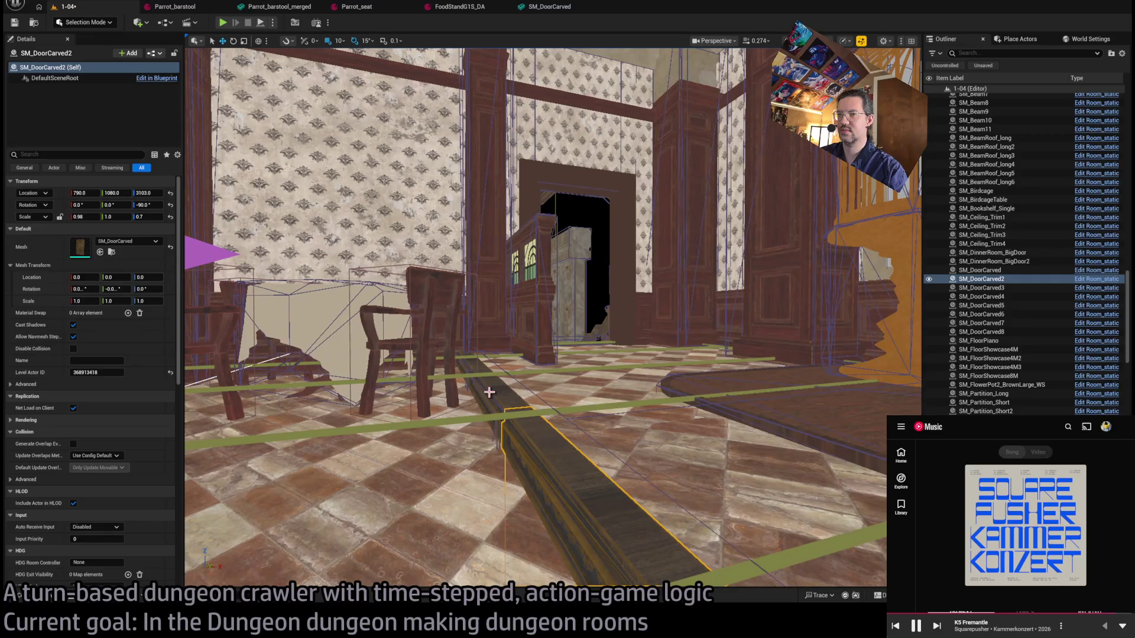
{"action": "left_click", "coordinate": [568, 466], "text": "ctrl"}
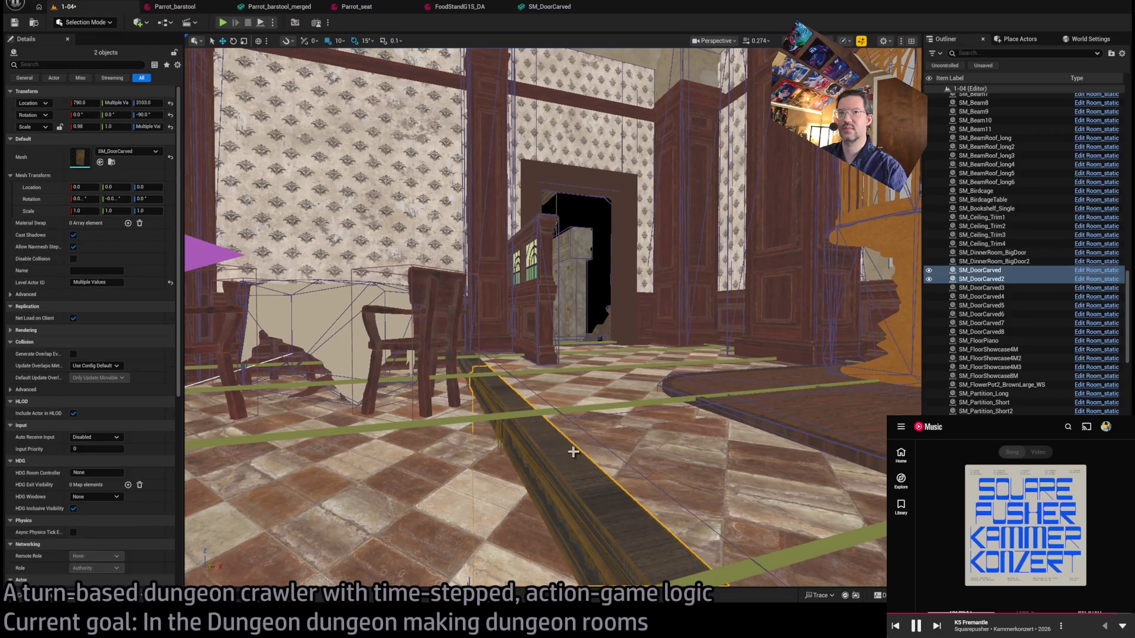
{"action": "left_click_drag", "start_coordinate": [569, 454], "coordinate": [631, 436]}
{"action": "left_click_drag", "start_coordinate": [392, 479], "coordinate": [713, 432]}
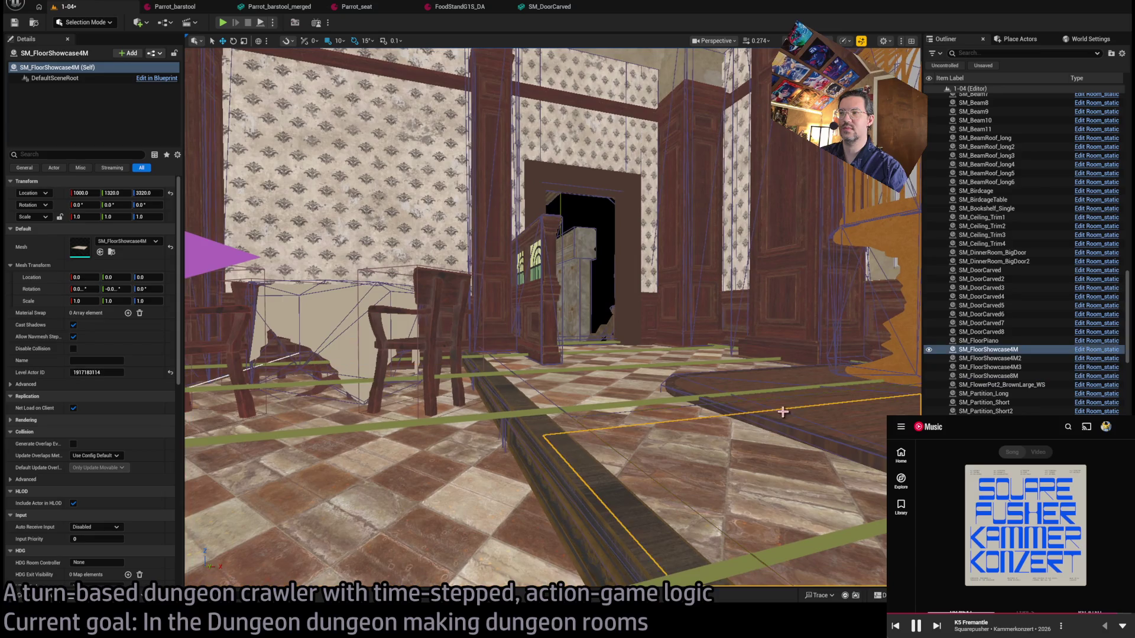
{"action": "left_click", "coordinate": [730, 400]}
{"action": "key", "text": "f"}
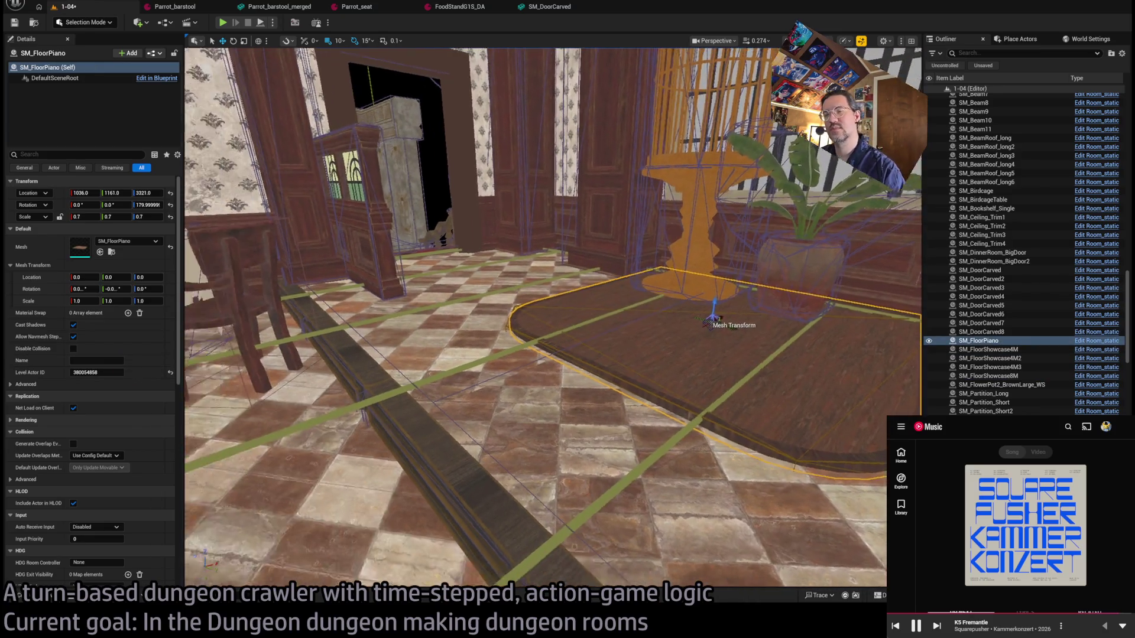
{"action": "mouse_move", "coordinate": [421, 374]}
{"action": "left_mouse_down"}
{"action": "mouse_move", "coordinate": [408, 431]}
{"action": "mouse_move", "coordinate": [421, 374]}
{"action": "left_mouse_up"}
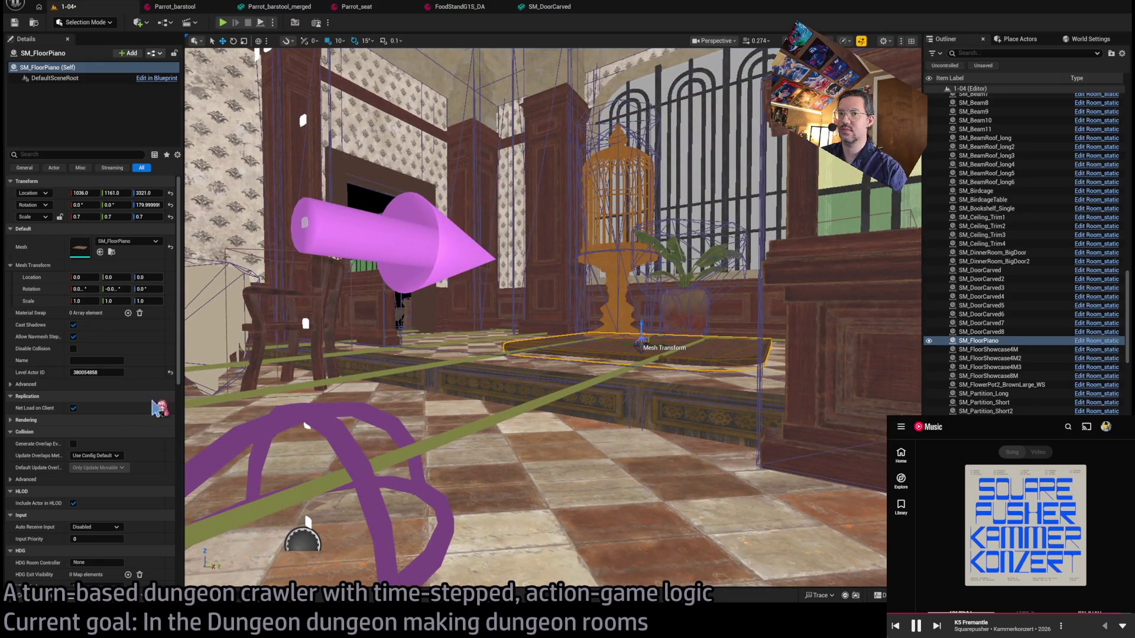
{"action": "scroll", "coordinate": [136, 437], "scroll_direction": "down", "scroll_amount": 10}
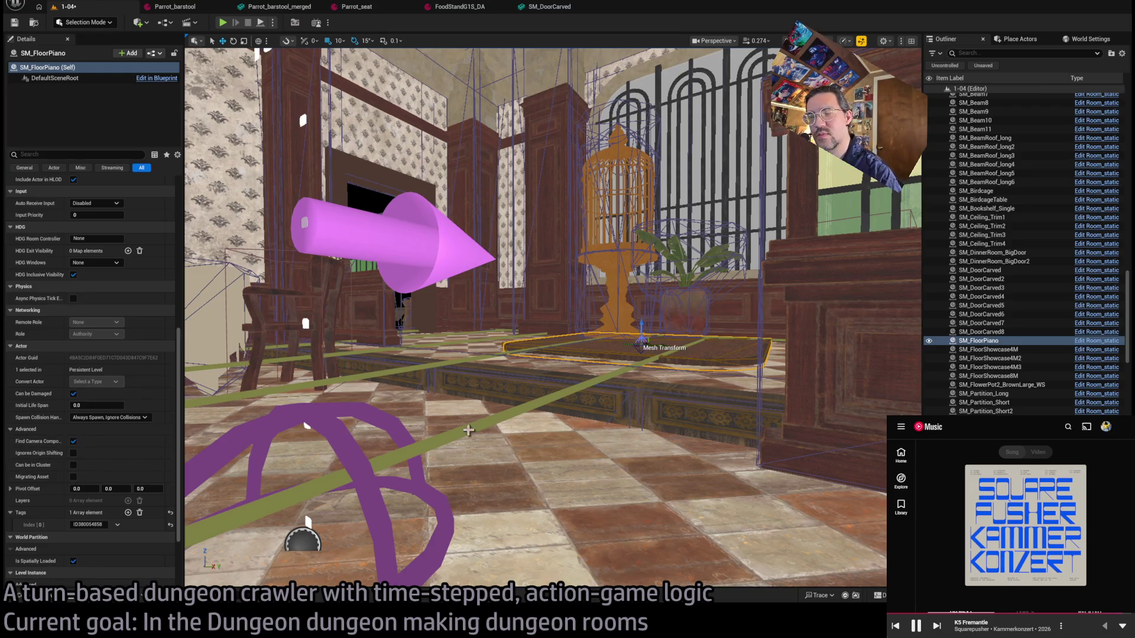
Enable Show Surface on Room_nav_surface and start a play test with Alt+P.
{"action": "left_click", "coordinate": [562, 394]}
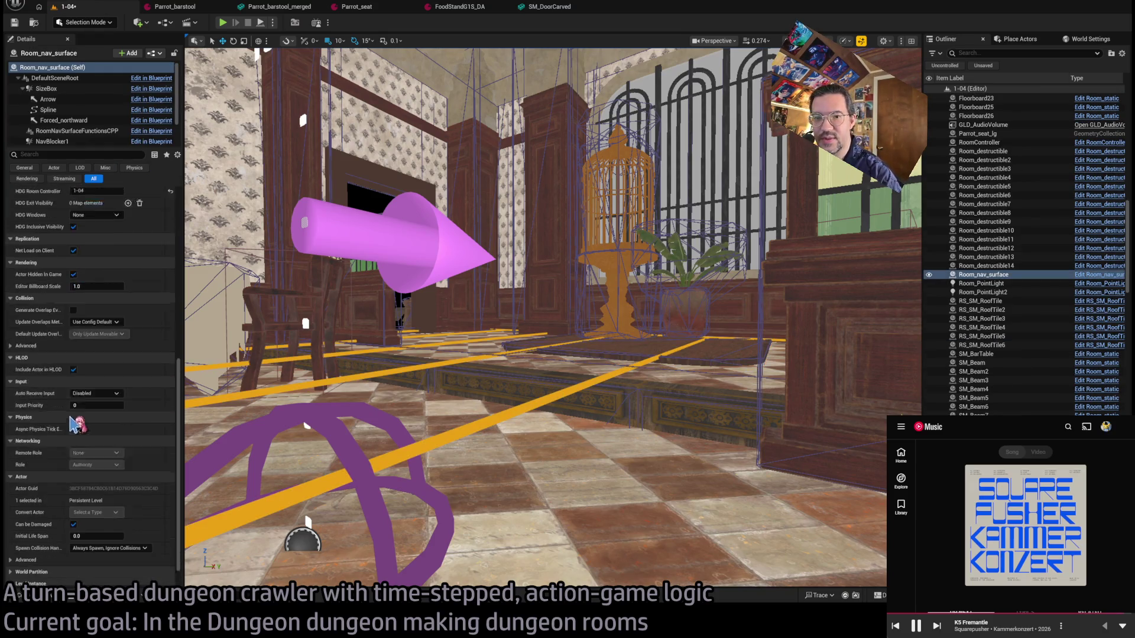
{"action": "scroll", "coordinate": [73, 419], "scroll_direction": "down", "scroll_amount": 1}
{"action": "left_click", "coordinate": [74, 403]}
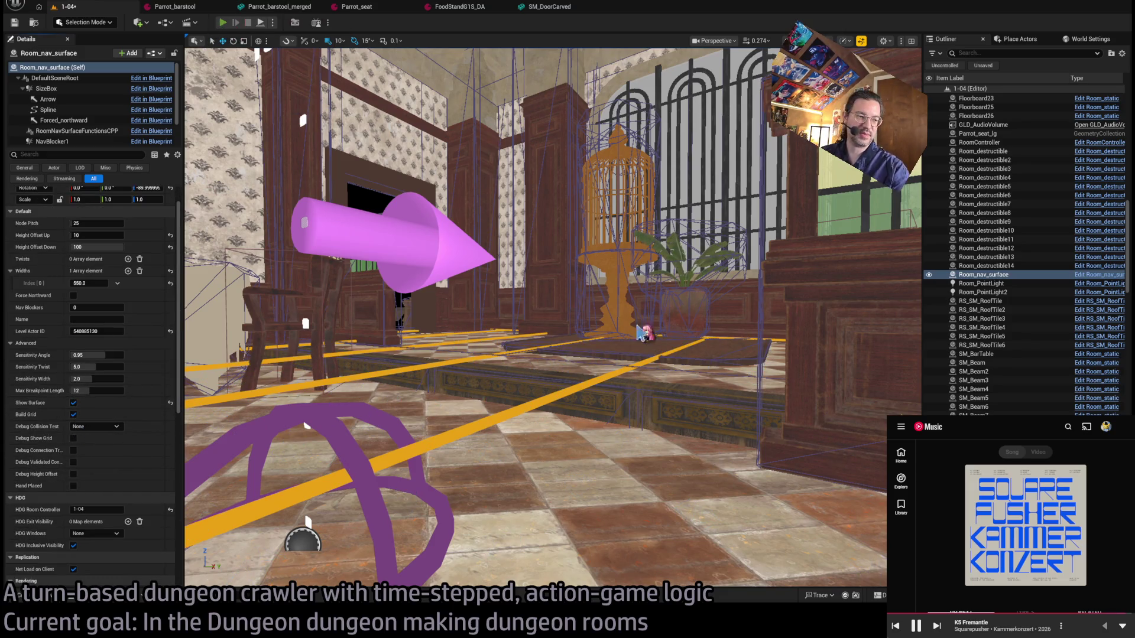
{"action": "key", "text": "alt+p"}
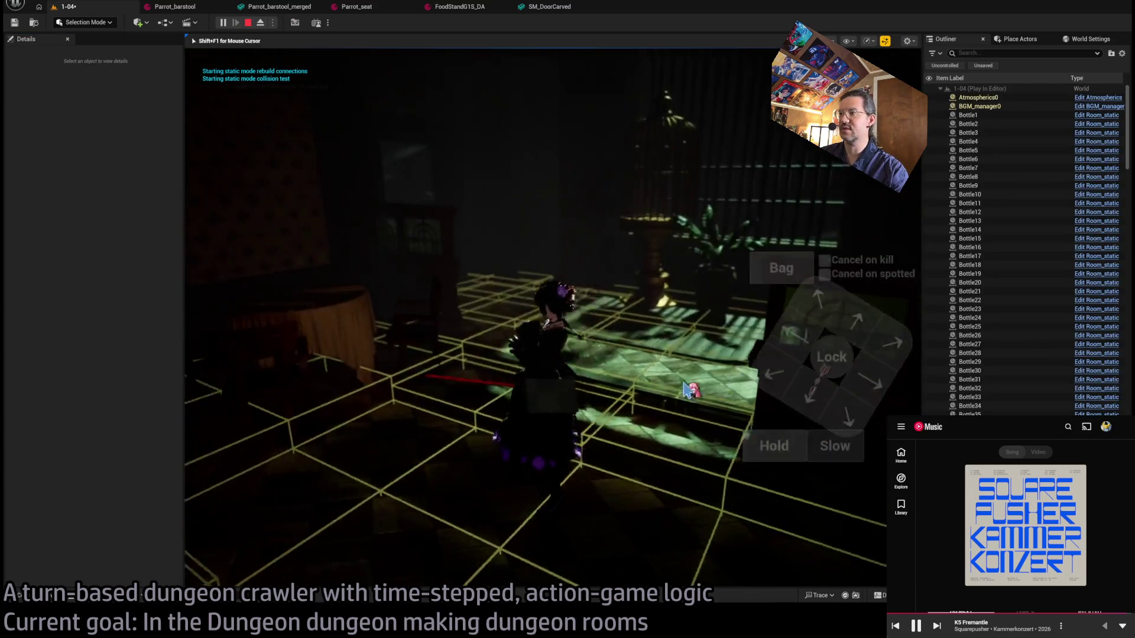
Play a move turn and a fencer-skill turn, swing the camera, then stop play.
{"action": "left_click", "coordinate": [814, 317]}
{"action": "left_click", "coordinate": [286, 410]}
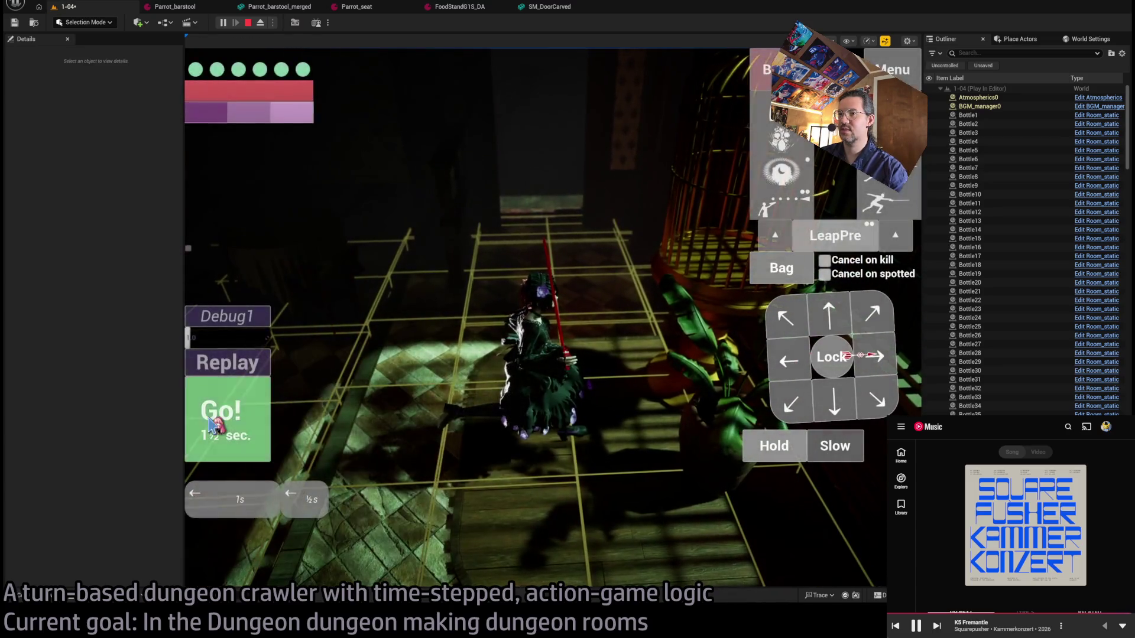
{"action": "left_click", "coordinate": [210, 421]}
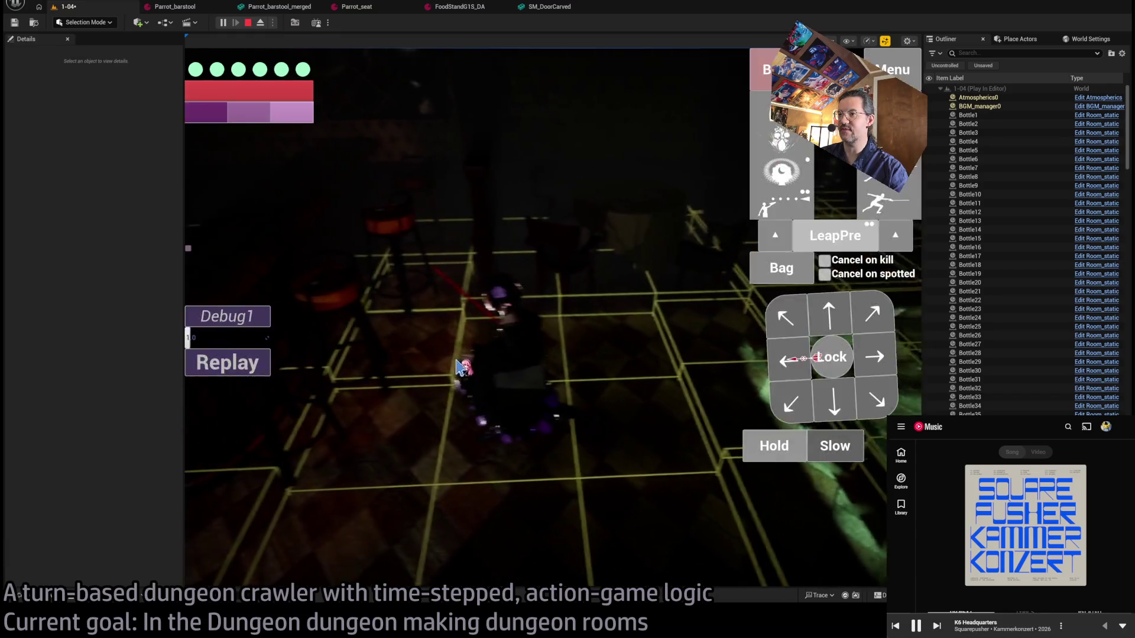
{"action": "left_click", "coordinate": [874, 197]}
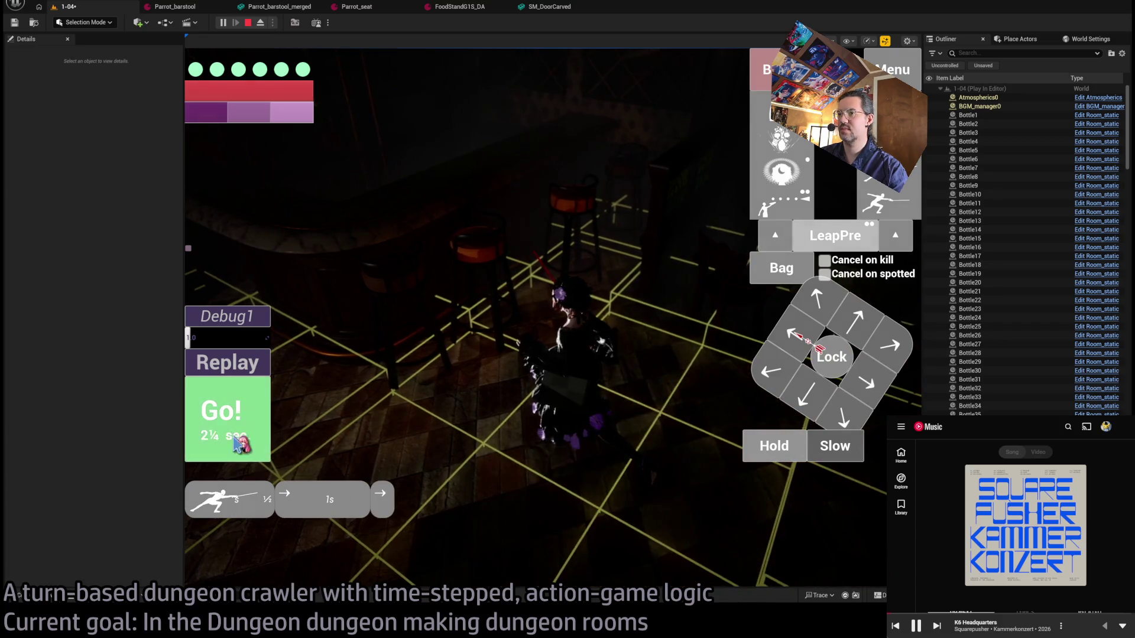
{"action": "left_click", "coordinate": [239, 443]}
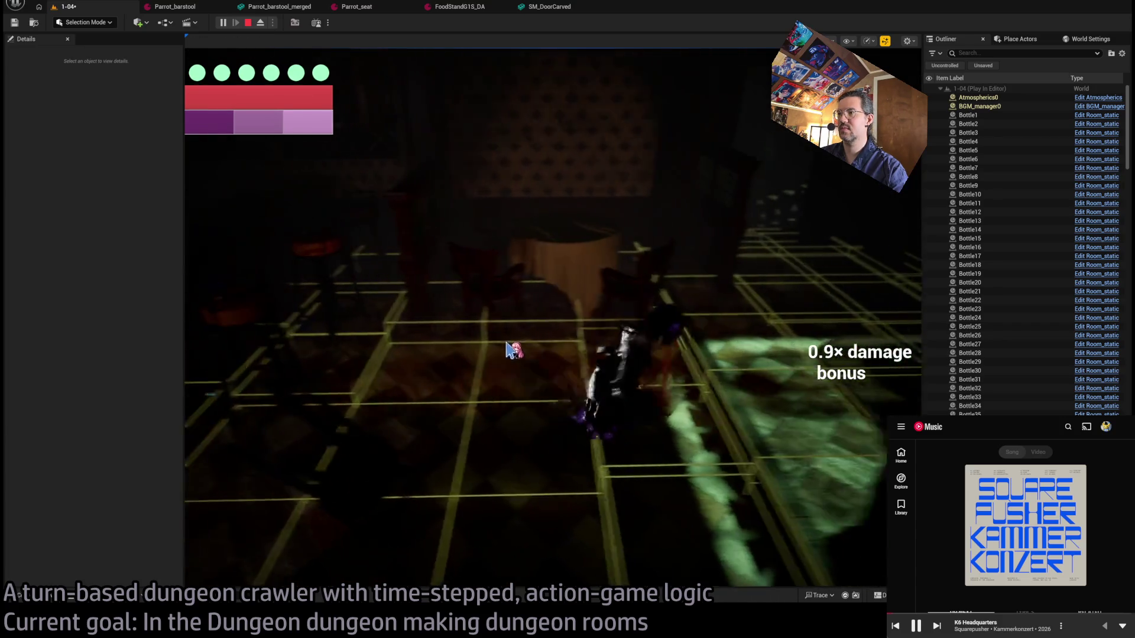
{"action": "mouse_move", "coordinate": [518, 338]}
{"action": "left_mouse_down"}
{"action": "mouse_move", "coordinate": [633, 314]}
{"action": "mouse_move", "coordinate": [718, 373]}
{"action": "left_mouse_up"}
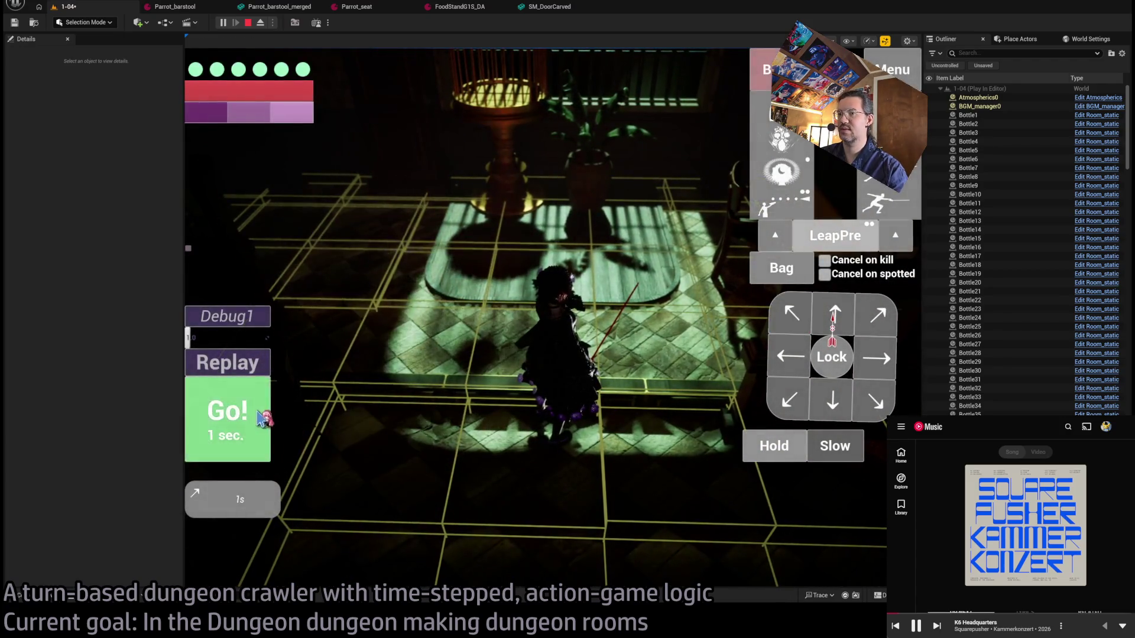
{"action": "left_click", "coordinate": [263, 418]}
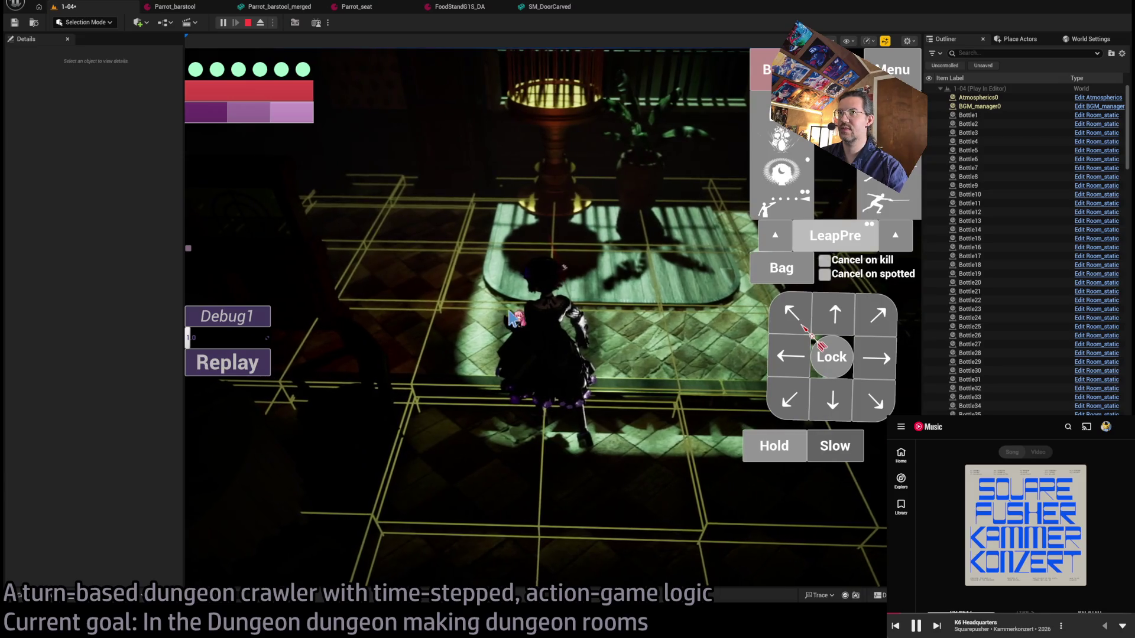
{"action": "key", "text": "Escape"}
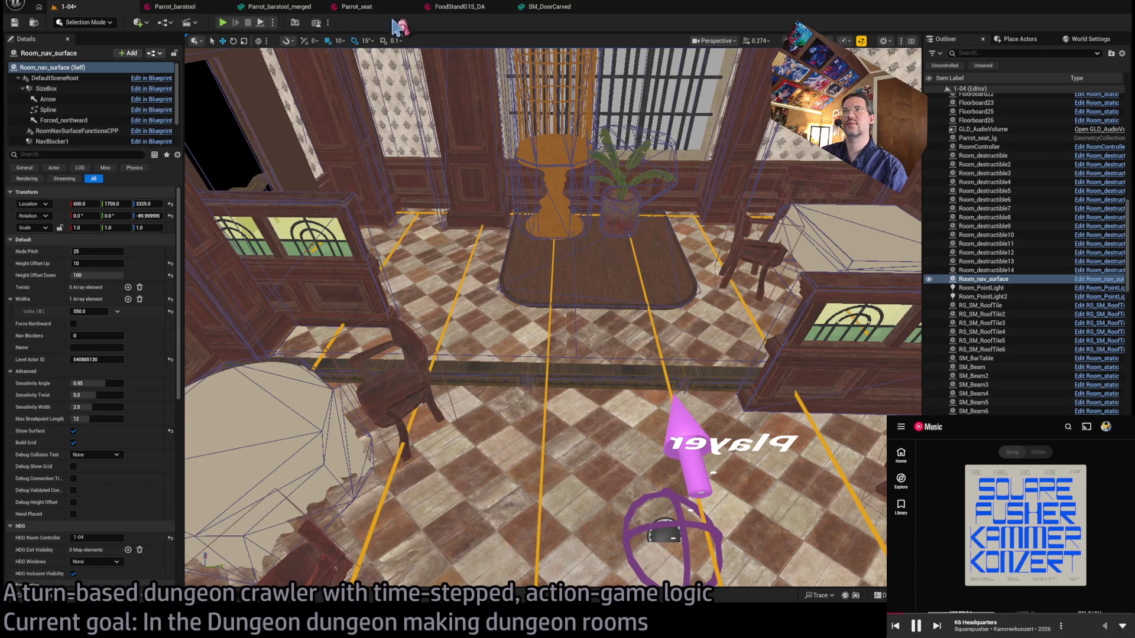
Open GameMode_GLD through the 'gamemode' asset search, then return to the 1-04 level.
{"action": "key", "text": "ctrl+p"}
{"action": "type", "text": "gamem"}
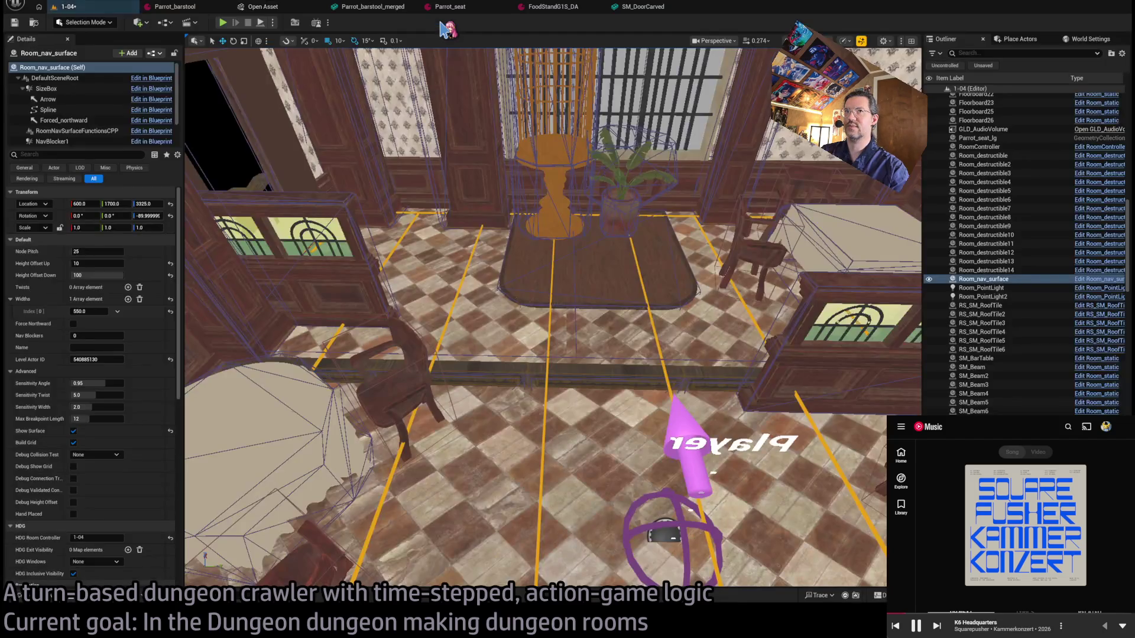
{"action": "type", "text": "ode"}
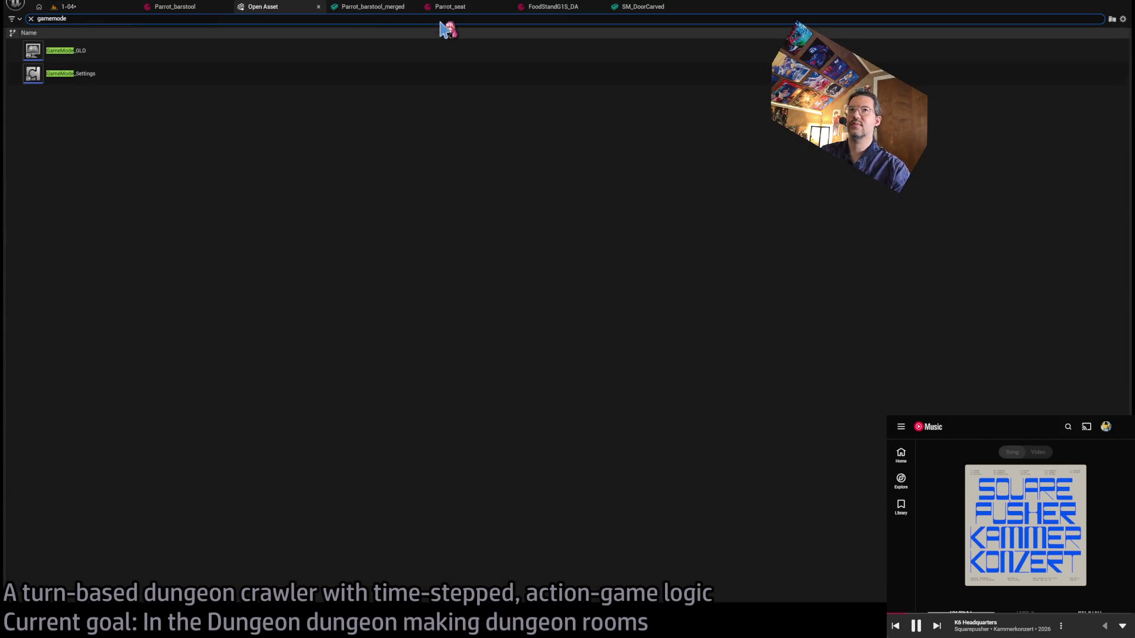
{"action": "left_click", "coordinate": [235, 45]}
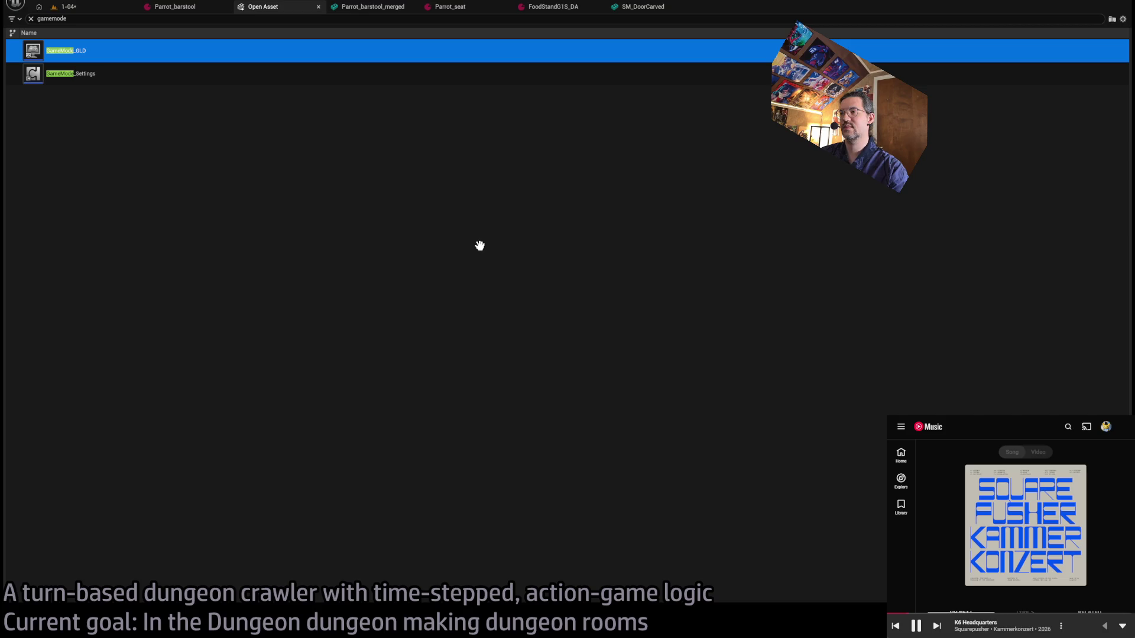
{"action": "key", "text": "Return"}
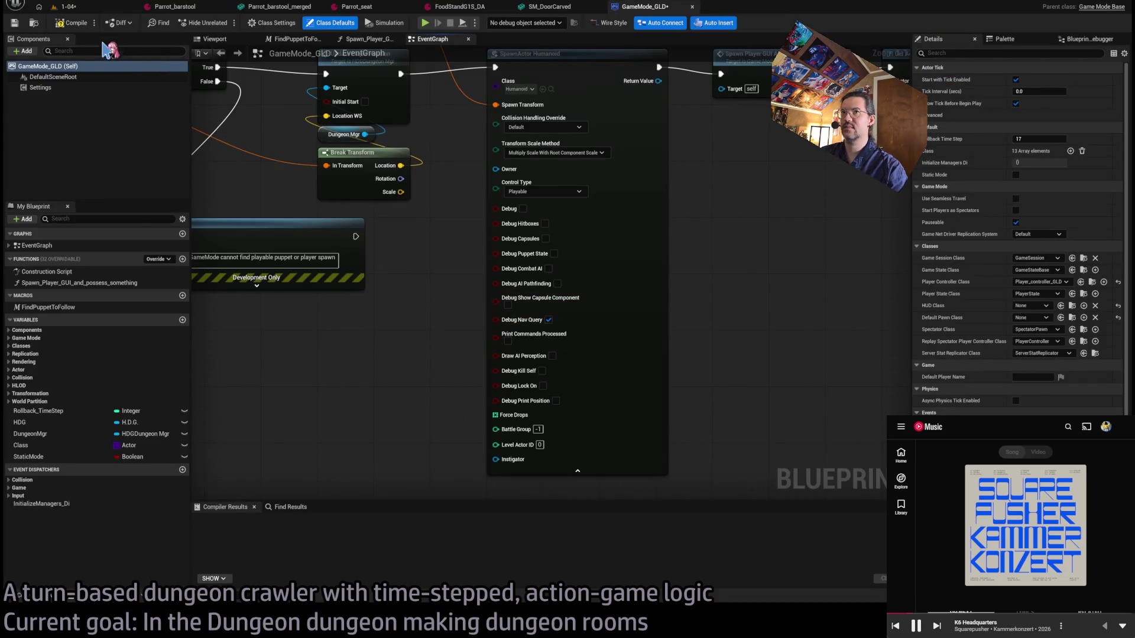
{"action": "left_click", "coordinate": [112, 8]}
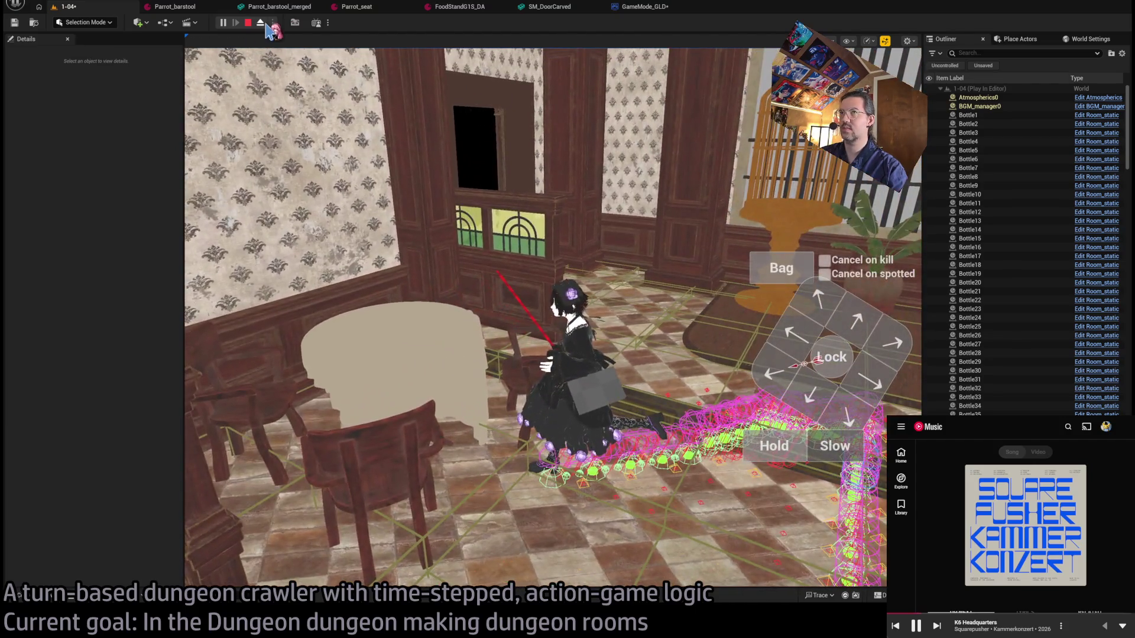
Eject to inspect the nav debug, stop play, and select the carved floor beams.
{"action": "left_click", "coordinate": [264, 25]}
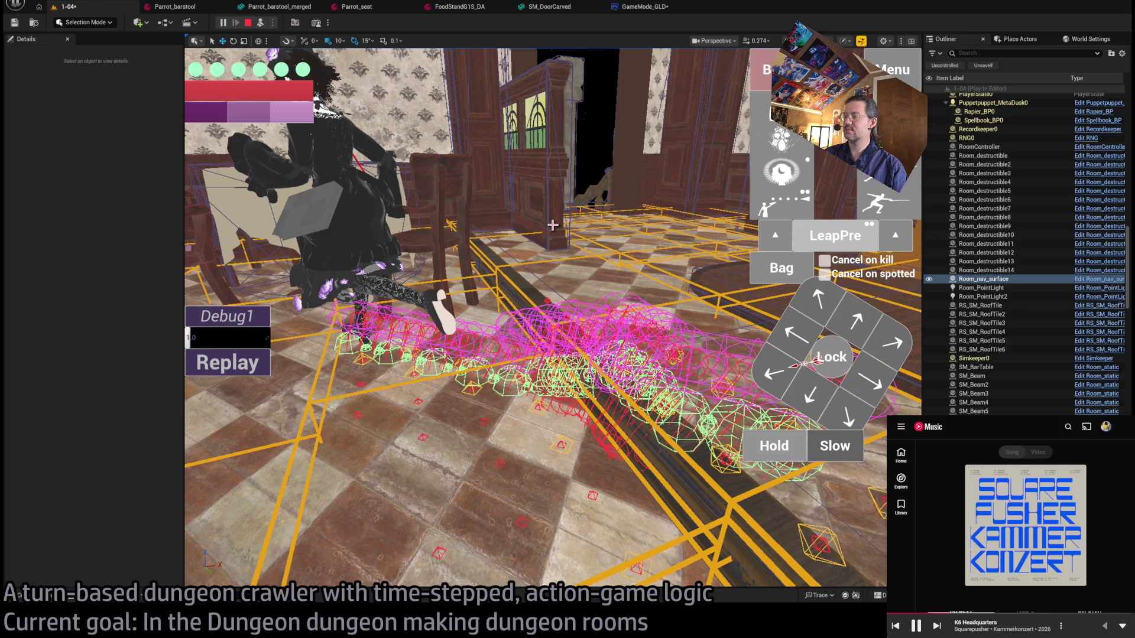
{"action": "key", "text": "Escape"}
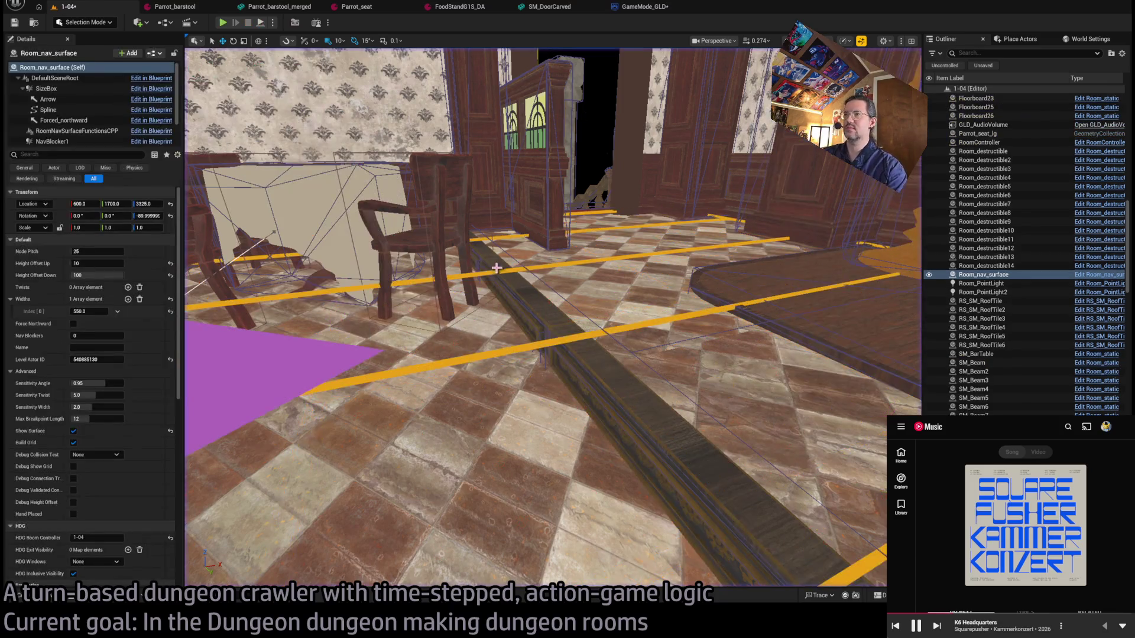
{"action": "left_click", "coordinate": [505, 271]}
{"action": "left_click", "coordinate": [499, 444]}
{"action": "key", "text": "f"}
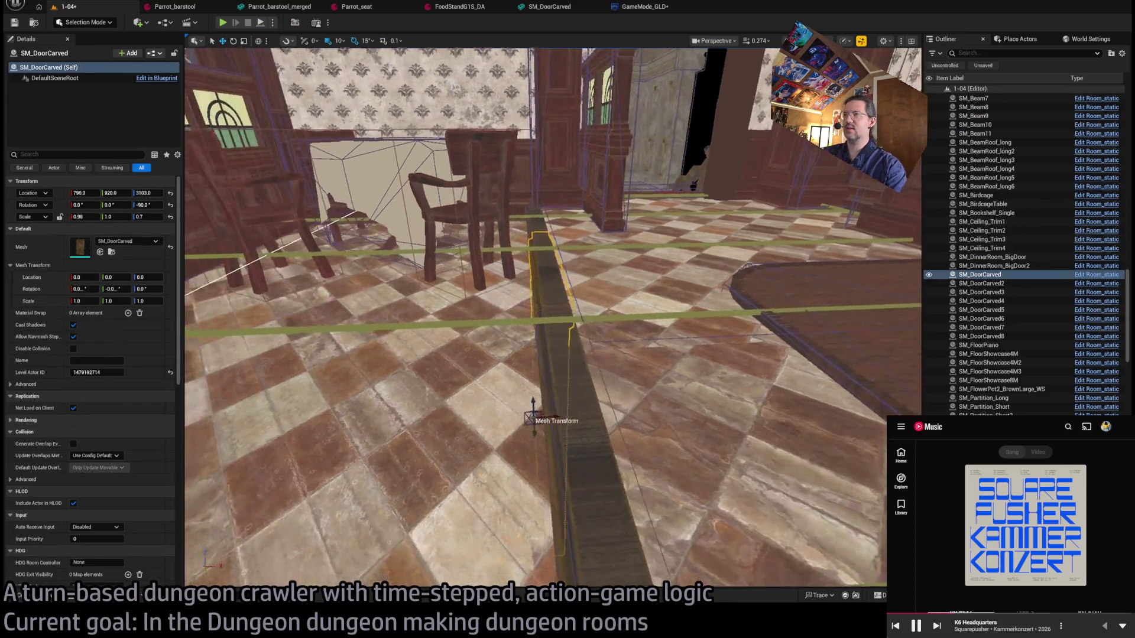
{"action": "key", "text": "shift+e"}
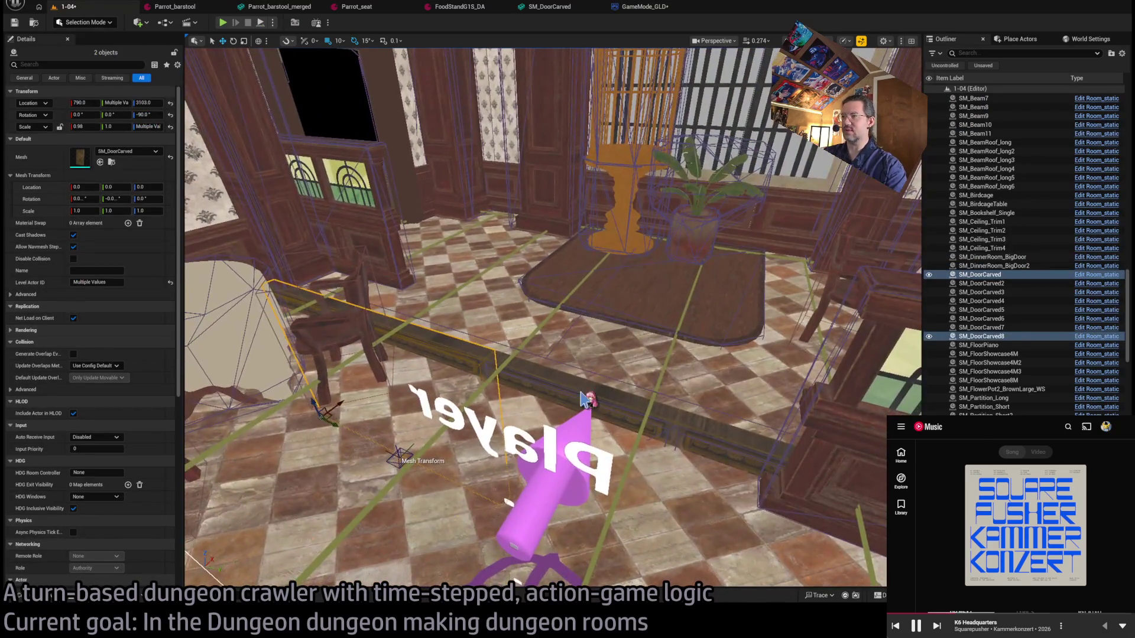
{"action": "left_click", "coordinate": [73, 259]}
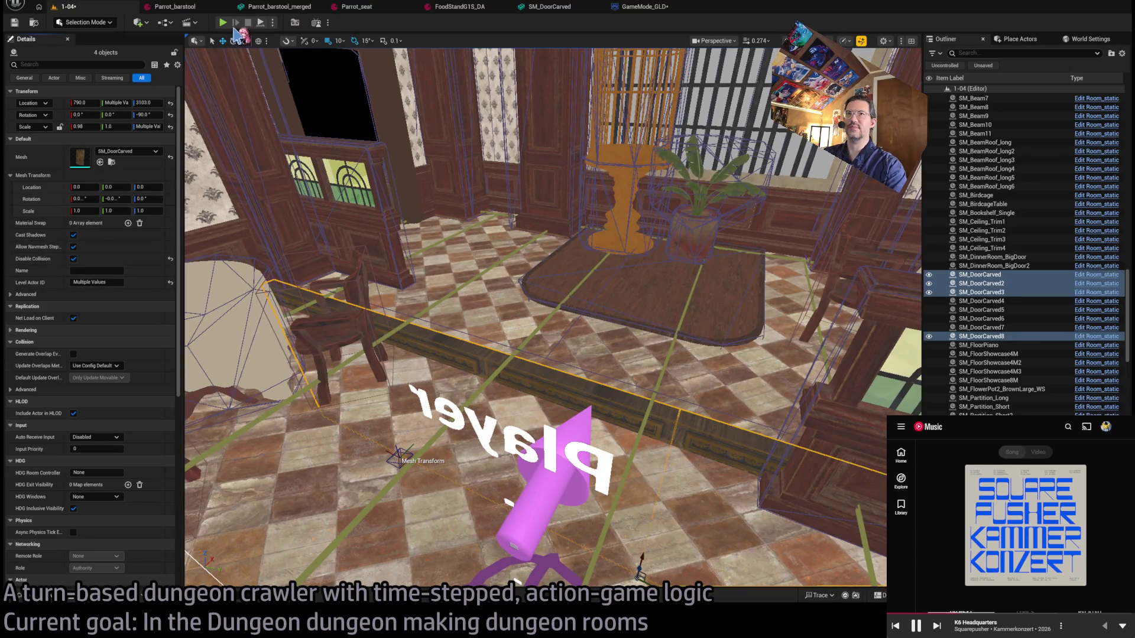
{"action": "key", "text": "alt+p"}
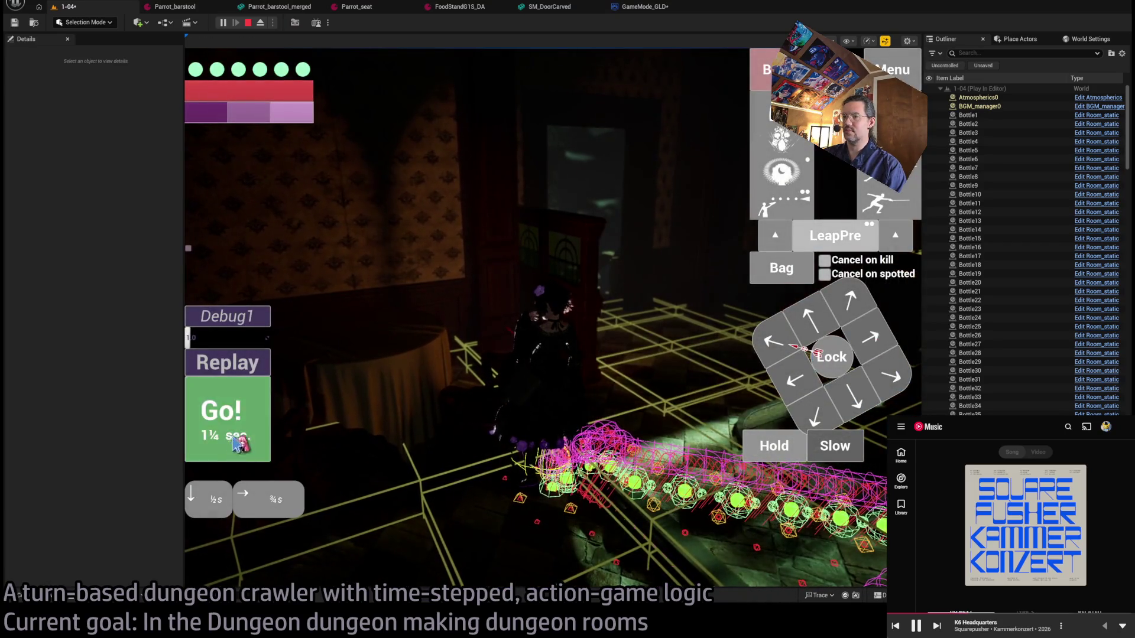
{"action": "left_click", "coordinate": [852, 390]}
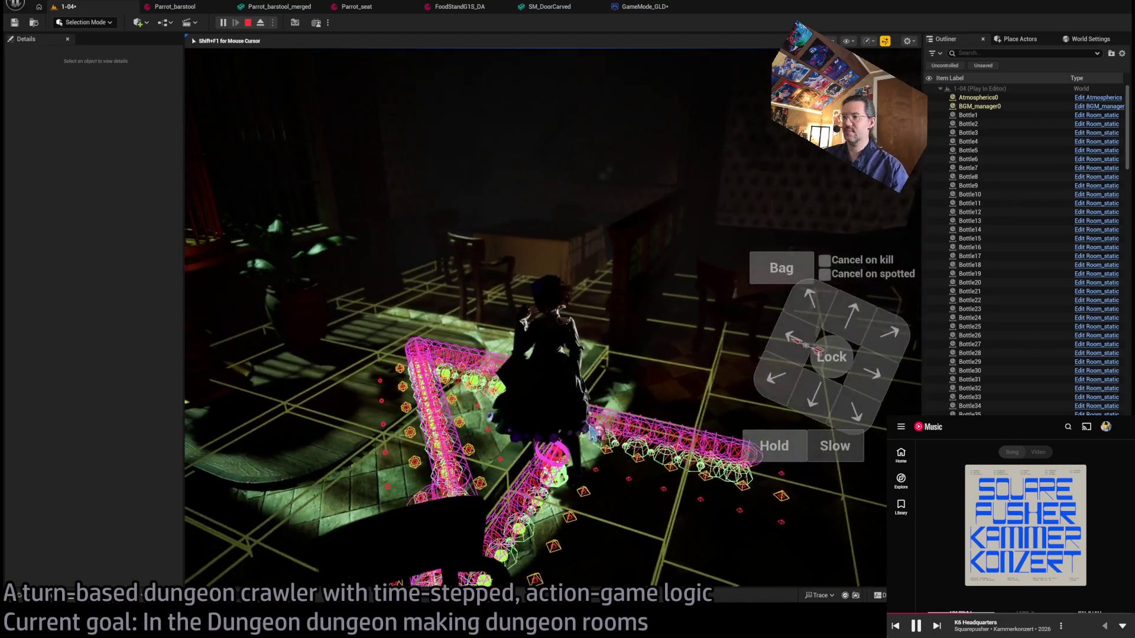
{"action": "key", "text": "Escape"}
{"action": "left_click_drag", "start_coordinate": [661, 415], "coordinate": [666, 410]}
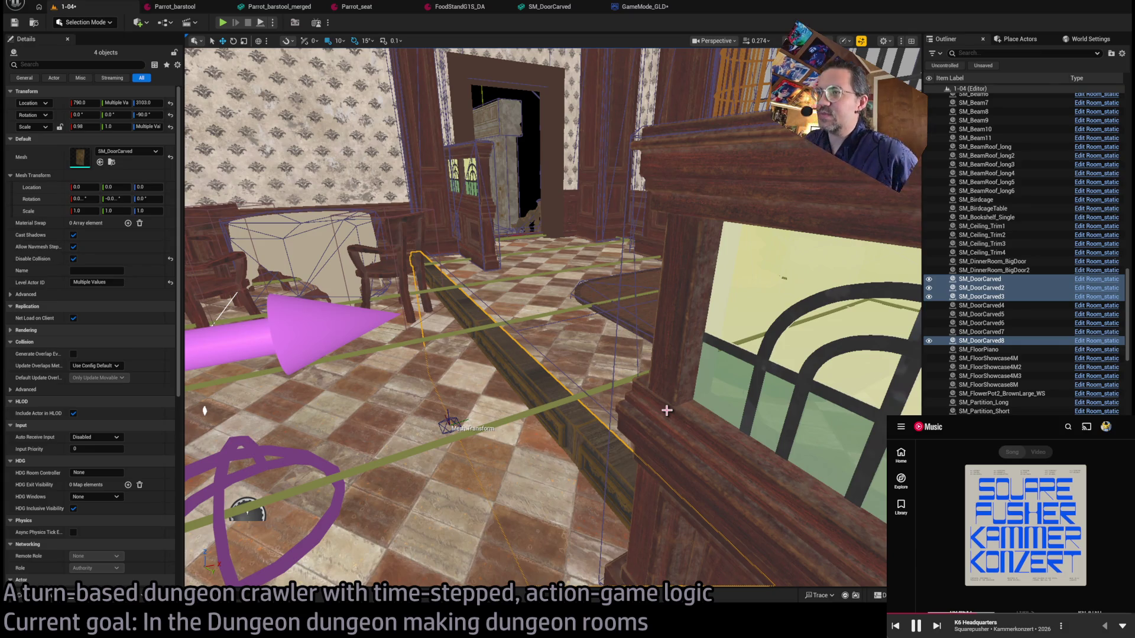
Browse Base_classes to Room_actors, briefly opening and closing the Room_static blueprint.
{"action": "left_click", "coordinate": [53, 600]}
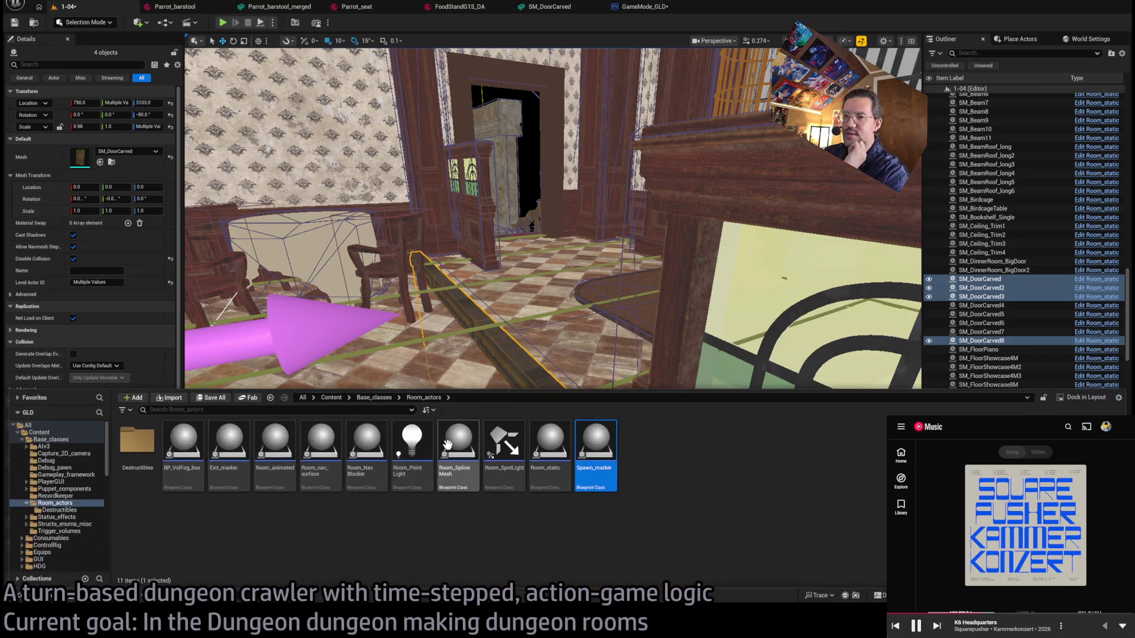
{"action": "left_click", "coordinate": [53, 440]}
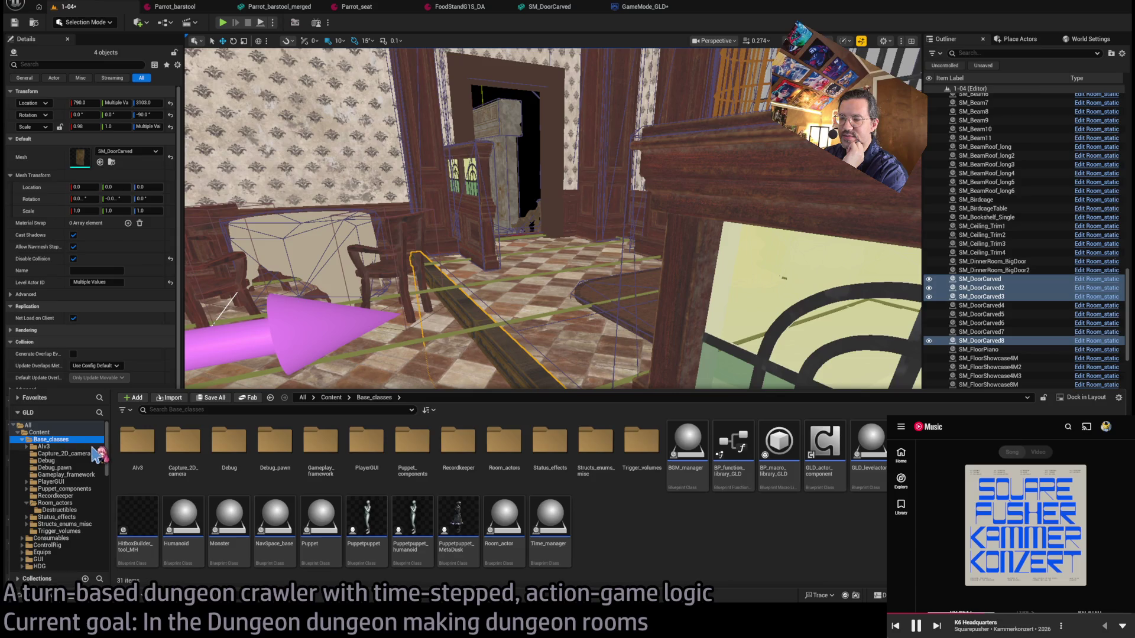
{"action": "left_click", "coordinate": [68, 447]}
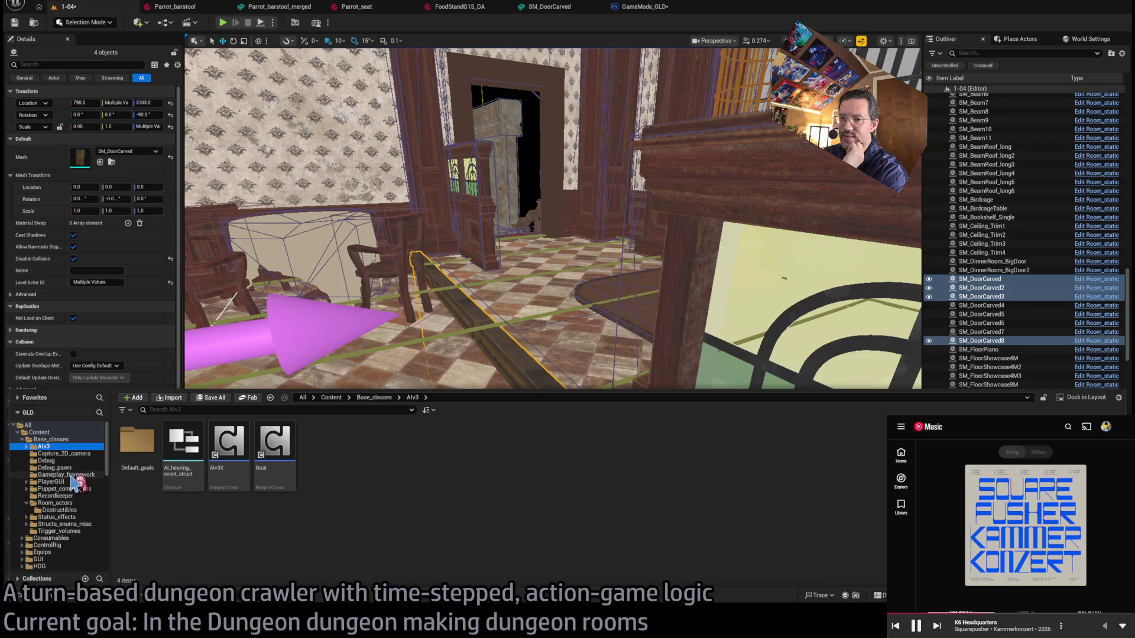
{"action": "left_click", "coordinate": [78, 503]}
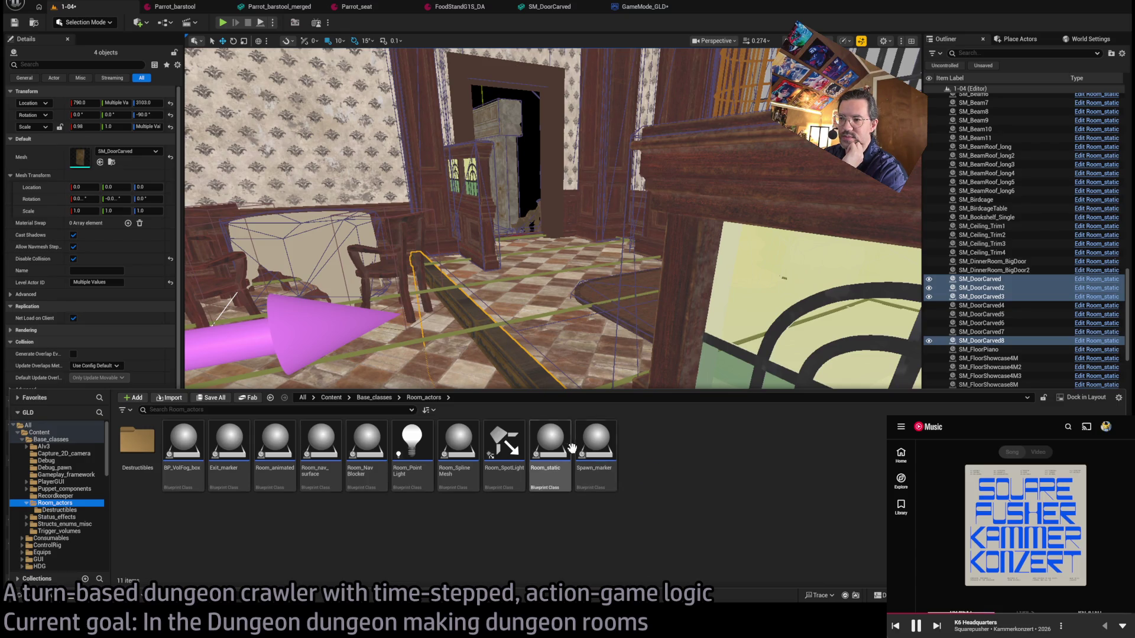
{"action": "double_click", "coordinate": [554, 445]}
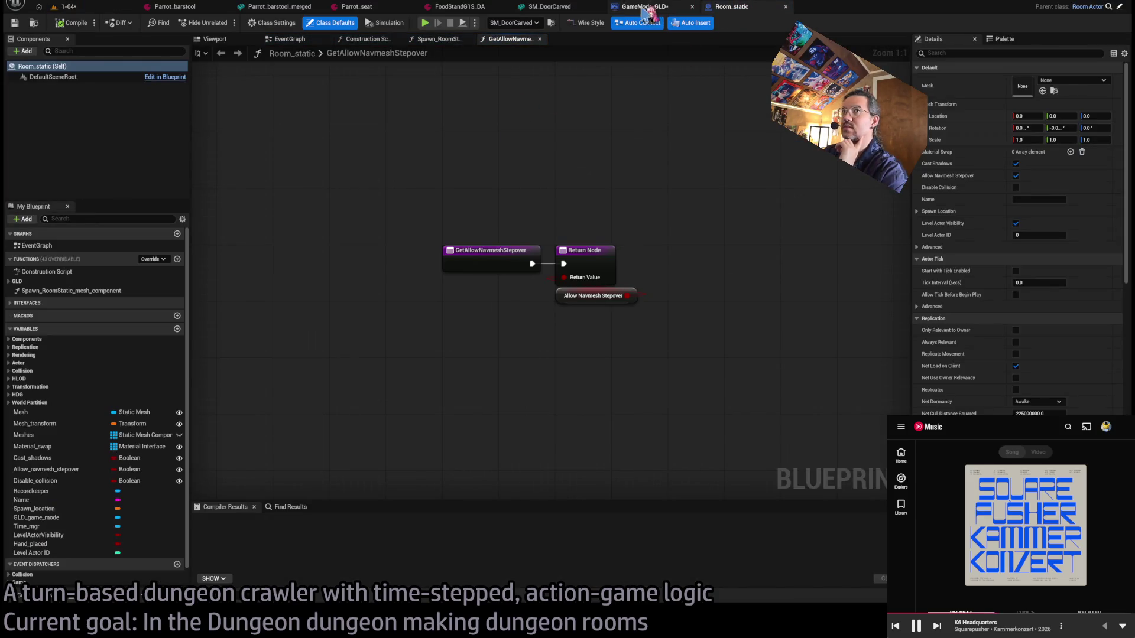
{"action": "middle_click", "coordinate": [735, 13]}
{"action": "left_click", "coordinate": [95, 6]}
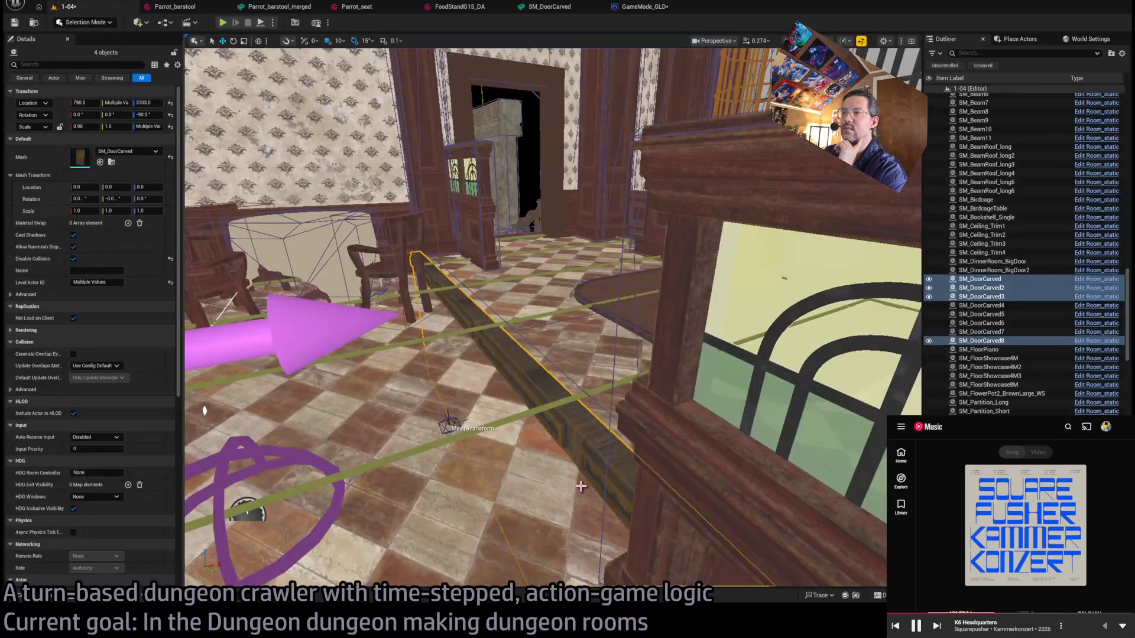
{"action": "left_click", "coordinate": [47, 597]}
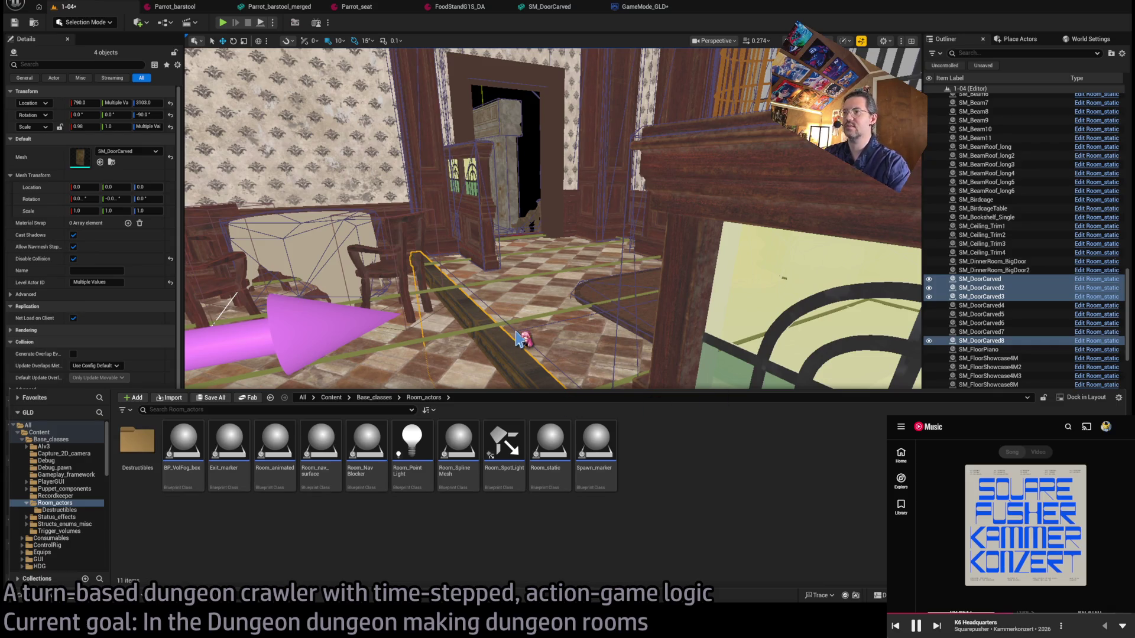
Create a Blueprint named Room_CollisionBox in Room_actors and open it.
{"action": "mouse_move", "coordinate": [520, 340]}
{"action": "left_mouse_down"}
{"action": "mouse_move", "coordinate": [514, 421]}
{"action": "mouse_move", "coordinate": [656, 436]}
{"action": "left_mouse_up"}
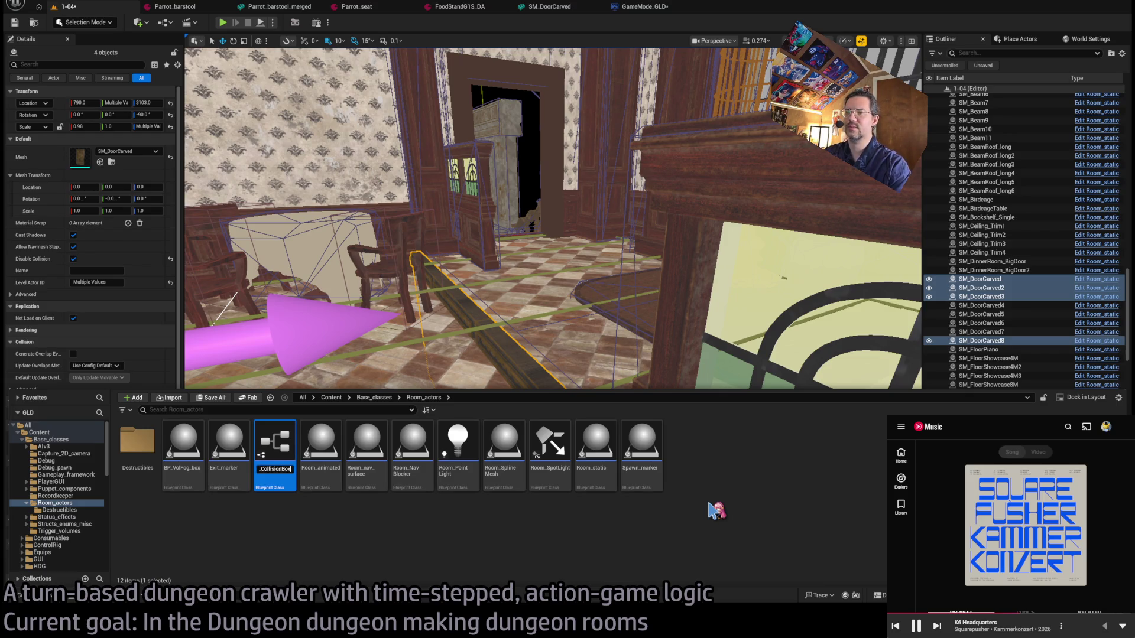
{"action": "key", "text": "Return"}
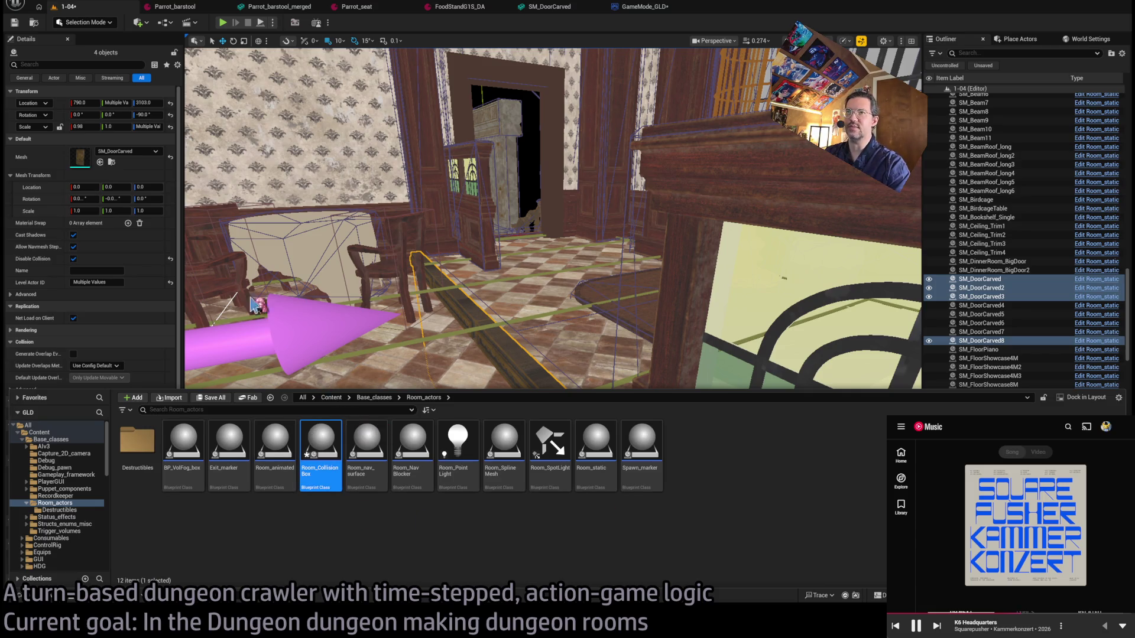
{"action": "double_click", "coordinate": [321, 442]}
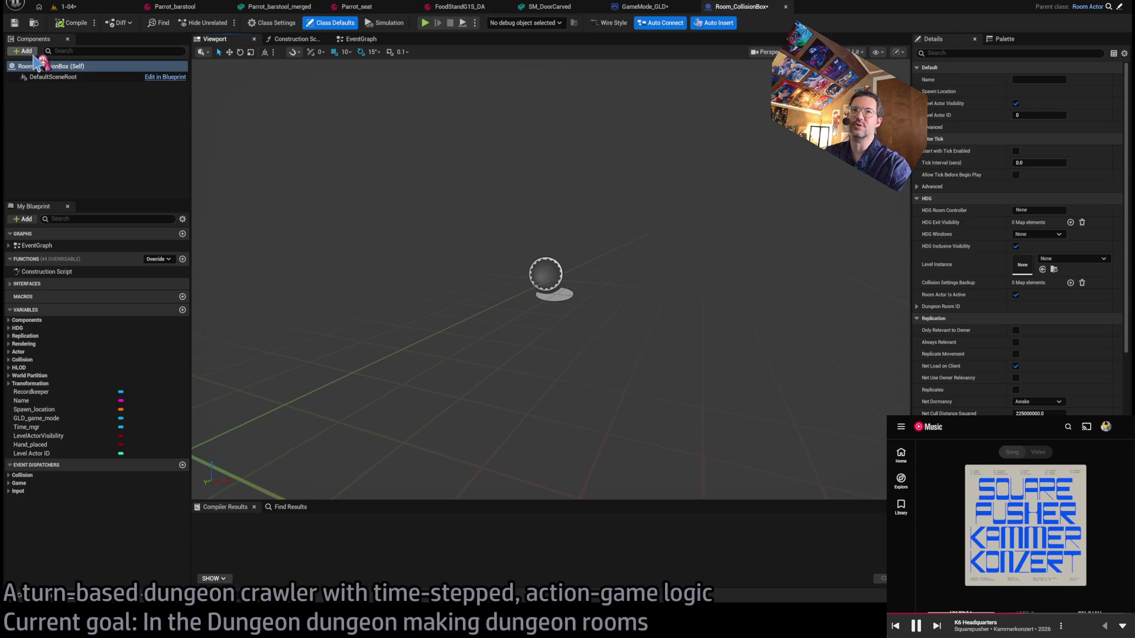
Add a Box component under the root with extent 50, 50, 50.
{"action": "left_click", "coordinate": [27, 51]}
{"action": "left_click", "coordinate": [71, 84]}
{"action": "left_click", "coordinate": [1041, 222]}
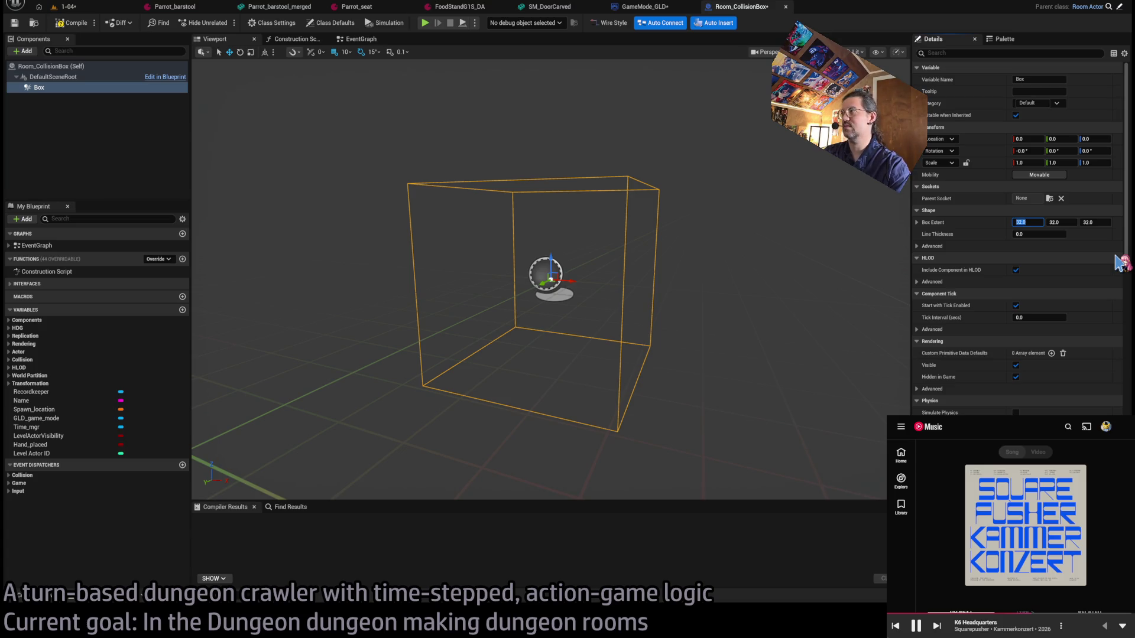
{"action": "key", "text": "Tab"}
{"action": "type", "text": "50"}
{"action": "key", "text": "Tab"}
{"action": "type", "text": "50"}
{"action": "key", "text": "Return"}
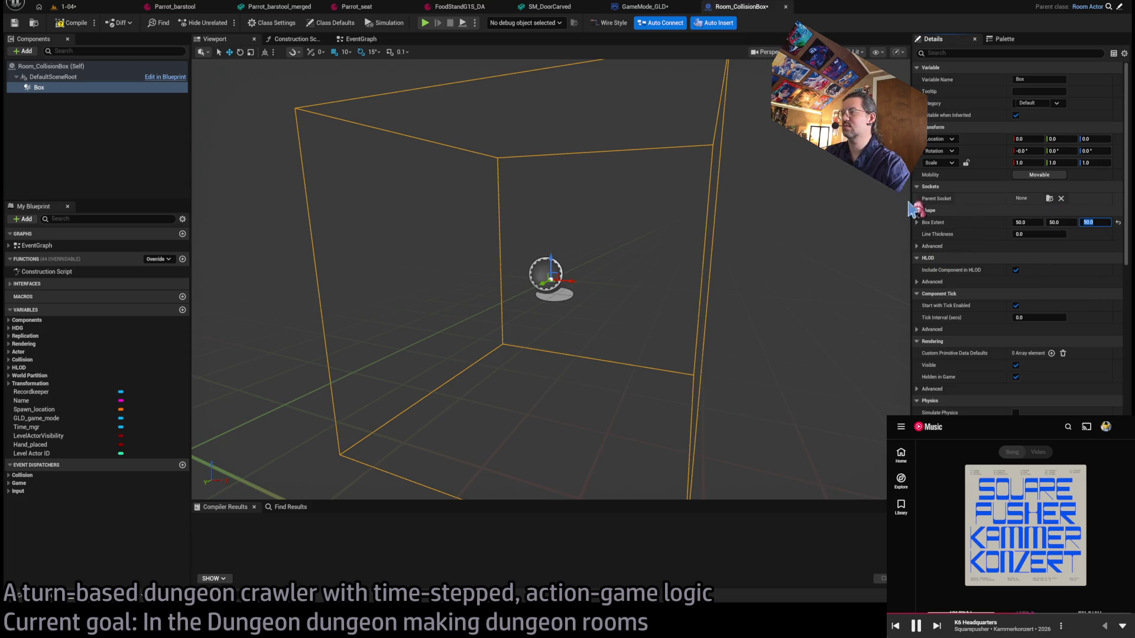
{"action": "left_click_drag", "start_coordinate": [650, 266], "coordinate": [620, 349]}
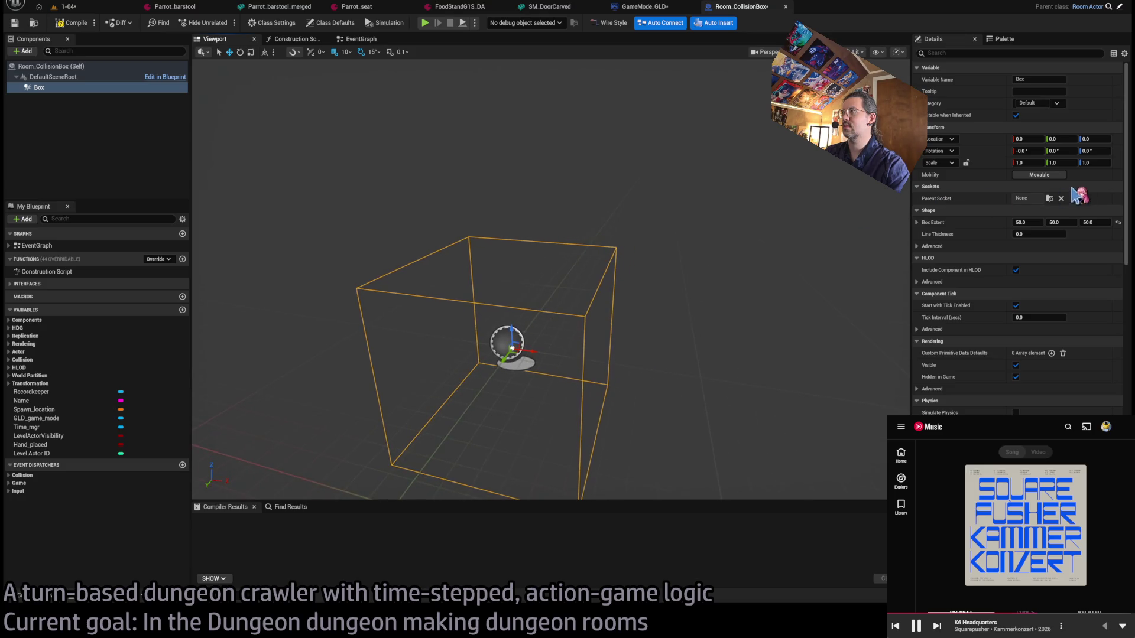
Set the Box's custom collision responses to Overlap, then all to Ignore.
{"action": "scroll", "coordinate": [998, 347], "scroll_direction": "down", "scroll_amount": 3}
{"action": "scroll", "coordinate": [995, 345], "scroll_direction": "down", "scroll_amount": 10}
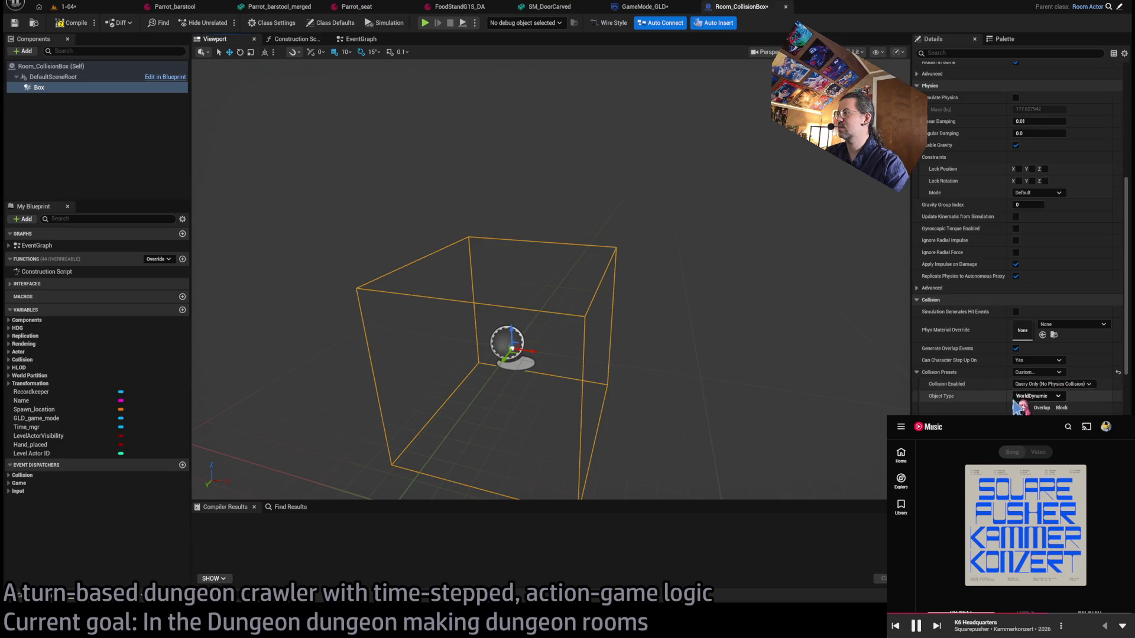
{"action": "scroll", "coordinate": [1045, 388], "scroll_direction": "down", "scroll_amount": 2}
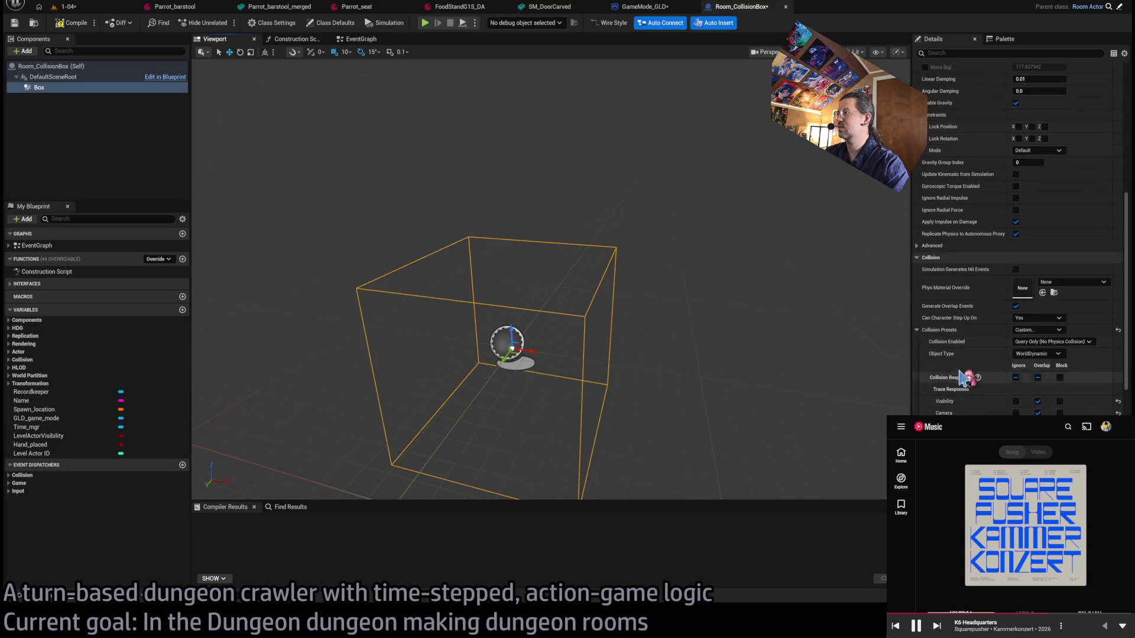
{"action": "left_click", "coordinate": [1038, 378]}
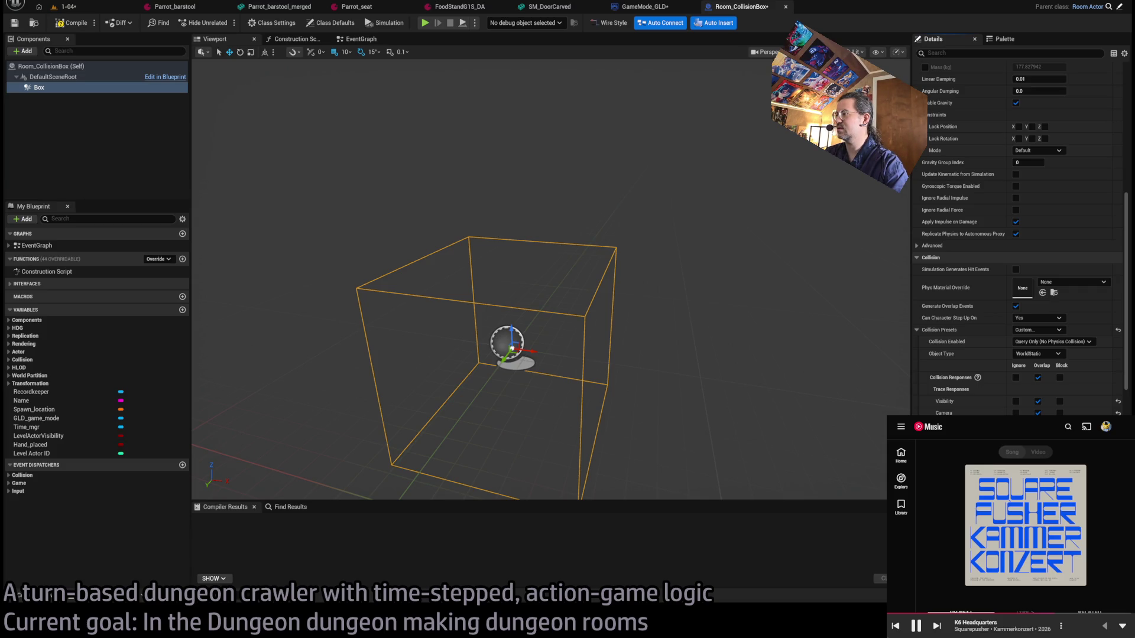
{"action": "left_click", "coordinate": [1015, 377]}
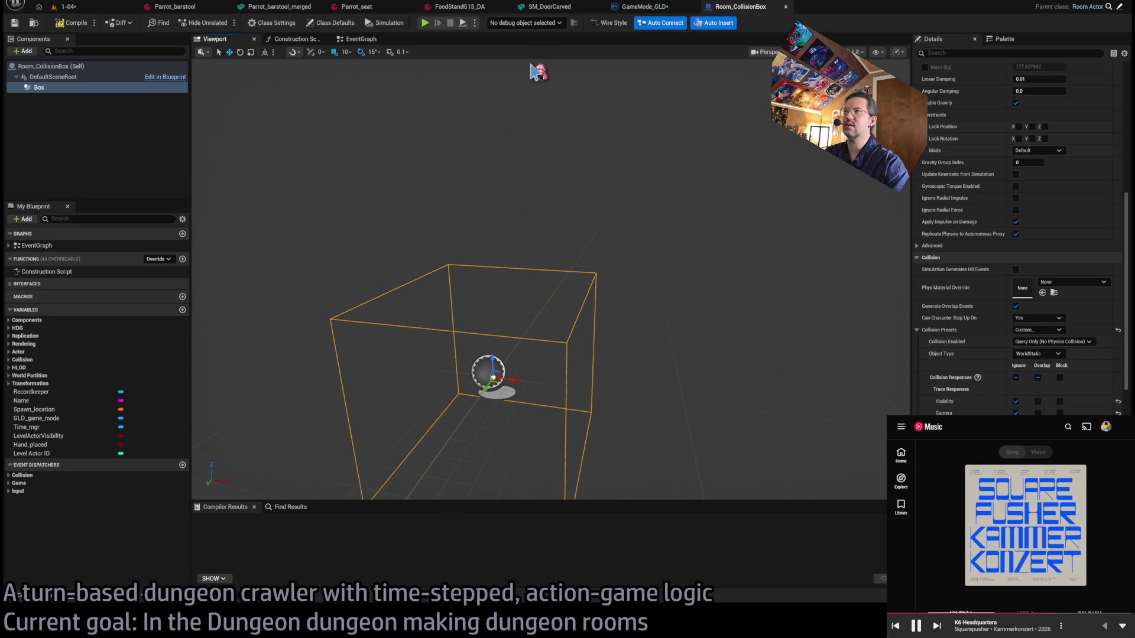
{"action": "left_click", "coordinate": [56, 600]}
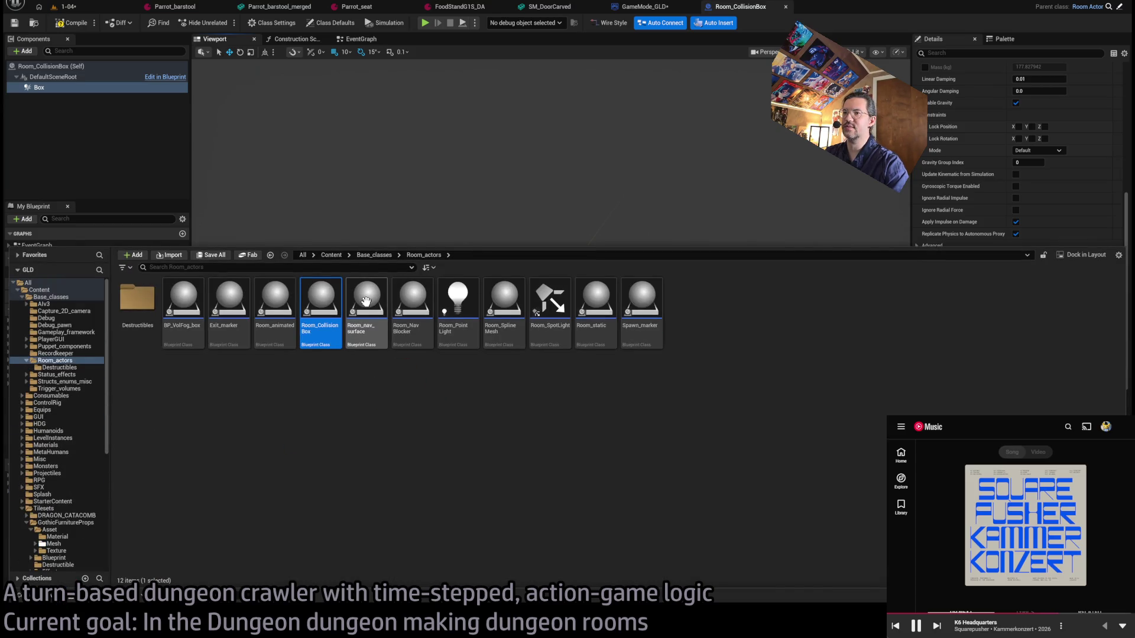
{"action": "double_click", "coordinate": [603, 298]}
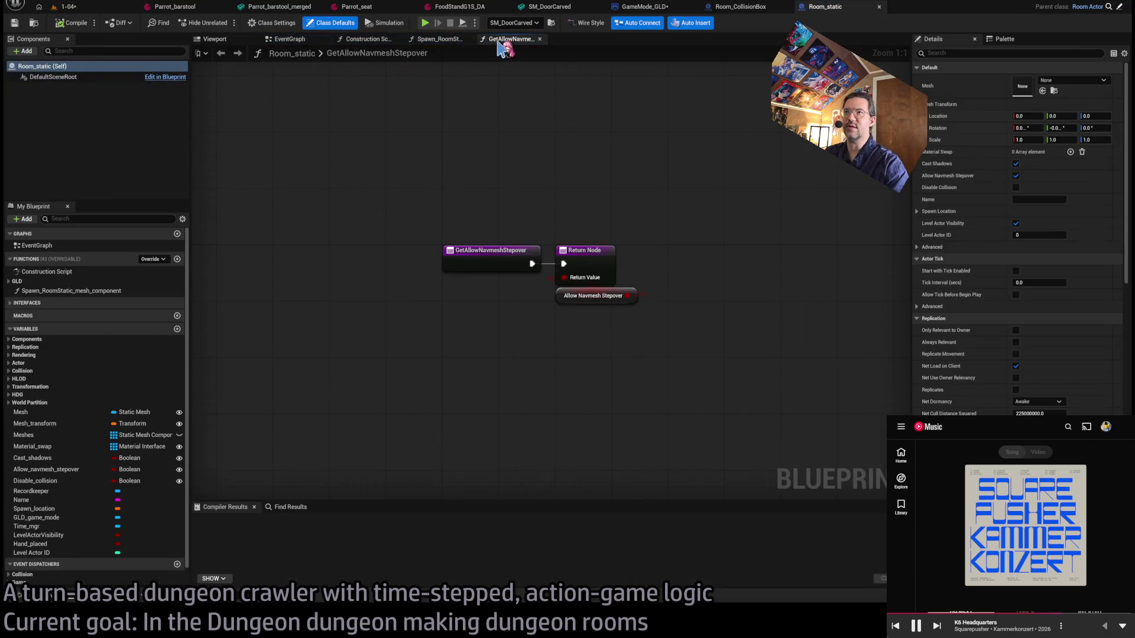
{"action": "middle_click", "coordinate": [499, 39]}
{"action": "middle_click", "coordinate": [450, 39]}
{"action": "double_click", "coordinate": [540, 254]}
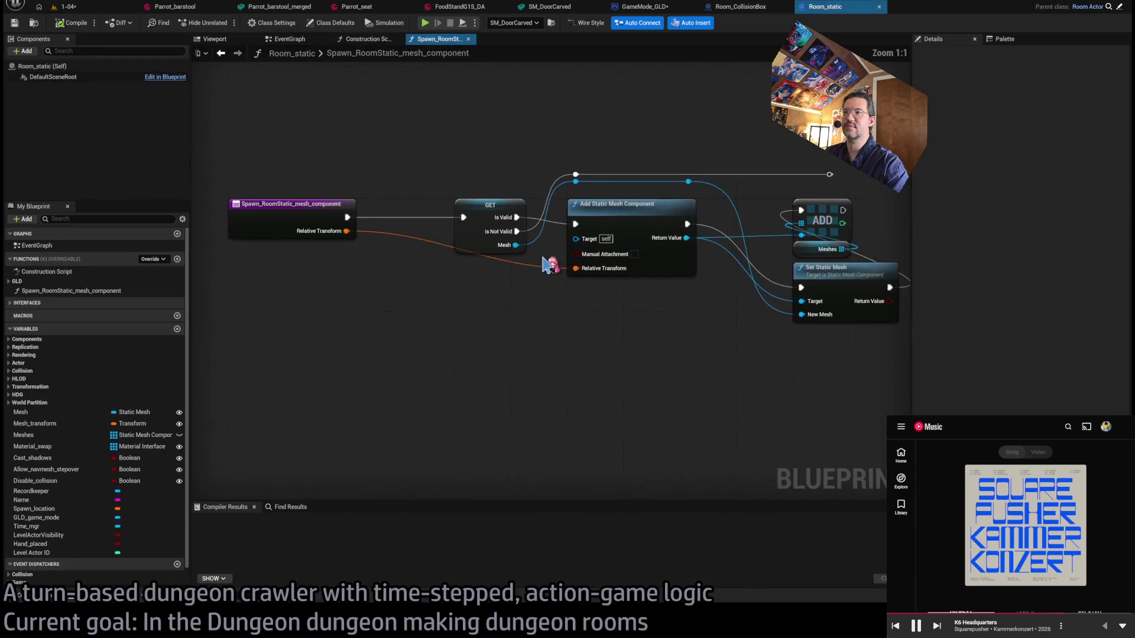
{"action": "scroll", "coordinate": [945, 331], "scroll_direction": "down", "scroll_amount": 2}
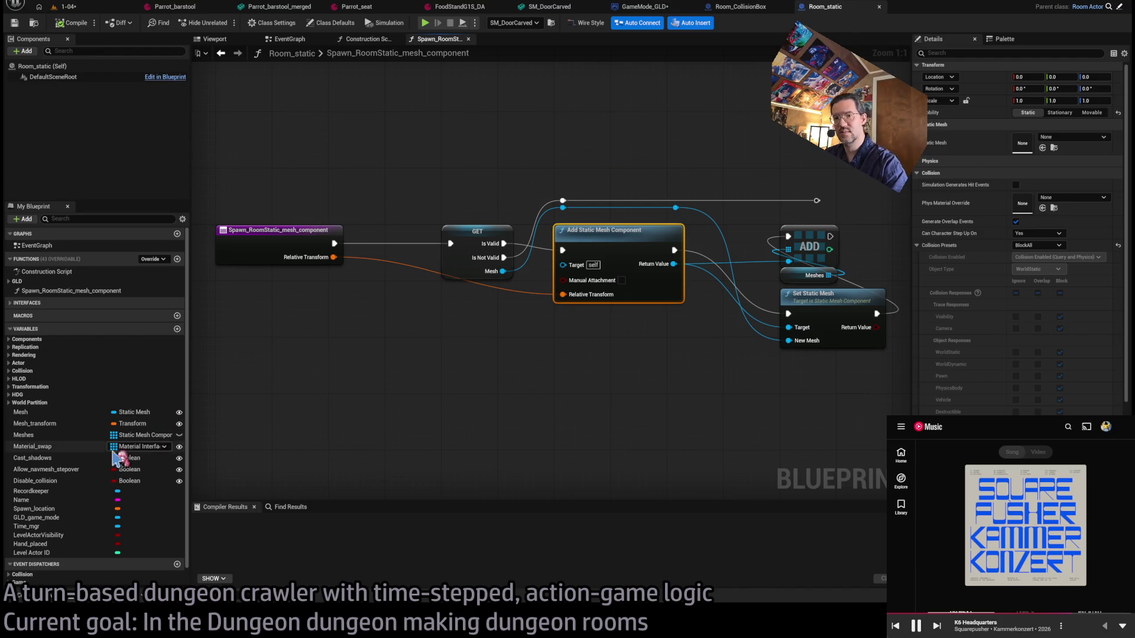
{"action": "double_click", "coordinate": [434, 53]}
{"action": "middle_click", "coordinate": [434, 39]}
{"action": "scroll", "coordinate": [499, 195], "scroll_direction": "down", "scroll_amount": 3}
{"action": "left_click_drag", "start_coordinate": [517, 219], "coordinate": [189, 212]}
{"action": "left_click_drag", "start_coordinate": [628, 374], "coordinate": [431, 367]}
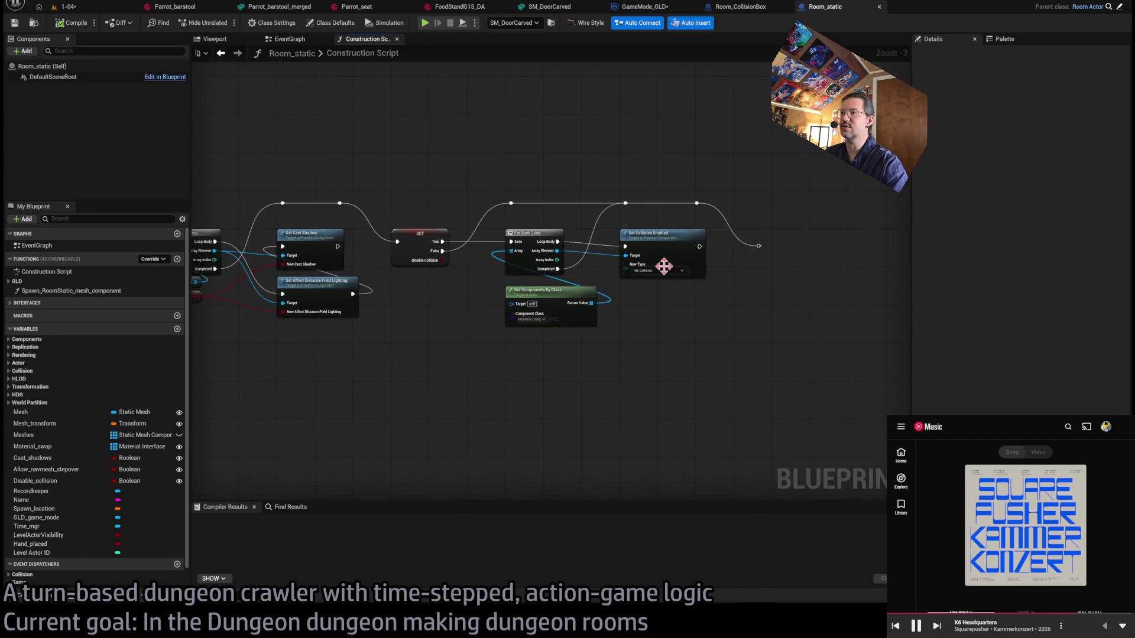
{"action": "scroll", "coordinate": [651, 295], "scroll_direction": "up", "scroll_amount": 3}
{"action": "middle_click", "coordinate": [838, 10]}
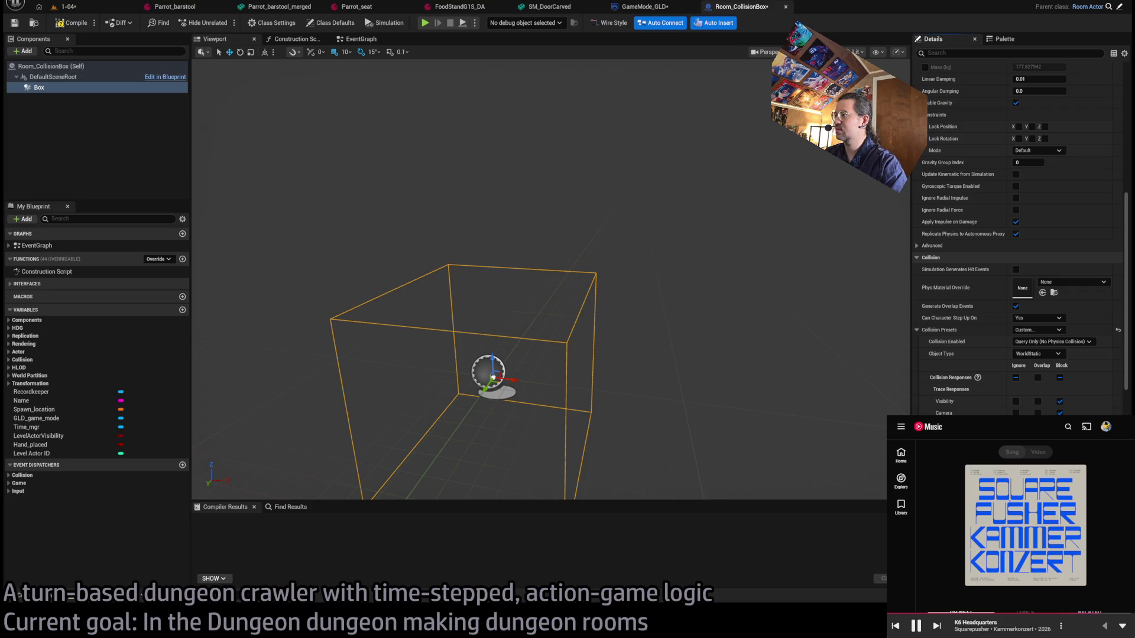
Compile Room_CollisionBox and look through the Box component's Details.
{"action": "left_click", "coordinate": [72, 23]}
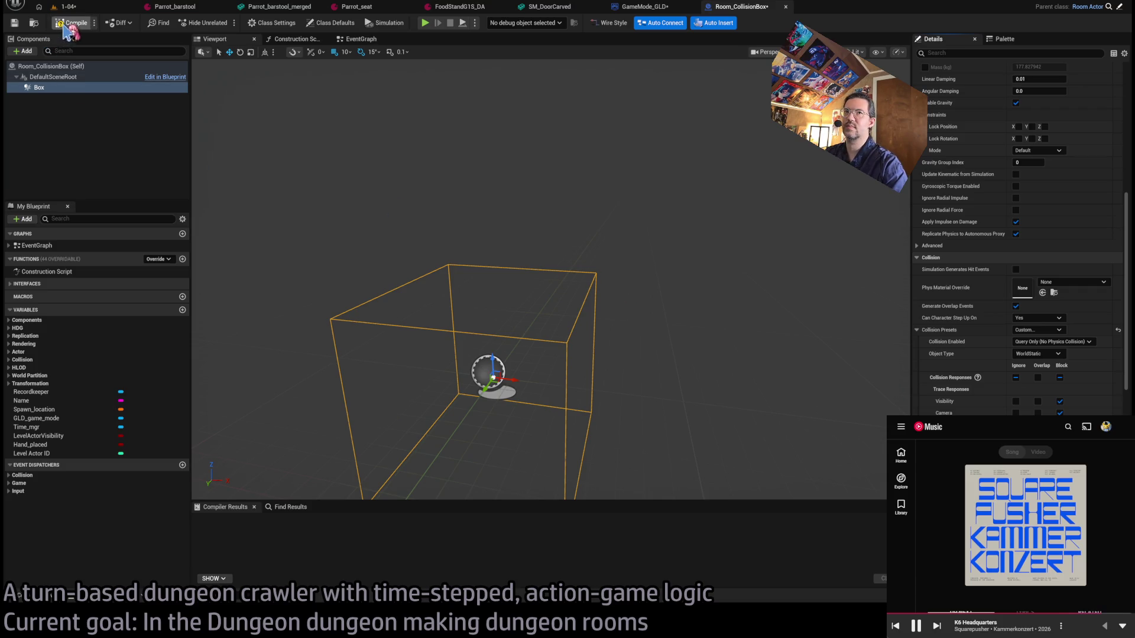
{"action": "left_click_drag", "start_coordinate": [597, 322], "coordinate": [591, 322]}
{"action": "scroll", "coordinate": [1028, 393], "scroll_direction": "down", "scroll_amount": 10}
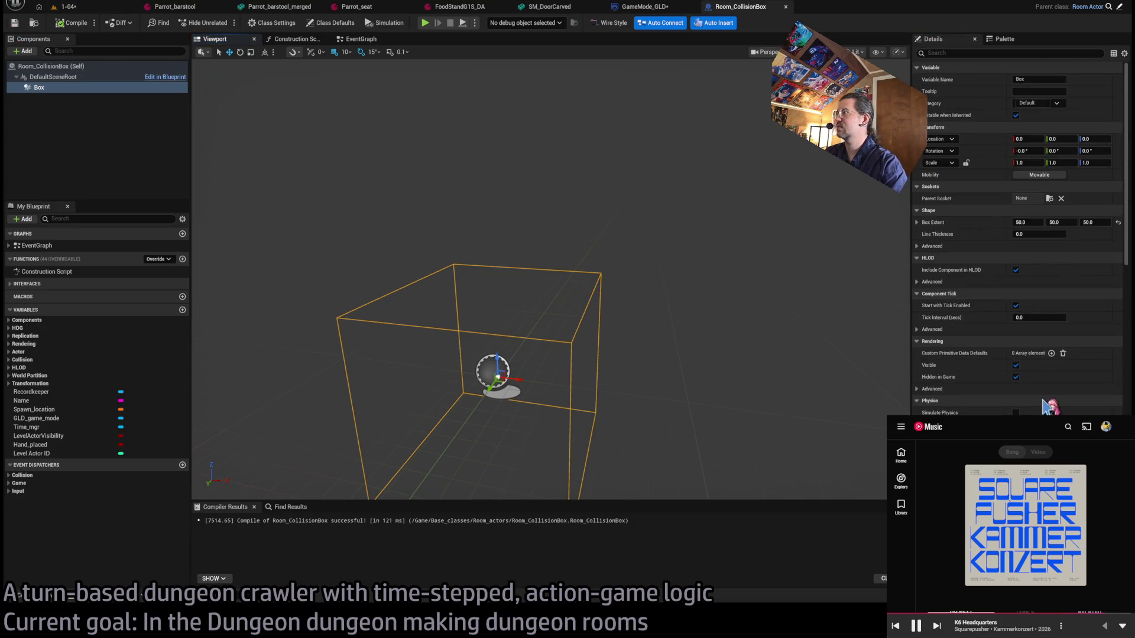
{"action": "scroll", "coordinate": [1031, 396], "scroll_direction": "up", "scroll_amount": 10}
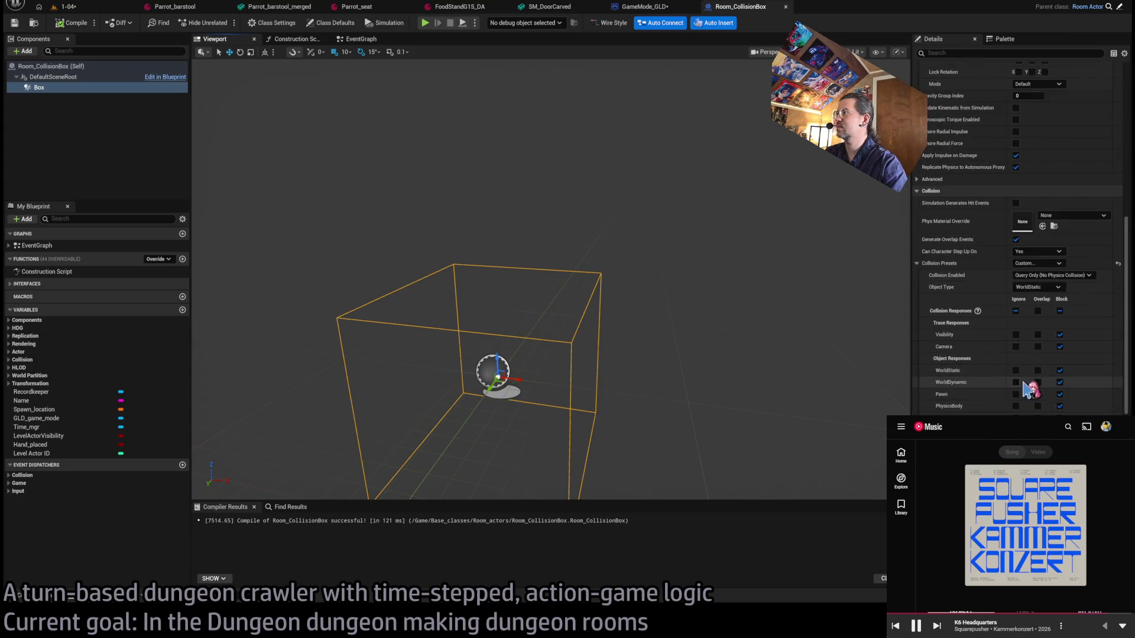
{"action": "scroll", "coordinate": [1000, 385], "scroll_direction": "down", "scroll_amount": 5}
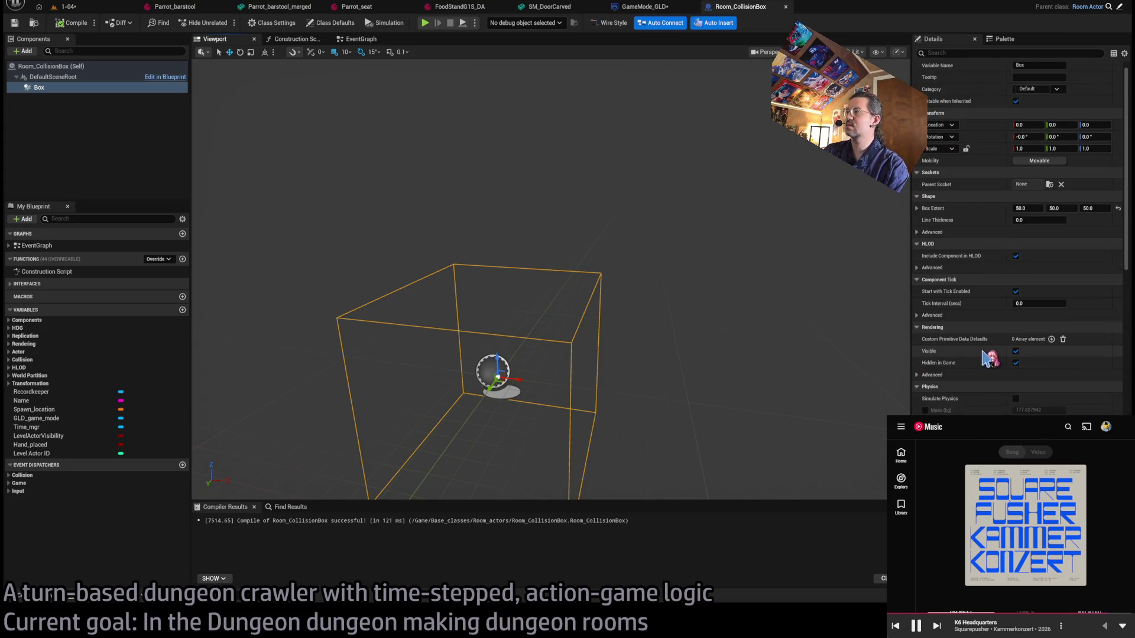
{"action": "scroll", "coordinate": [999, 295], "scroll_direction": "up", "scroll_amount": 6}
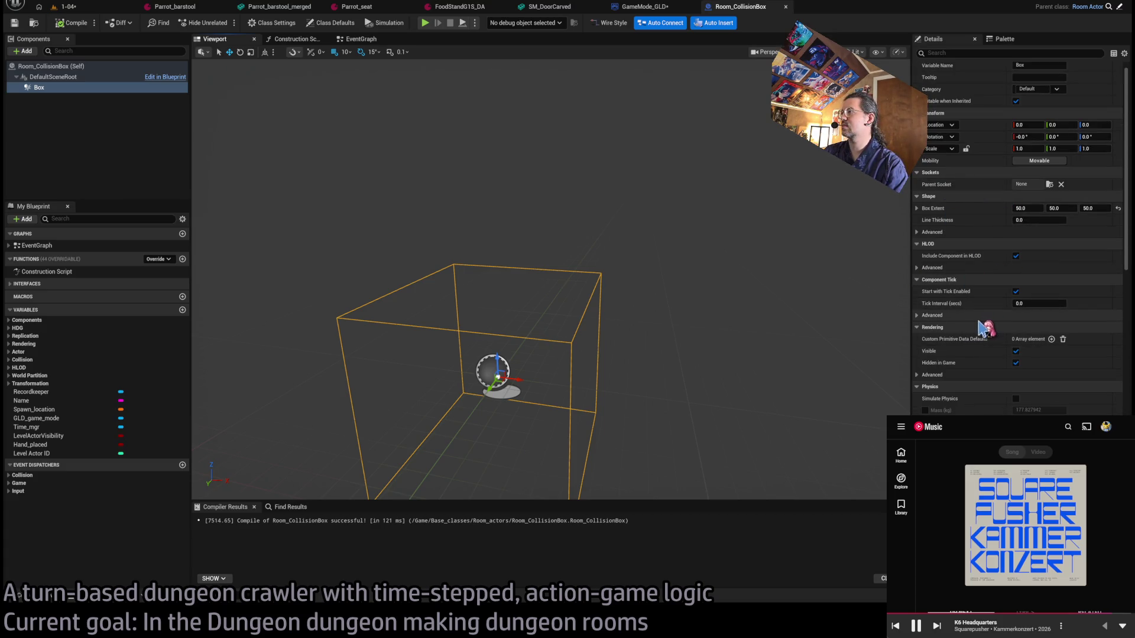
{"action": "scroll", "coordinate": [981, 331], "scroll_direction": "down", "scroll_amount": 5}
{"action": "scroll", "coordinate": [981, 333], "scroll_direction": "down", "scroll_amount": 15}
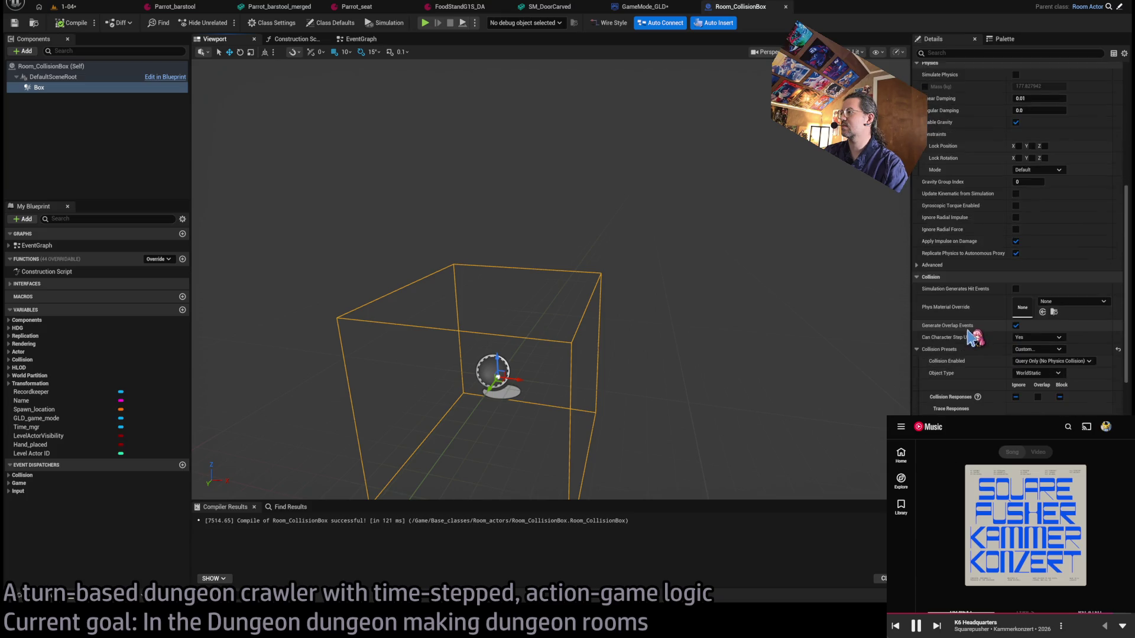
{"action": "scroll", "coordinate": [970, 336], "scroll_direction": "down", "scroll_amount": 14}
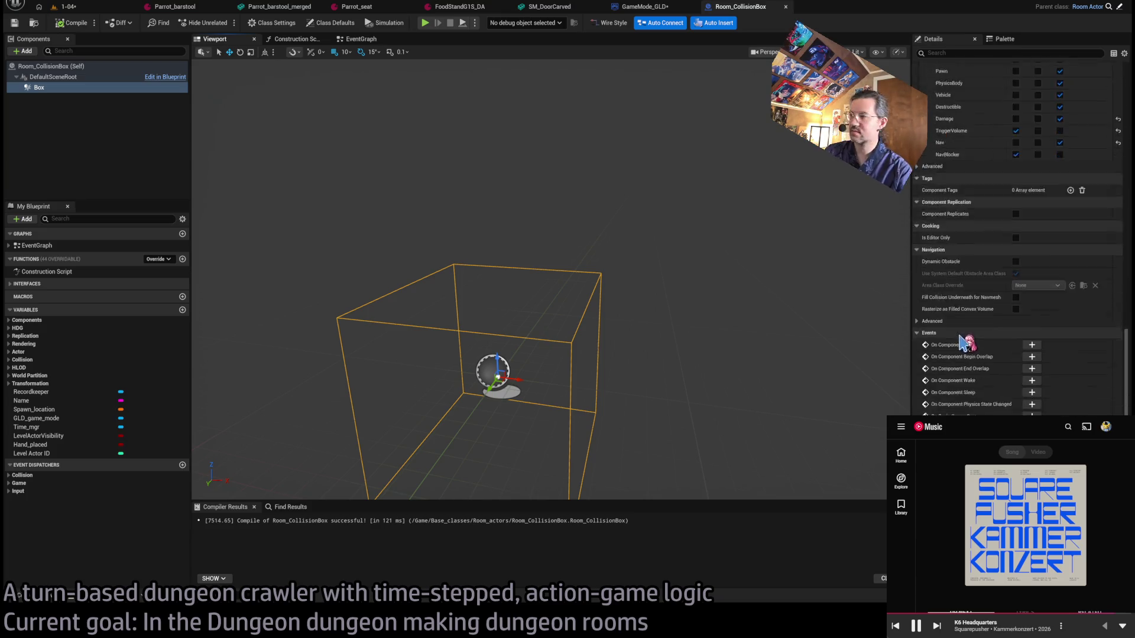
{"action": "scroll", "coordinate": [954, 350], "scroll_direction": "up", "scroll_amount": 10}
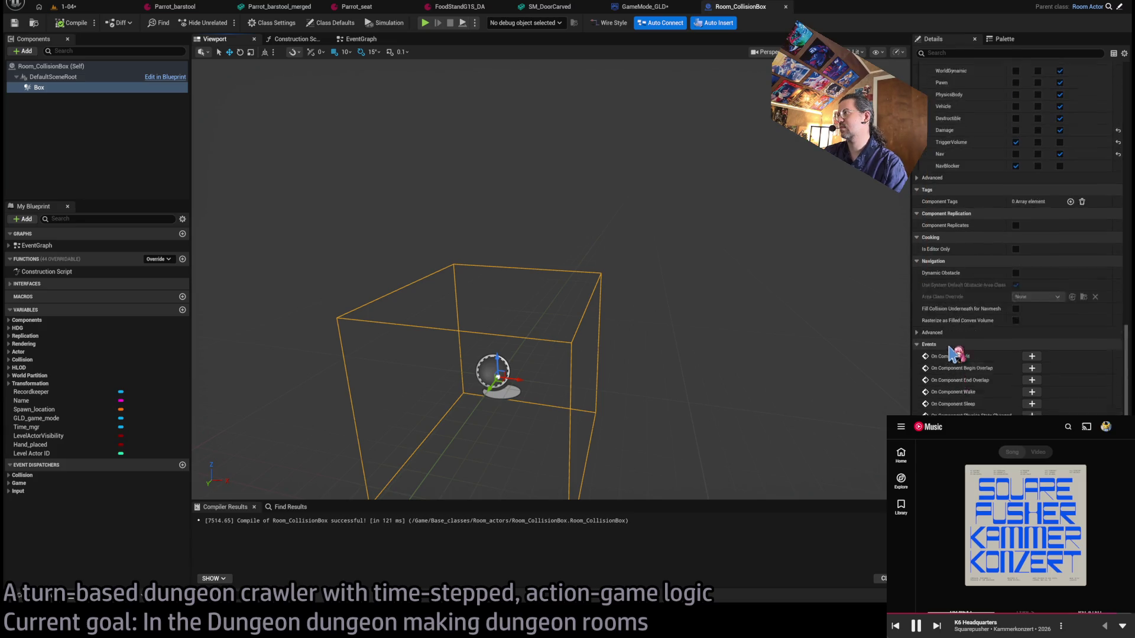
{"action": "scroll", "coordinate": [954, 354], "scroll_direction": "up", "scroll_amount": 10}
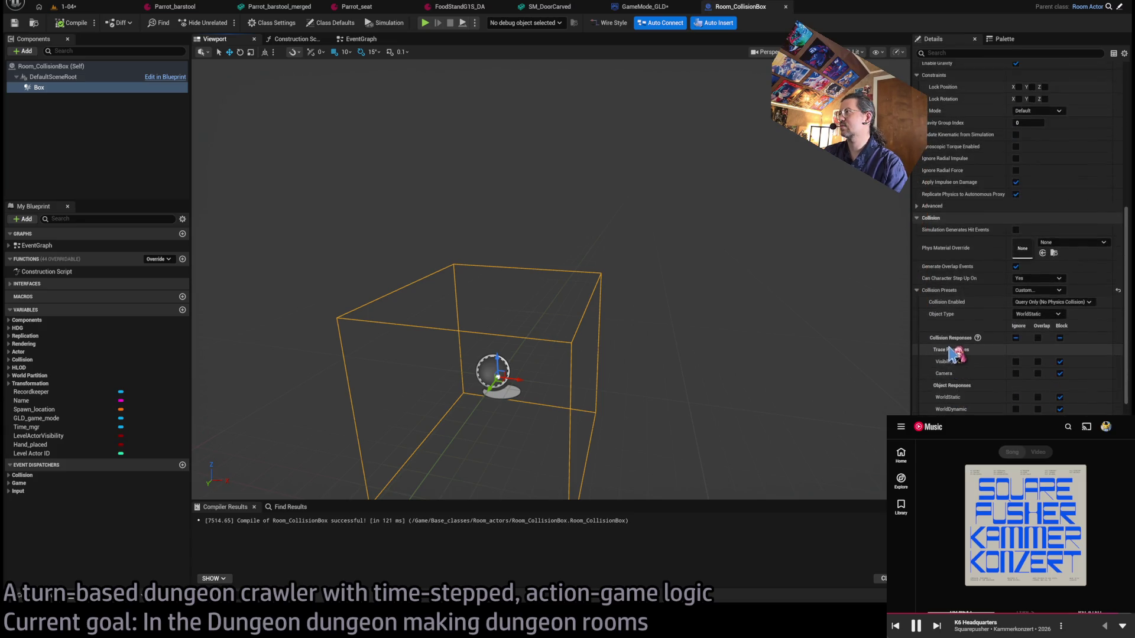
{"action": "scroll", "coordinate": [945, 355], "scroll_direction": "up", "scroll_amount": 5}
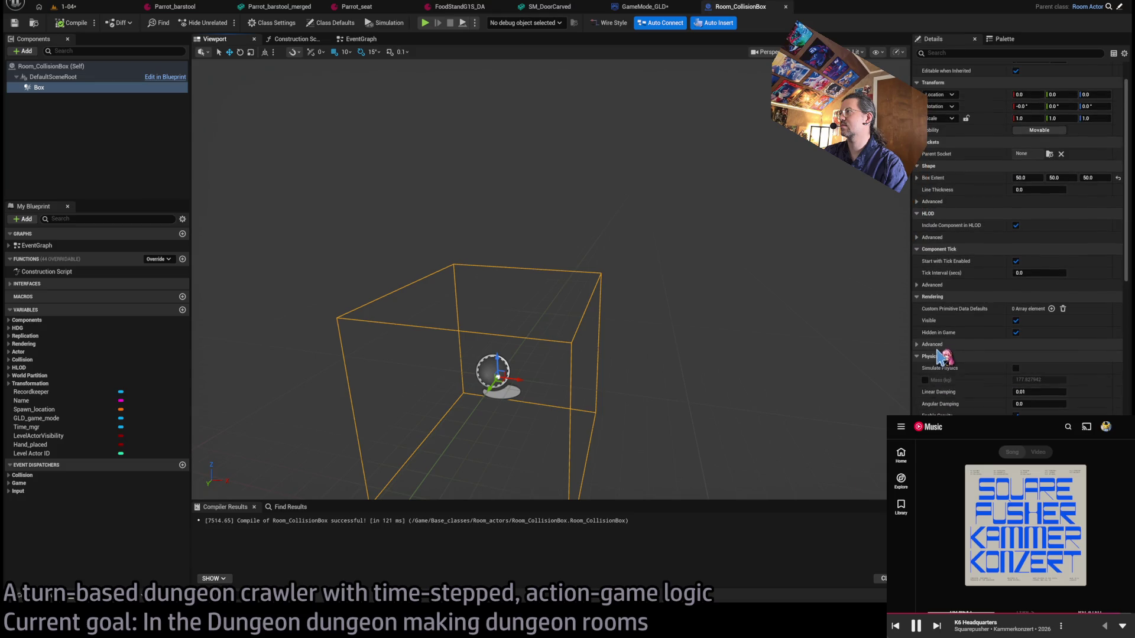
Set the Box Line Thickness to 1.0, recompile, and return to level 1-04.
{"action": "left_click", "coordinate": [916, 246]}
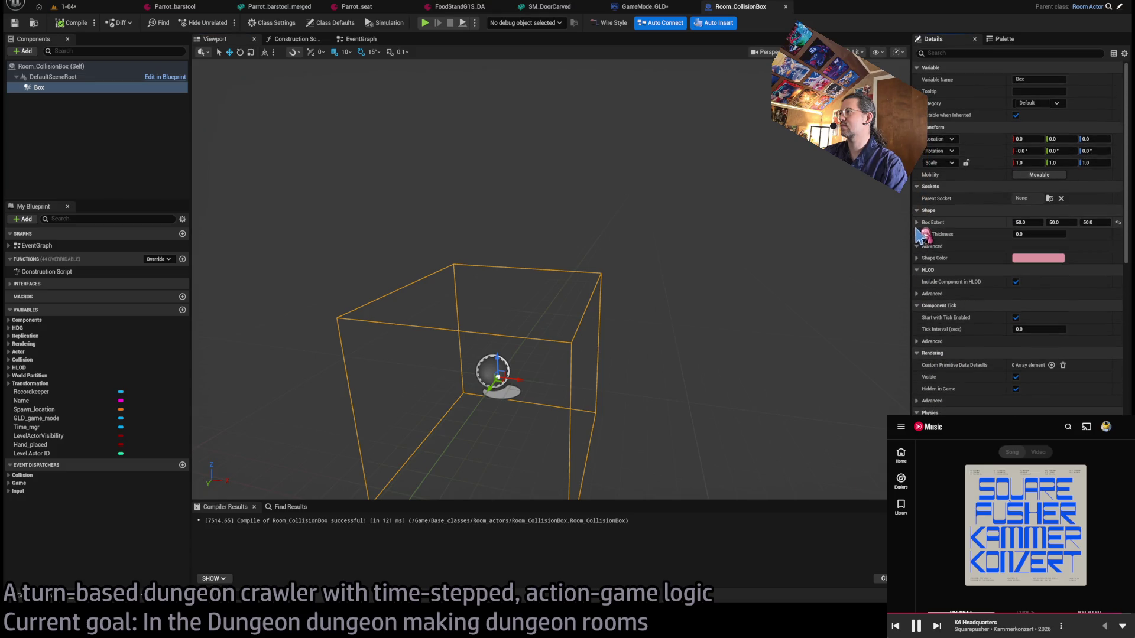
{"action": "left_click", "coordinate": [916, 222]}
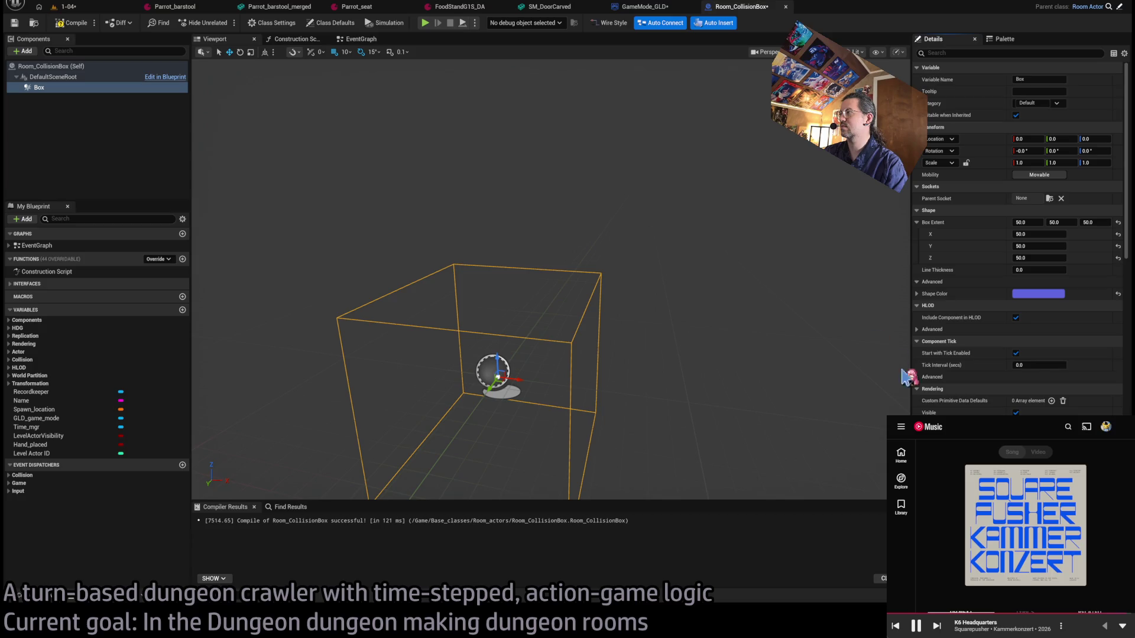
{"action": "left_click", "coordinate": [1028, 270]}
{"action": "type", "text": "1"}
{"action": "key", "text": "Return"}
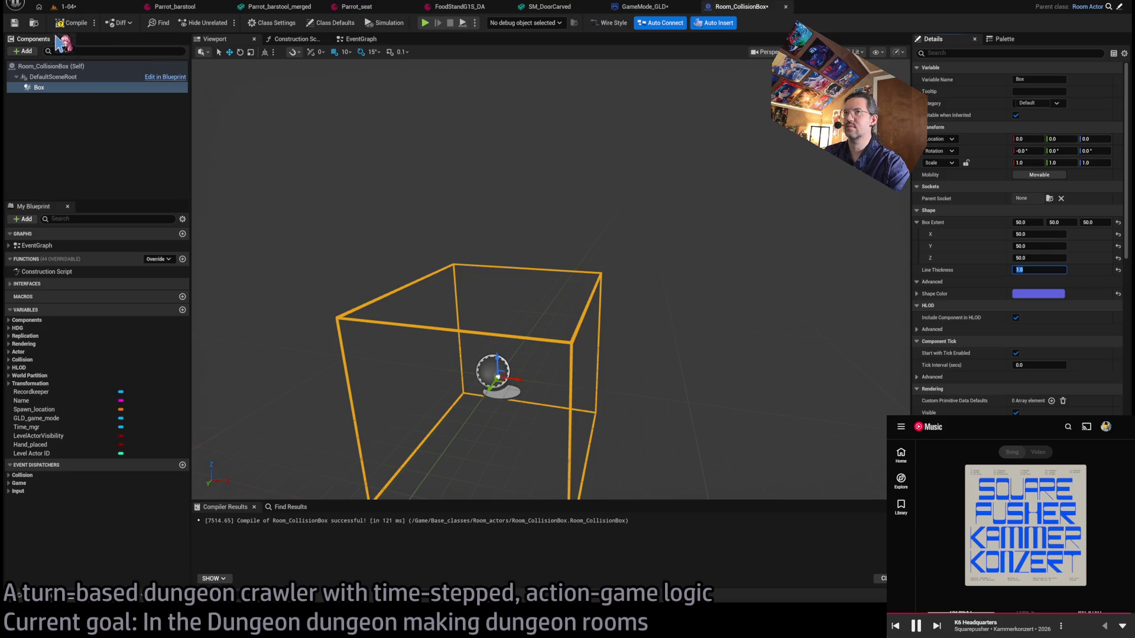
{"action": "left_click", "coordinate": [74, 23]}
{"action": "left_click", "coordinate": [85, 8]}
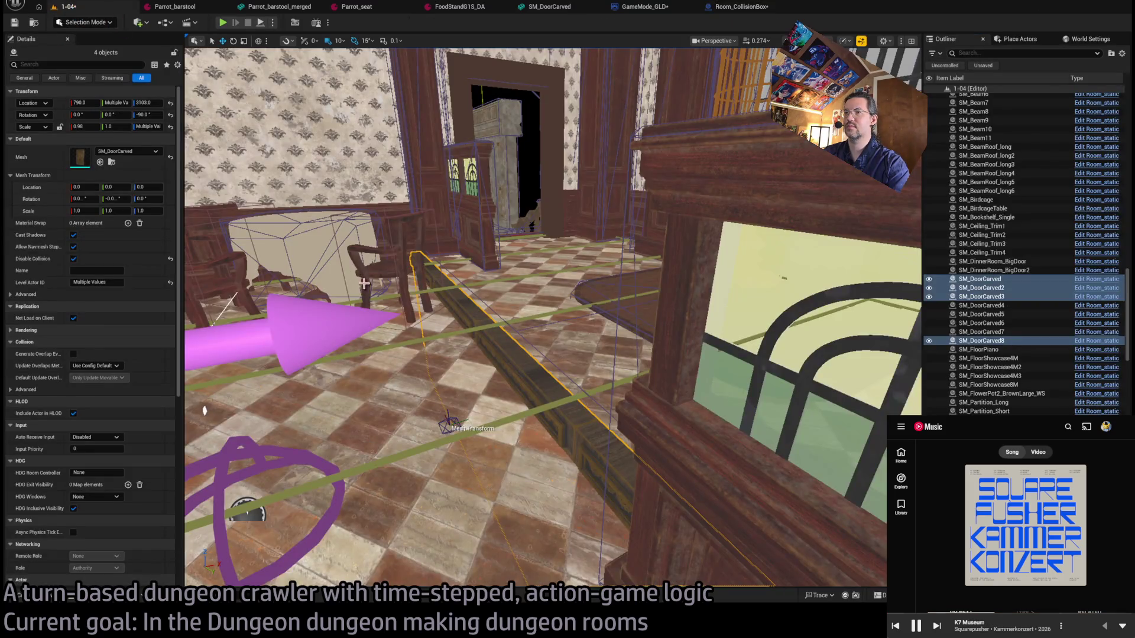
Delete the empty Room_static actor and drop a Room_CollisionBox into the tavern room.
{"action": "left_click", "coordinate": [30, 596]}
{"action": "key", "text": "ctrl+space"}
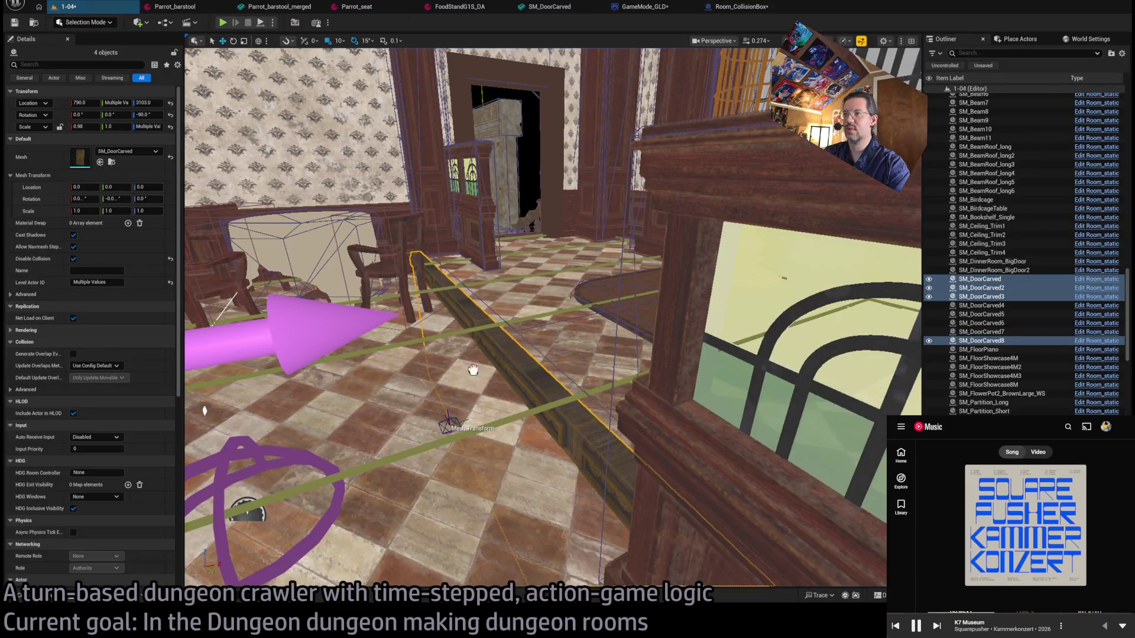
{"action": "left_click", "coordinate": [488, 381]}
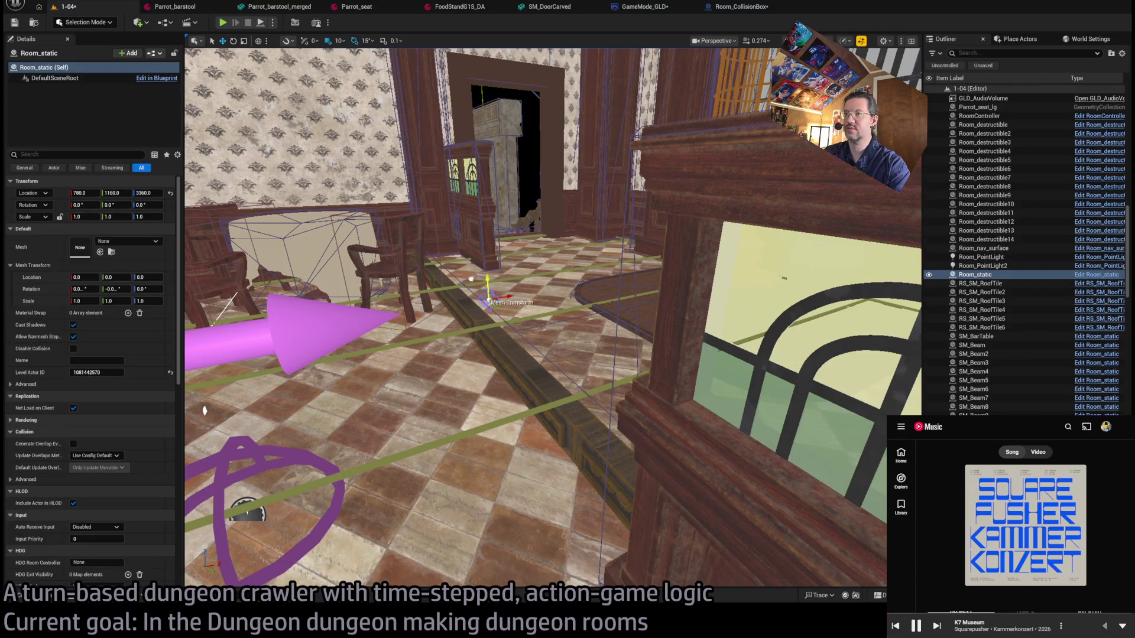
{"action": "left_click_drag", "start_coordinate": [490, 316], "coordinate": [510, 413]}
{"action": "key", "text": "Delete"}
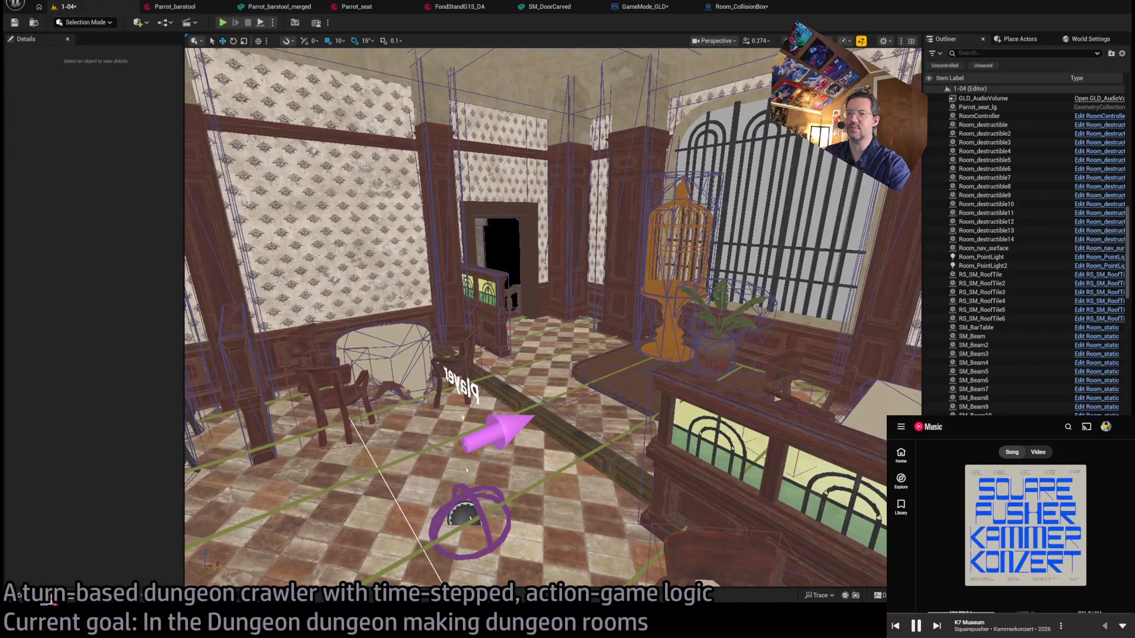
{"action": "left_click", "coordinate": [50, 598]}
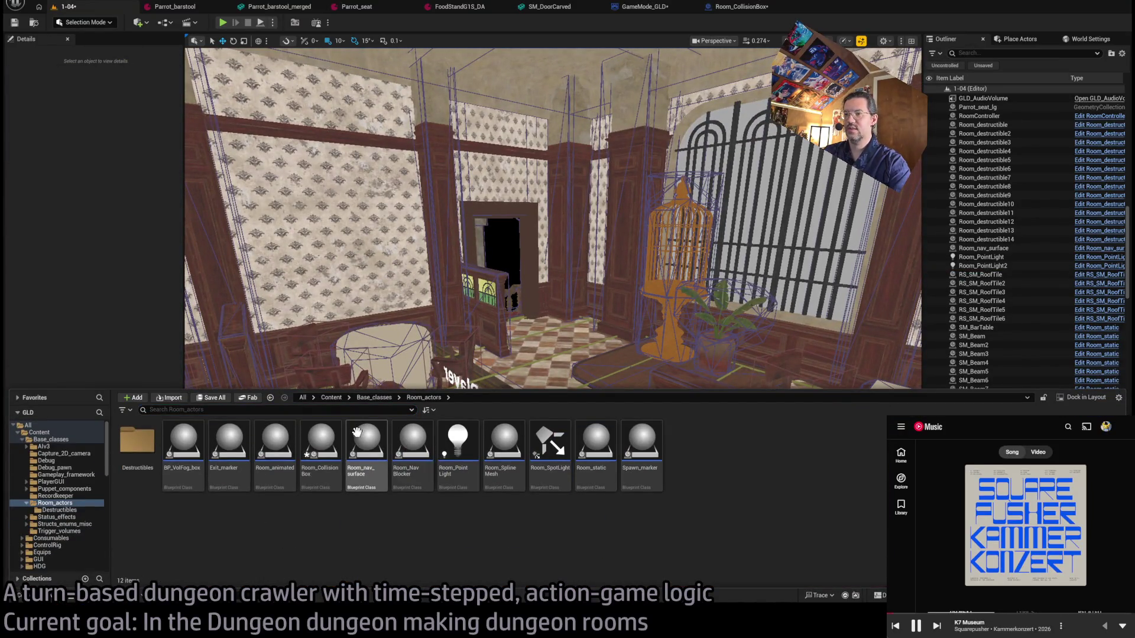
{"action": "mouse_move", "coordinate": [324, 455]}
{"action": "left_mouse_down"}
{"action": "mouse_move", "coordinate": [535, 440]}
{"action": "mouse_move", "coordinate": [552, 422]}
{"action": "left_mouse_up"}
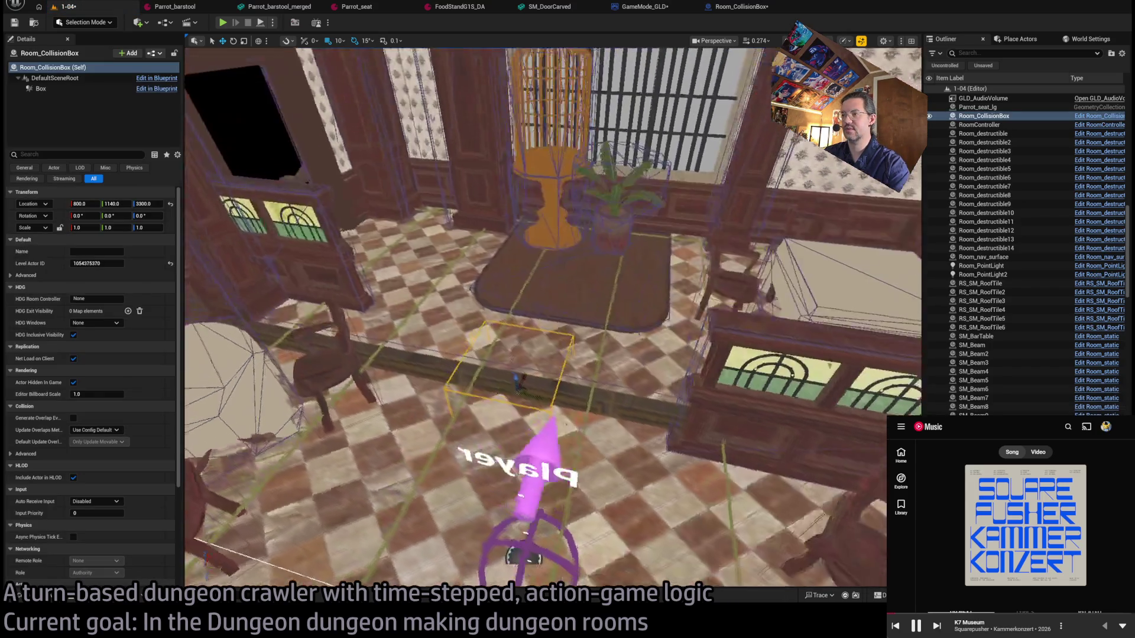
Scale the collision box into a thin slab stretched along the floor beam.
{"action": "mouse_move", "coordinate": [541, 403]}
{"action": "left_mouse_down"}
{"action": "mouse_move", "coordinate": [626, 428]}
{"action": "mouse_move", "coordinate": [516, 412]}
{"action": "mouse_move", "coordinate": [520, 400]}
{"action": "mouse_move", "coordinate": [499, 396]}
{"action": "left_mouse_up"}
{"action": "mouse_move", "coordinate": [532, 405]}
{"action": "left_mouse_down"}
{"action": "mouse_move", "coordinate": [452, 393]}
{"action": "mouse_move", "coordinate": [489, 390]}
{"action": "left_mouse_up"}
{"action": "key", "text": "f"}
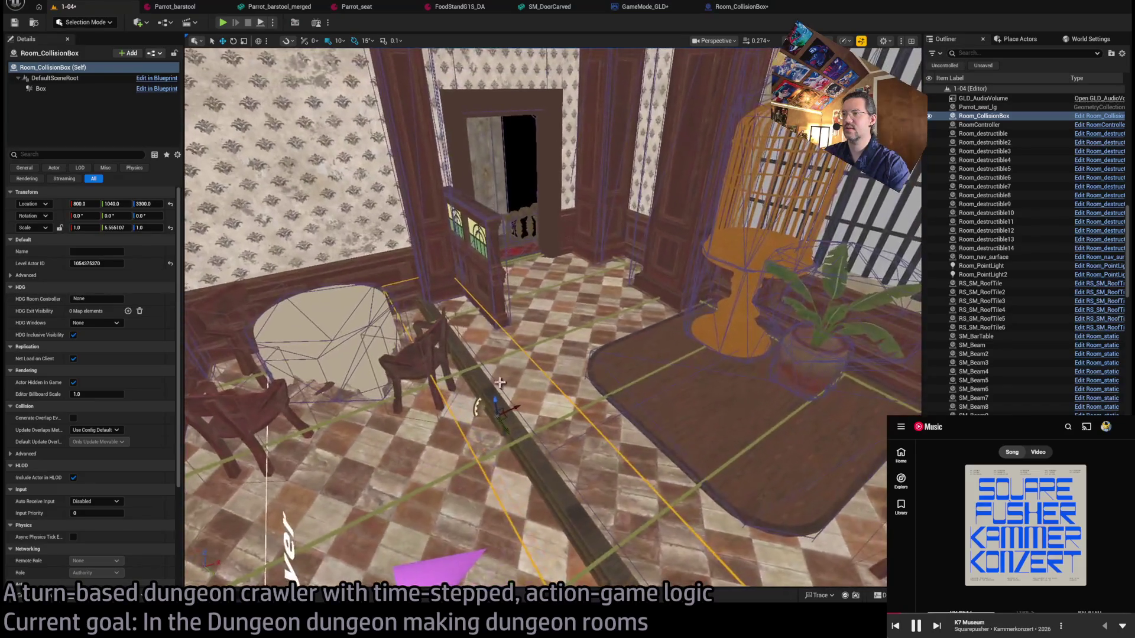
{"action": "key", "text": "f"}
{"action": "mouse_move", "coordinate": [543, 406]}
{"action": "left_mouse_down"}
{"action": "mouse_move", "coordinate": [529, 396]}
{"action": "mouse_move", "coordinate": [529, 408]}
{"action": "left_mouse_up"}
{"action": "key", "text": "f"}
{"action": "mouse_move", "coordinate": [509, 236]}
{"action": "left_mouse_down"}
{"action": "mouse_move", "coordinate": [508, 319]}
{"action": "mouse_move", "coordinate": [519, 292]}
{"action": "left_mouse_up"}
Tilt the box 15° and fine-tune its position on the beam, then play-test.
{"action": "key", "text": "w"}
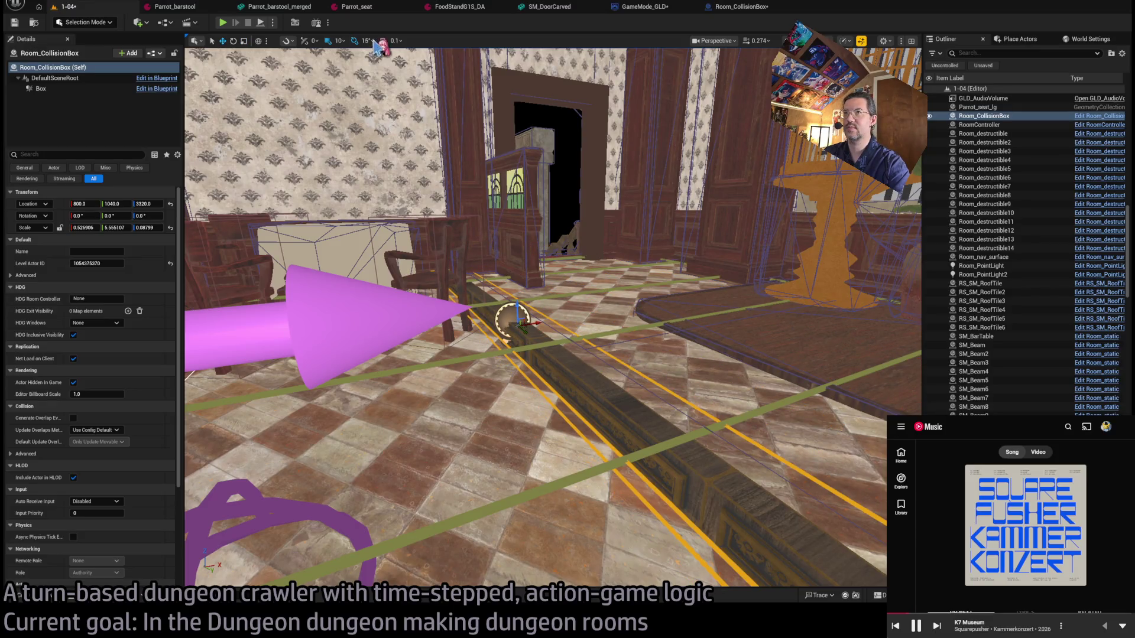
{"action": "mouse_move", "coordinate": [536, 322]}
{"action": "left_mouse_down"}
{"action": "mouse_move", "coordinate": [513, 335]}
{"action": "mouse_move", "coordinate": [489, 324]}
{"action": "left_mouse_up"}
{"action": "key", "text": "e"}
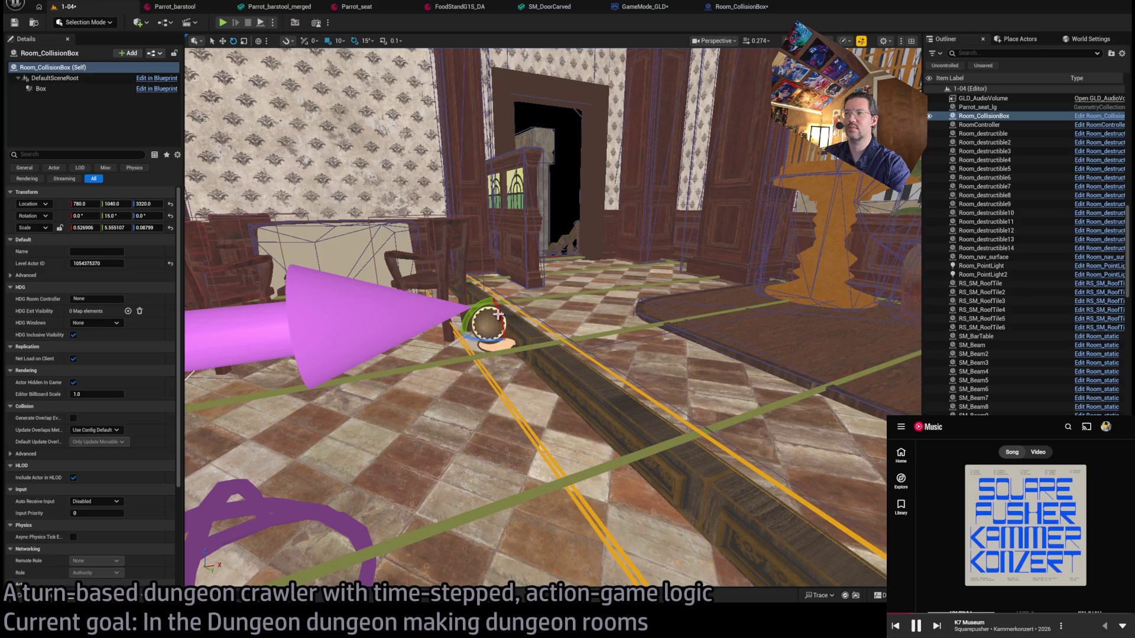
{"action": "key", "text": "w"}
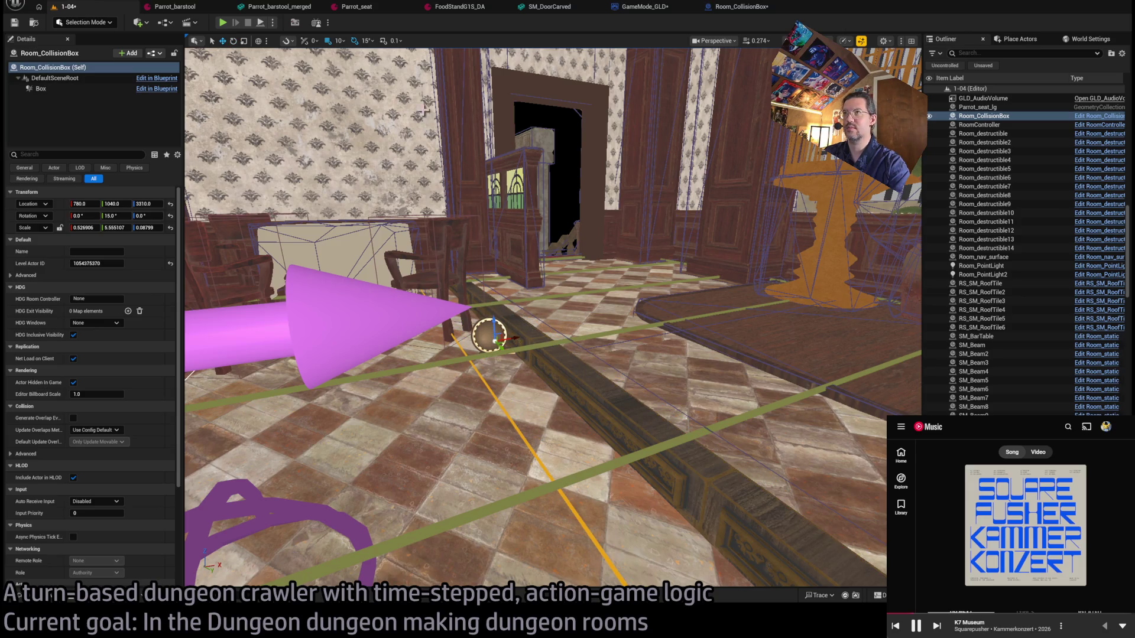
{"action": "scroll", "coordinate": [553, 316], "scroll_direction": "up", "scroll_amount": 5}
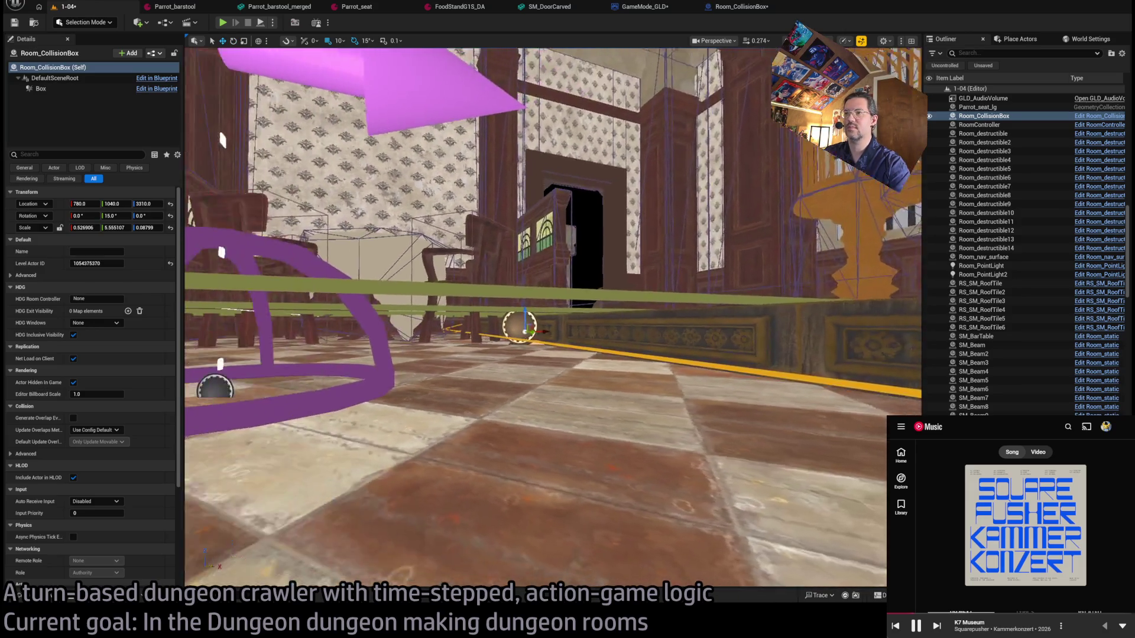
{"action": "scroll", "coordinate": [597, 300], "scroll_direction": "down", "scroll_amount": 5}
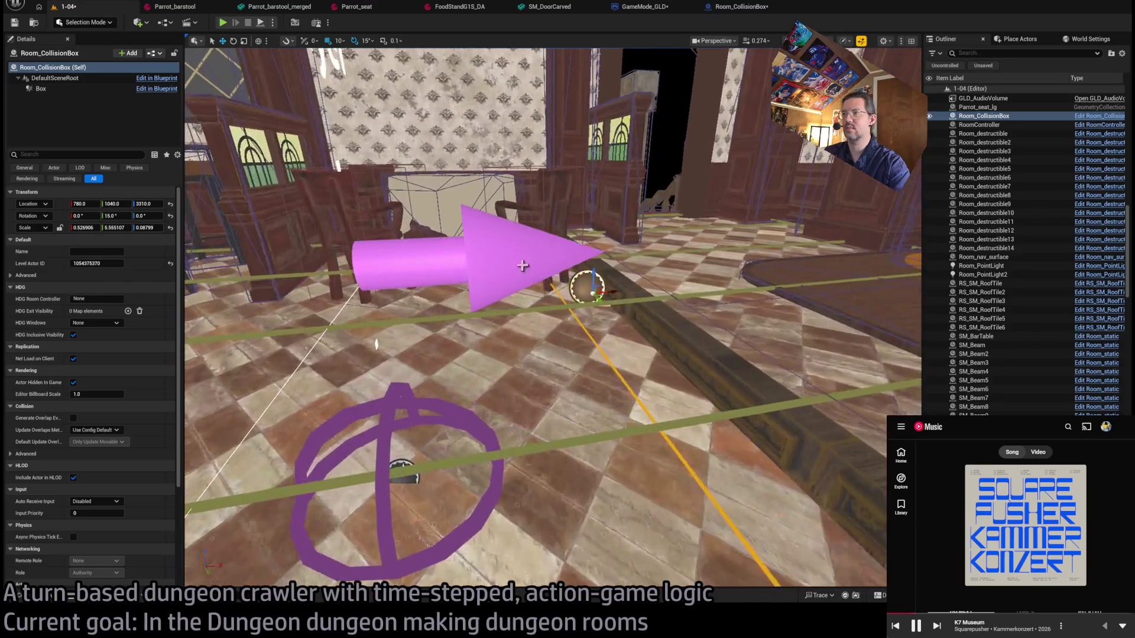
{"action": "mouse_move", "coordinate": [597, 300]}
{"action": "left_mouse_down"}
{"action": "mouse_move", "coordinate": [603, 290]}
{"action": "mouse_move", "coordinate": [588, 294]}
{"action": "left_mouse_up"}
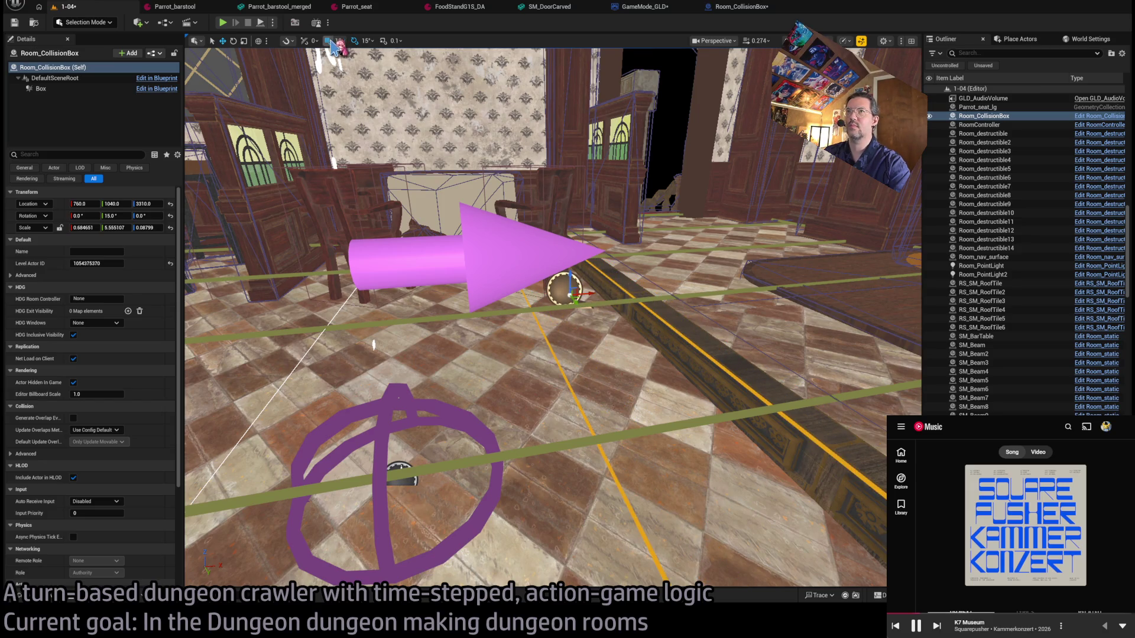
{"action": "left_click_drag", "start_coordinate": [571, 271], "coordinate": [571, 279]}
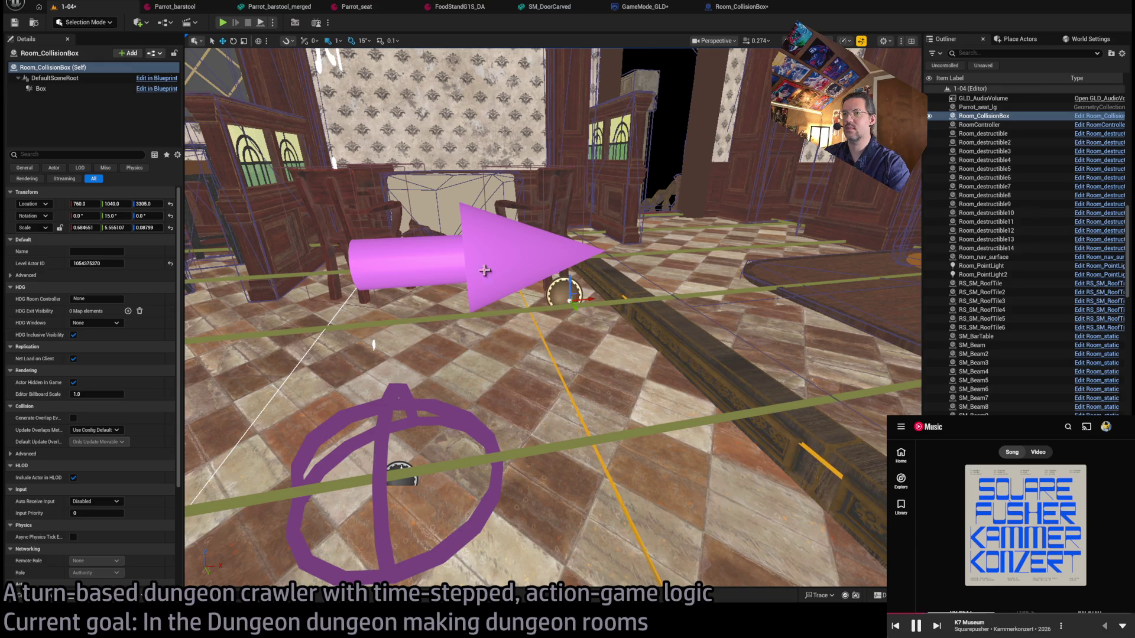
{"action": "left_click", "coordinate": [223, 23]}
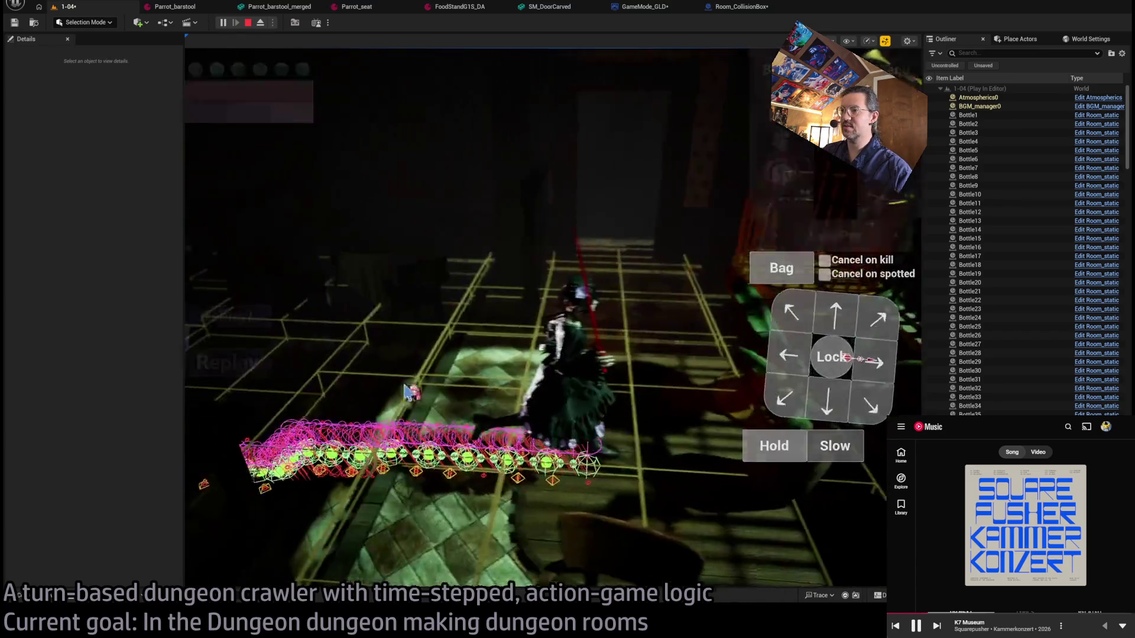
Play several turns moving the character left and right across the tavern room, then stop the session.
{"action": "left_click", "coordinate": [787, 355]}
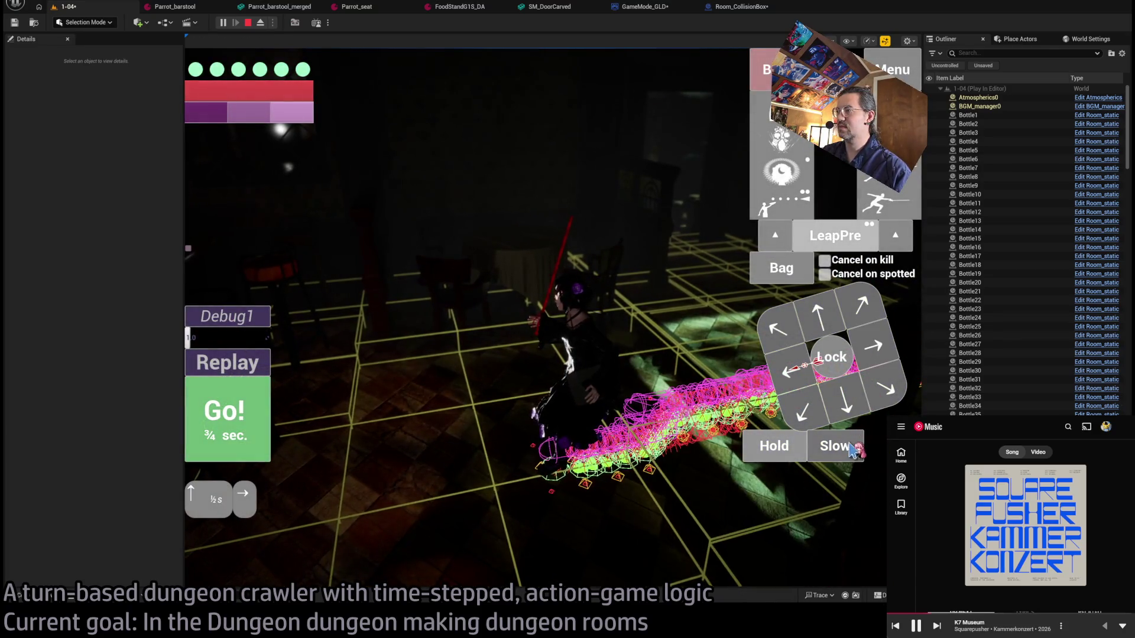
{"action": "left_click", "coordinate": [871, 358]}
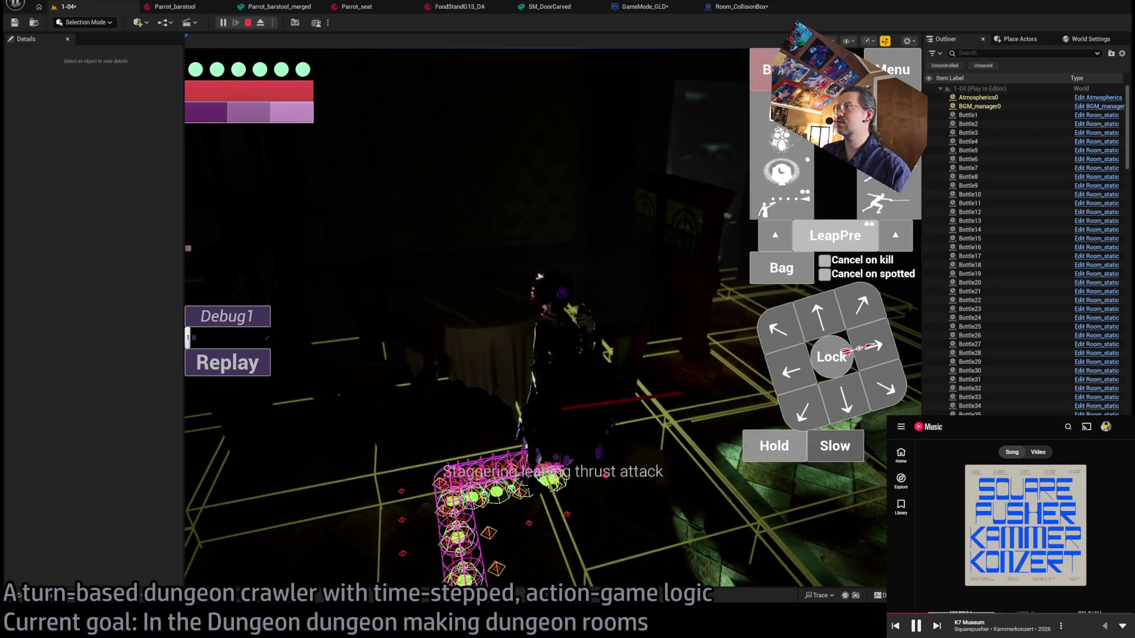
{"action": "left_click", "coordinate": [874, 360]}
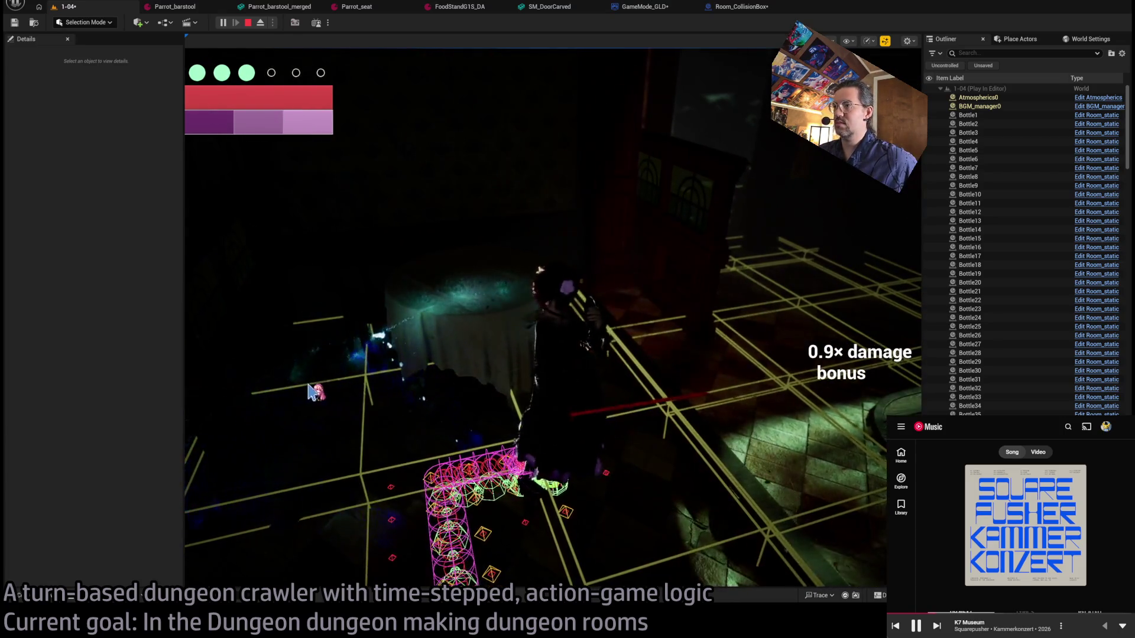
{"action": "left_click", "coordinate": [640, 443]}
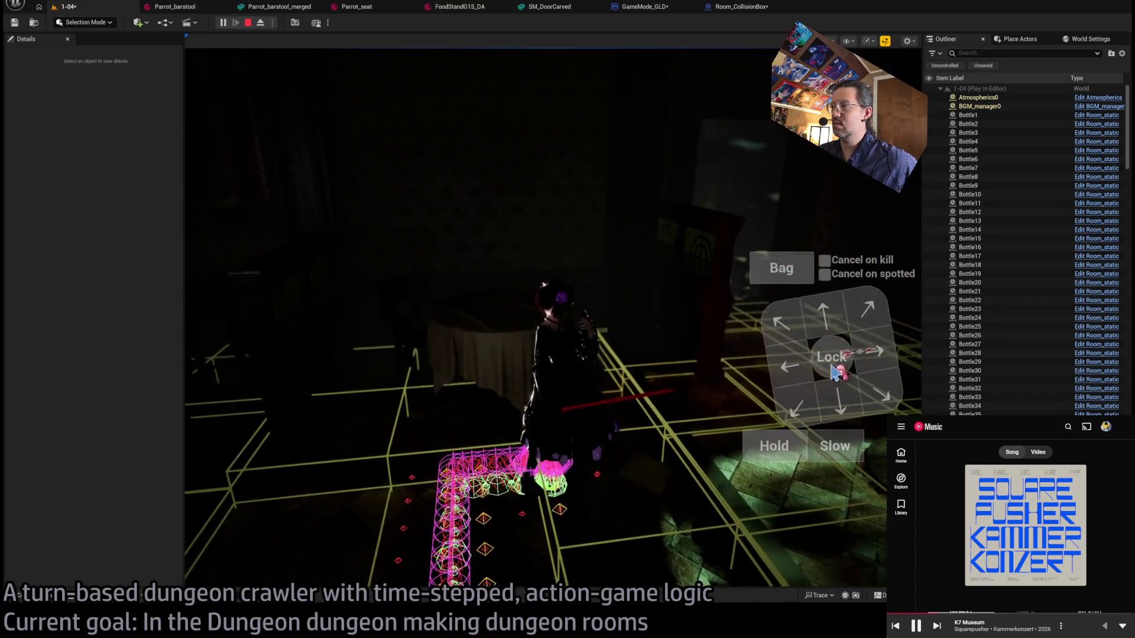
{"action": "left_click", "coordinate": [258, 413]}
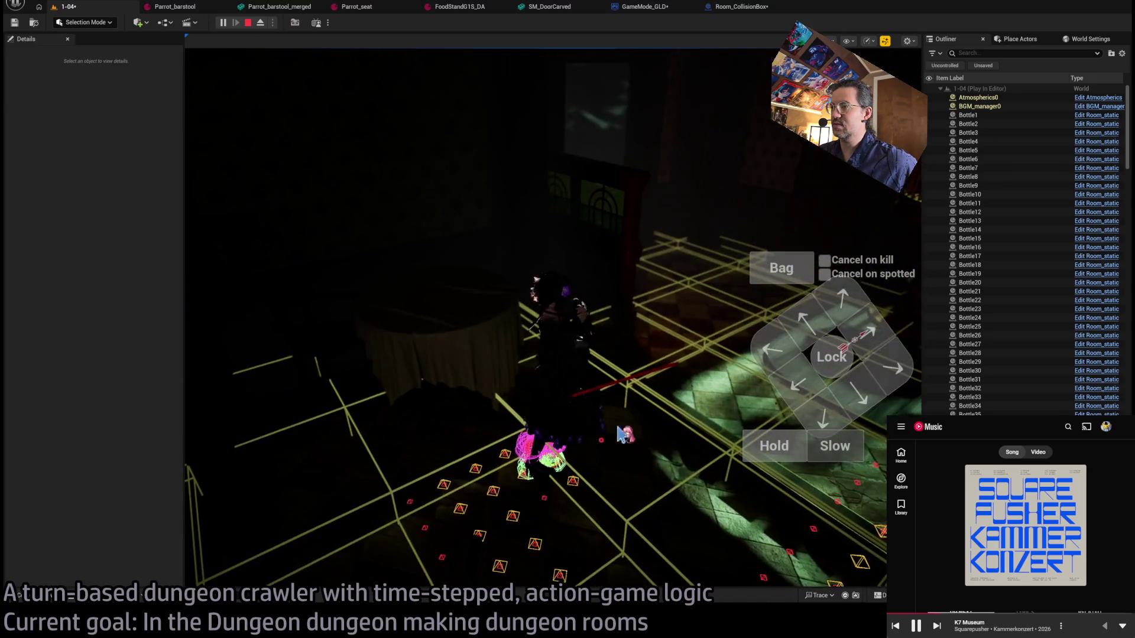
{"action": "key", "text": "Escape"}
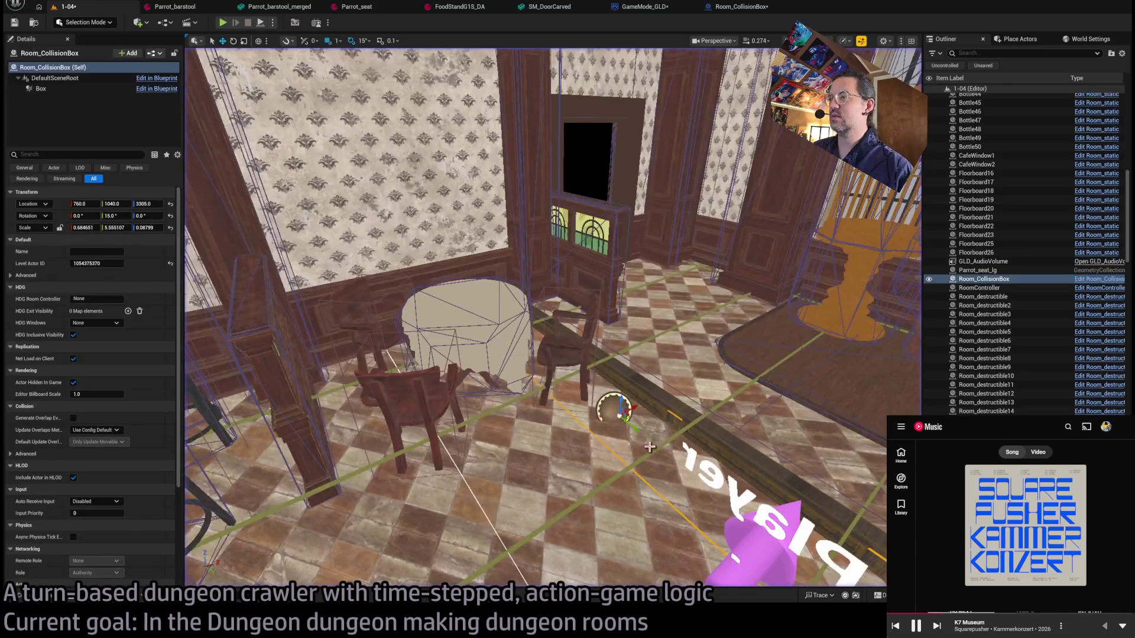
Pan the level toward the table and player start, and review the GameMode_GLD event graph.
{"action": "left_click_drag", "start_coordinate": [621, 445], "coordinate": [550, 378]}
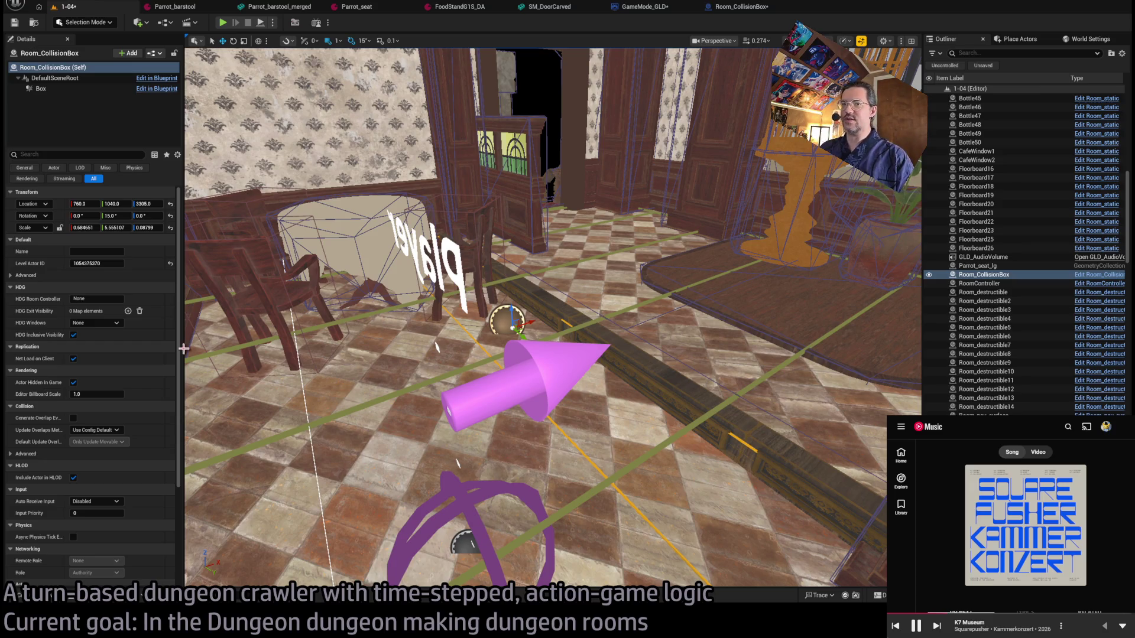
{"action": "scroll", "coordinate": [89, 394], "scroll_direction": "down", "scroll_amount": 5}
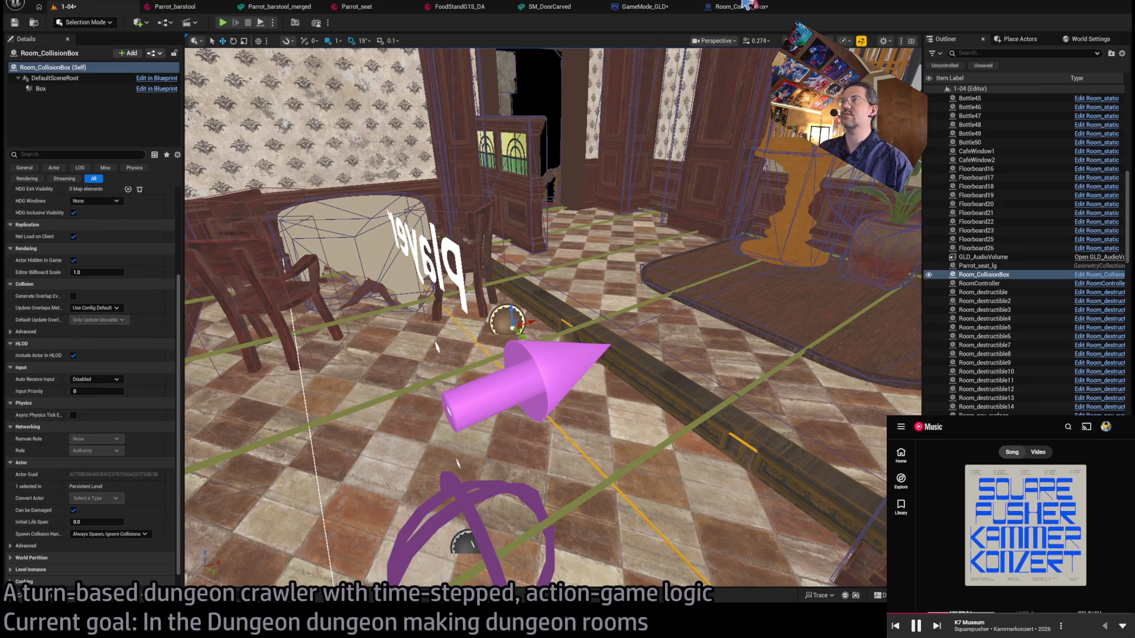
{"action": "left_click", "coordinate": [746, 7]}
{"action": "left_click", "coordinate": [666, 11]}
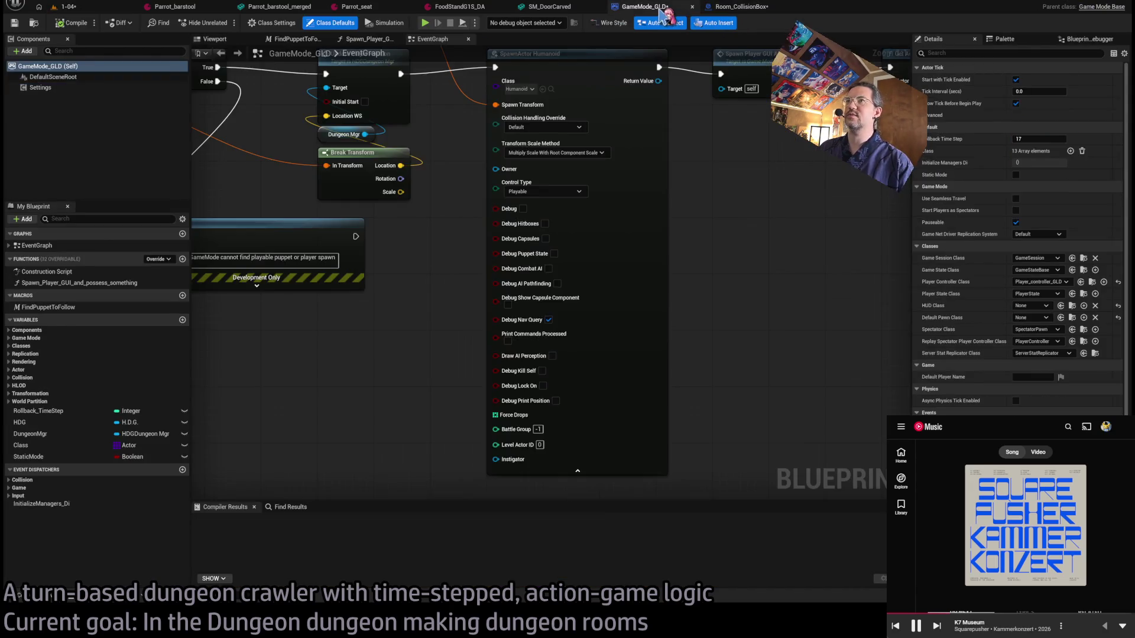
{"action": "left_click", "coordinate": [68, 6]}
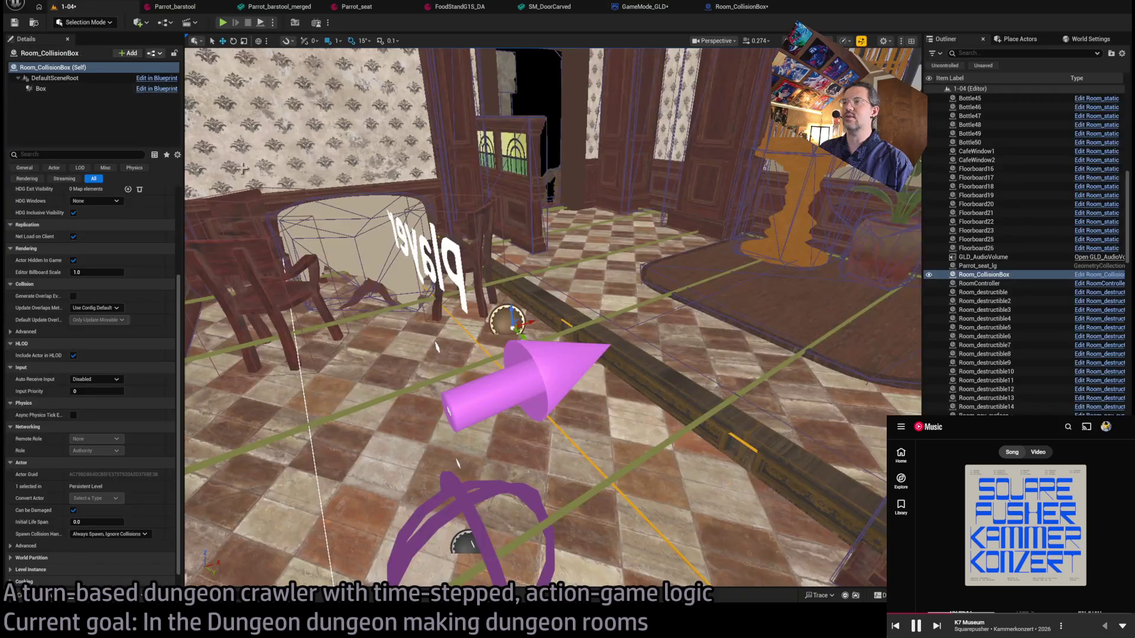
{"action": "left_click", "coordinate": [741, 6]}
{"action": "left_click", "coordinate": [647, 8]}
{"action": "scroll", "coordinate": [507, 217], "scroll_direction": "down", "scroll_amount": 3}
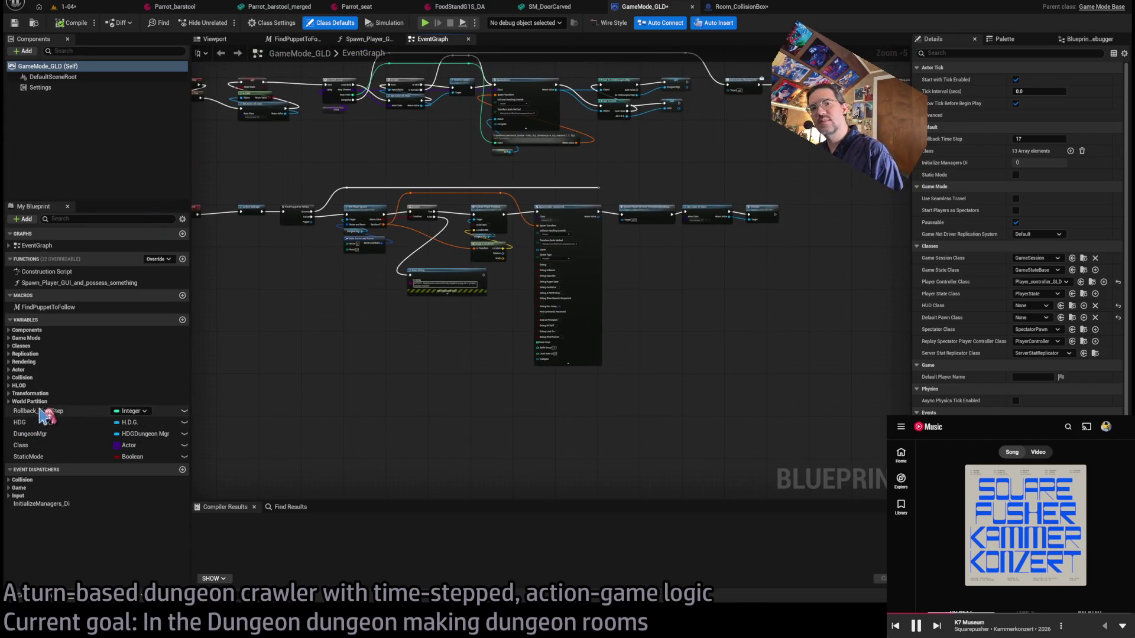
Close GameMode_GLD and open the Room_static blueprint for SM_FloorShowcase4M.
{"action": "middle_click", "coordinate": [632, 7]}
{"action": "left_click", "coordinate": [105, 11]}
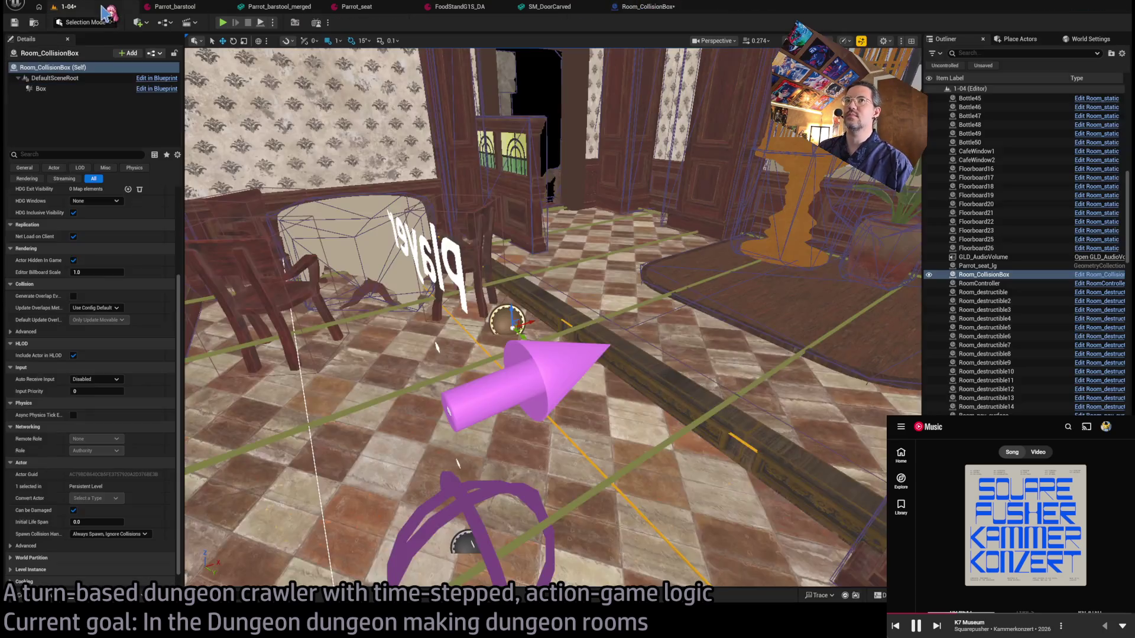
{"action": "left_click", "coordinate": [1100, 278]}
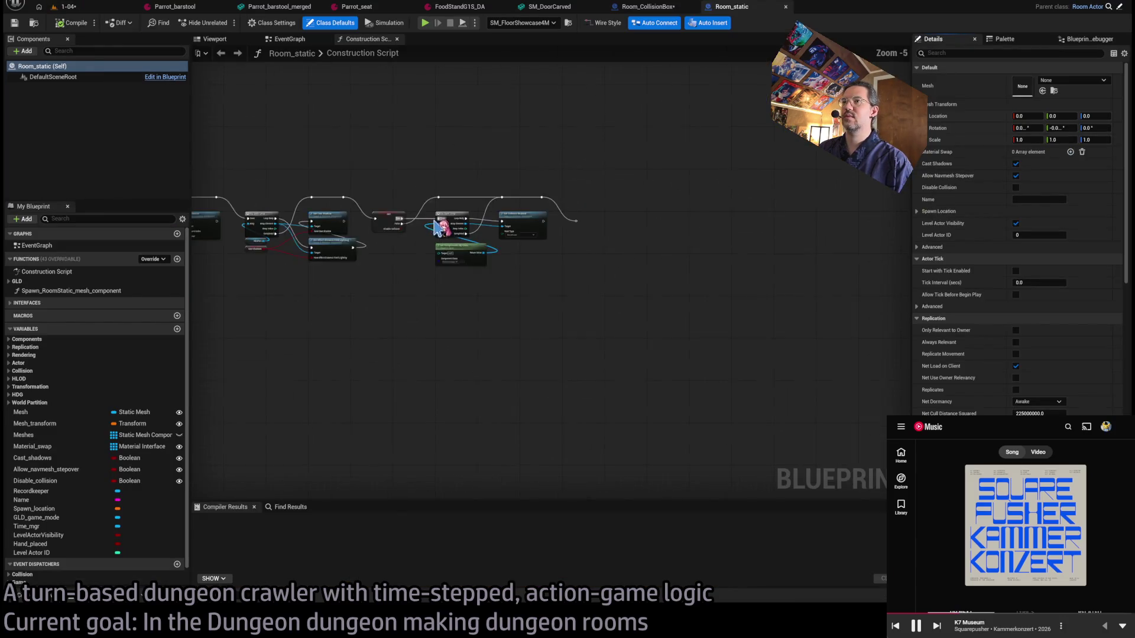
Find references to Allow_navmesh_stepover in Room_static and open the GetAllowNavmeshStepover function.
{"action": "scroll", "coordinate": [437, 228], "scroll_direction": "up", "scroll_amount": 3}
{"action": "scroll", "coordinate": [414, 260], "scroll_direction": "up", "scroll_amount": 3}
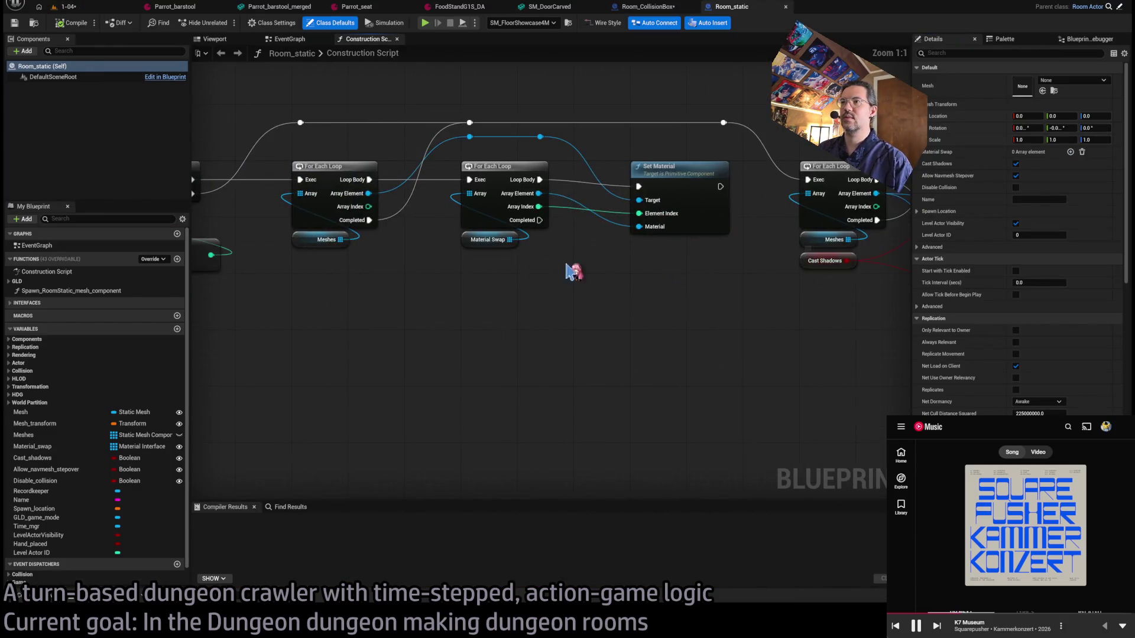
{"action": "scroll", "coordinate": [617, 272], "scroll_direction": "down", "scroll_amount": 2}
{"action": "scroll", "coordinate": [685, 306], "scroll_direction": "down", "scroll_amount": 3}
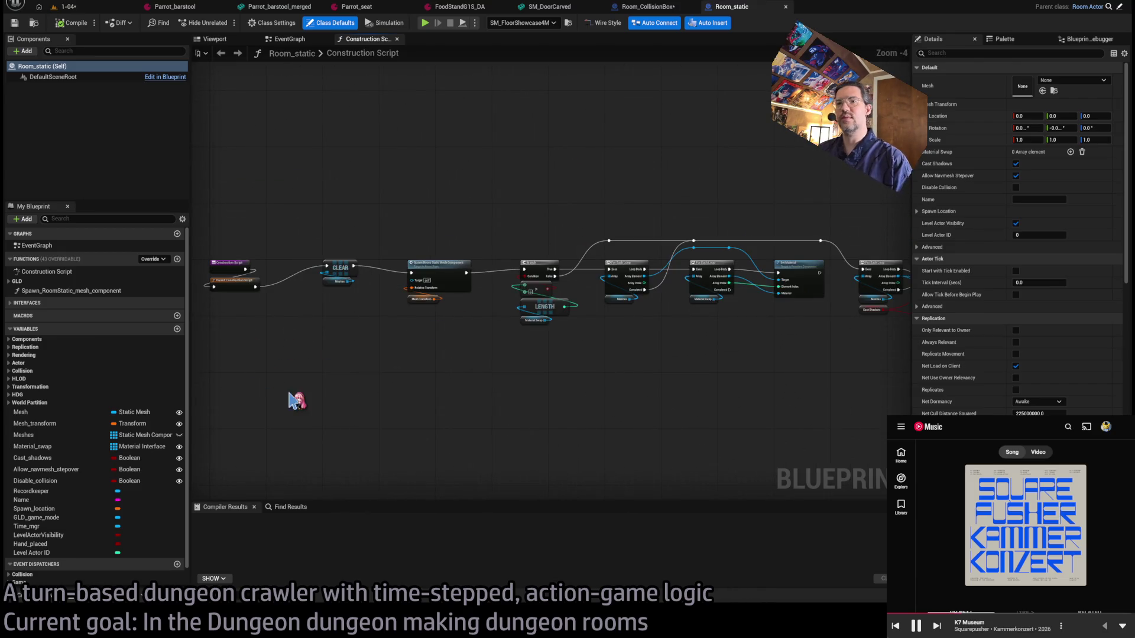
{"action": "middle_click", "coordinate": [374, 40]}
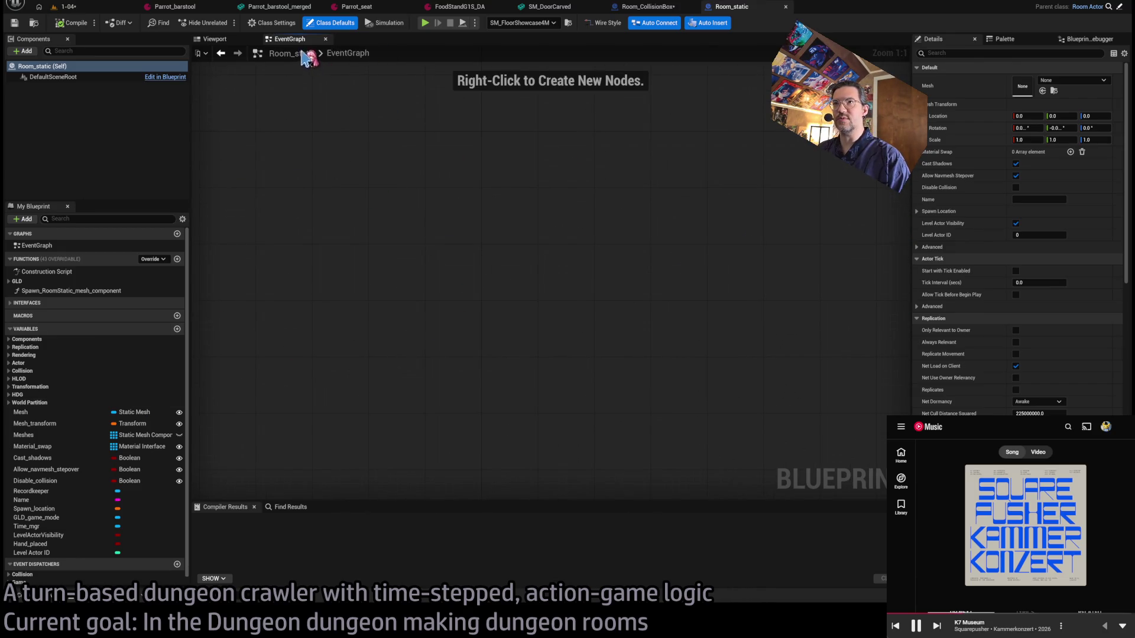
{"action": "left_click", "coordinate": [64, 470]}
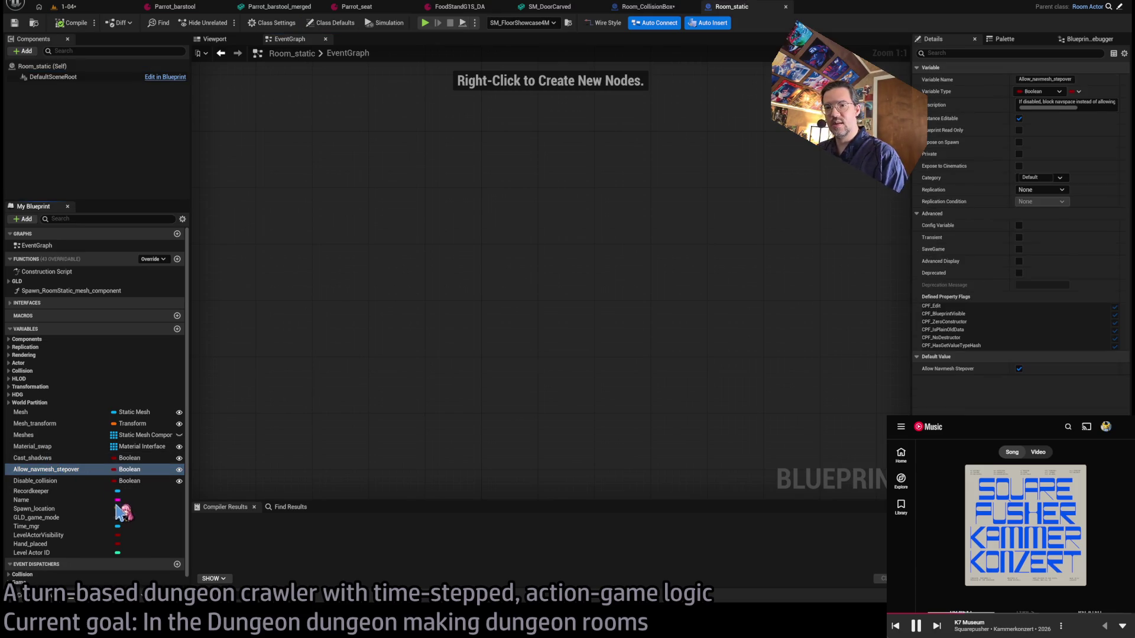
{"action": "key", "text": "shift+alt+f"}
{"action": "double_click", "coordinate": [260, 544]}
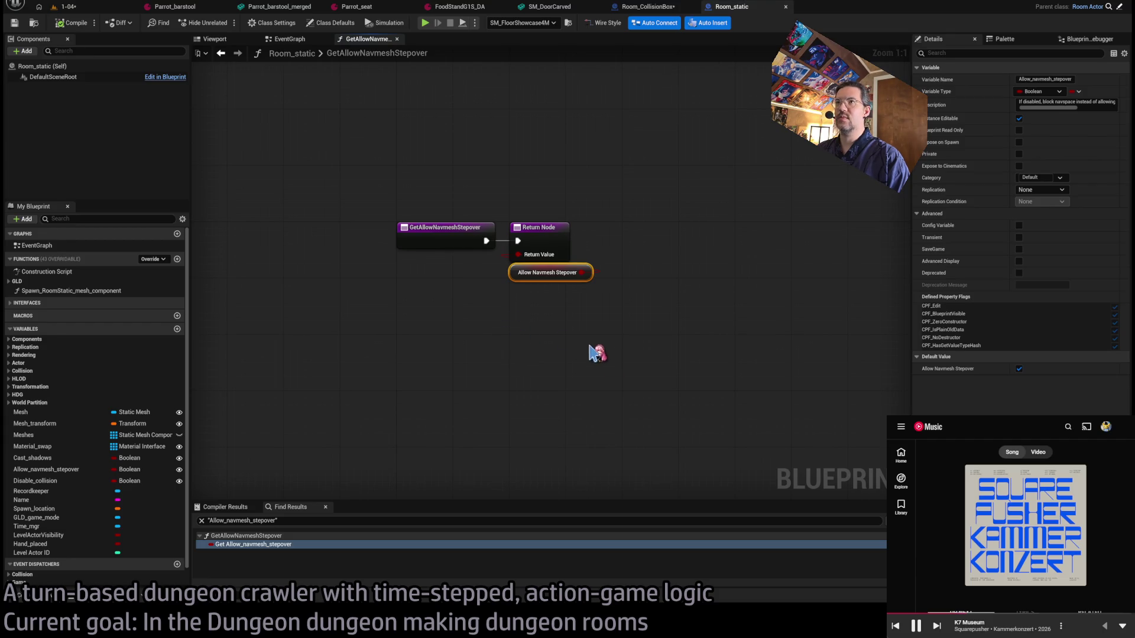
Inspect the GetAllowNavmeshStepover entry node, check Room_CollisionBox, and return to the 1-04 level.
{"action": "mouse_move", "coordinate": [500, 175]}
{"action": "left_mouse_down"}
{"action": "mouse_move", "coordinate": [453, 324]}
{"action": "mouse_move", "coordinate": [523, 299]}
{"action": "left_mouse_up"}
{"action": "left_click", "coordinate": [539, 324]}
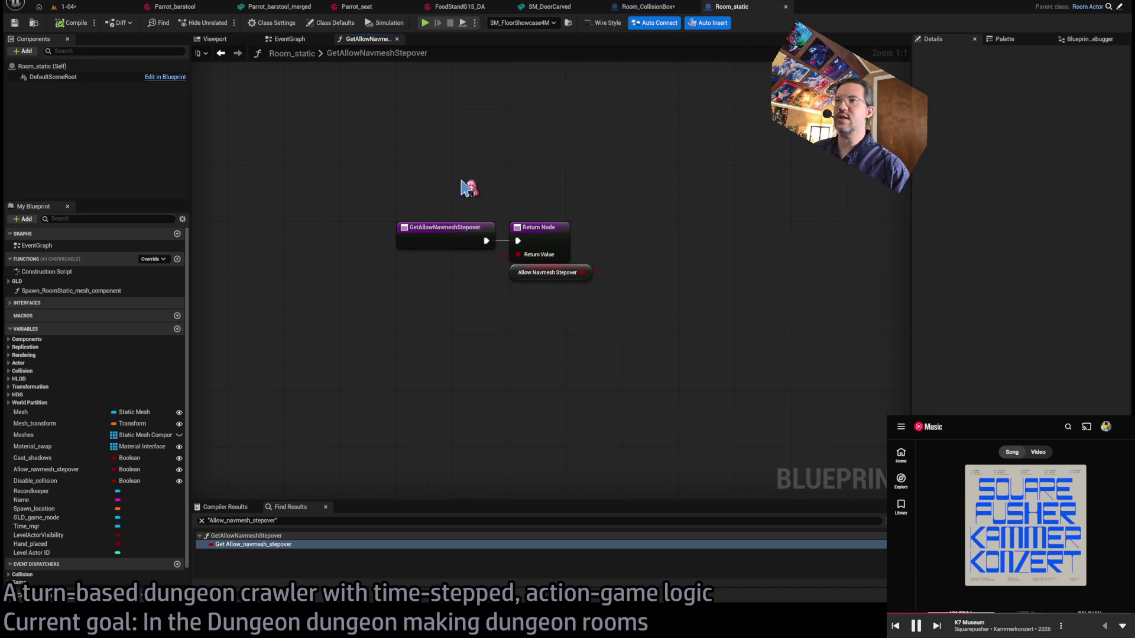
{"action": "left_click", "coordinate": [547, 228]}
{"action": "left_click_drag", "start_coordinate": [456, 202], "coordinate": [442, 269]}
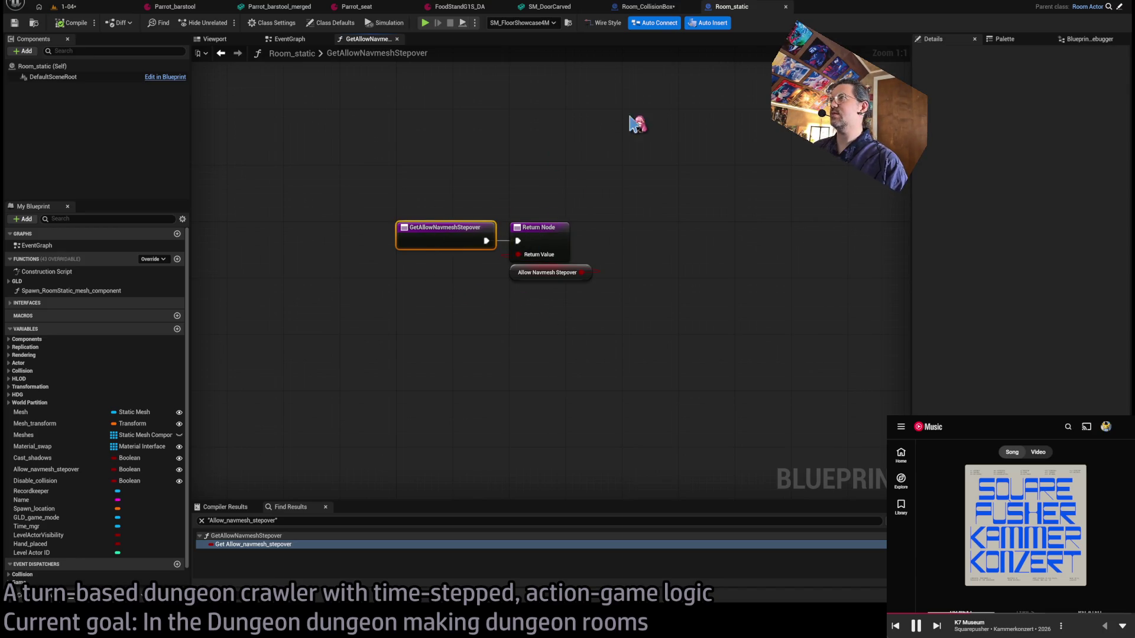
{"action": "left_click", "coordinate": [648, 6]}
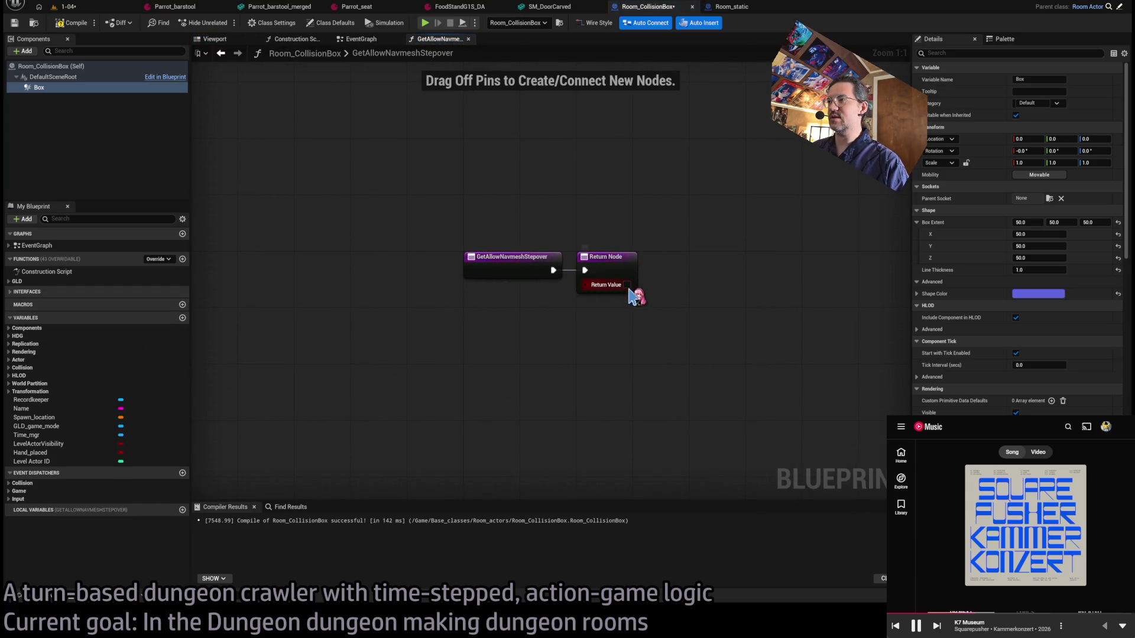
{"action": "left_click", "coordinate": [66, 6]}
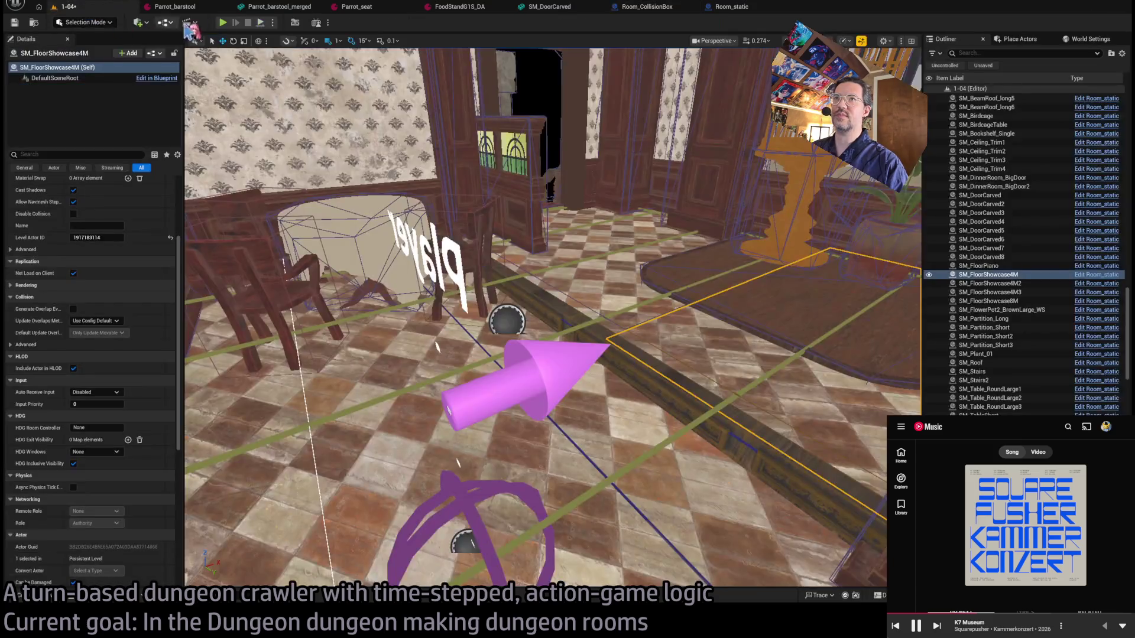
Play-test the 1-04 level and run three turns across the tiled floor.
{"action": "left_click", "coordinate": [223, 24]}
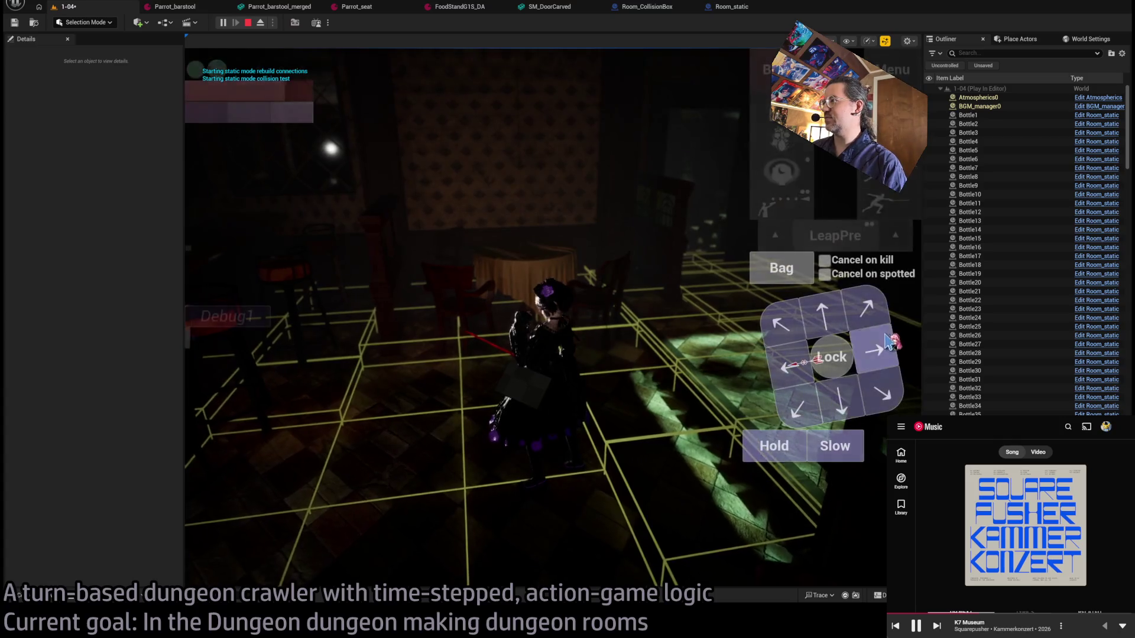
{"action": "left_click", "coordinate": [243, 424]}
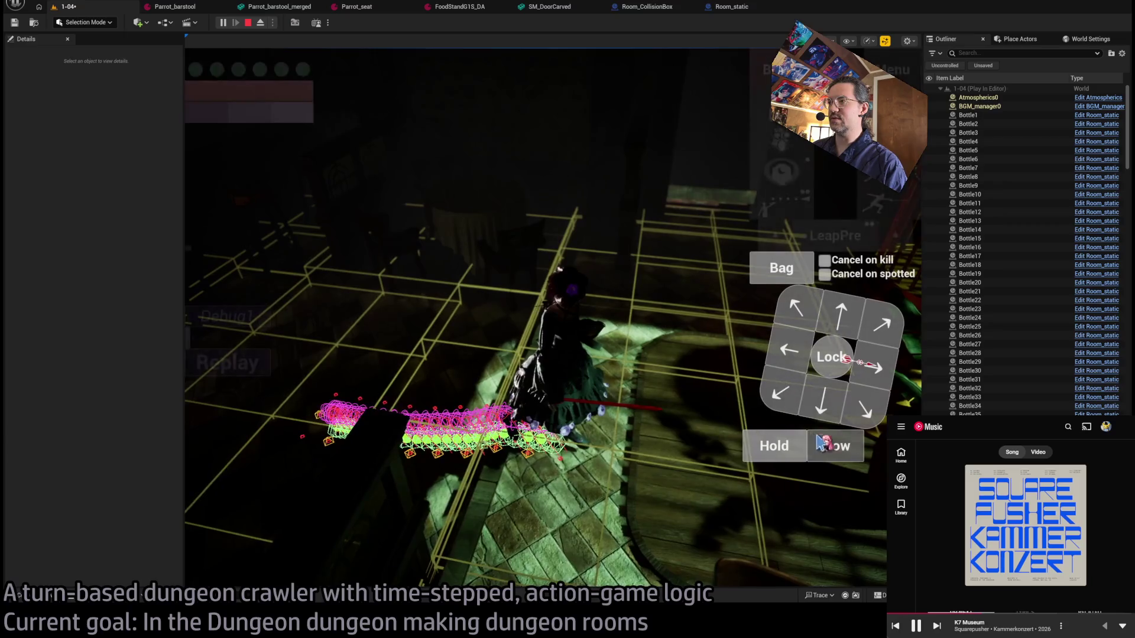
{"action": "left_click", "coordinate": [777, 354]}
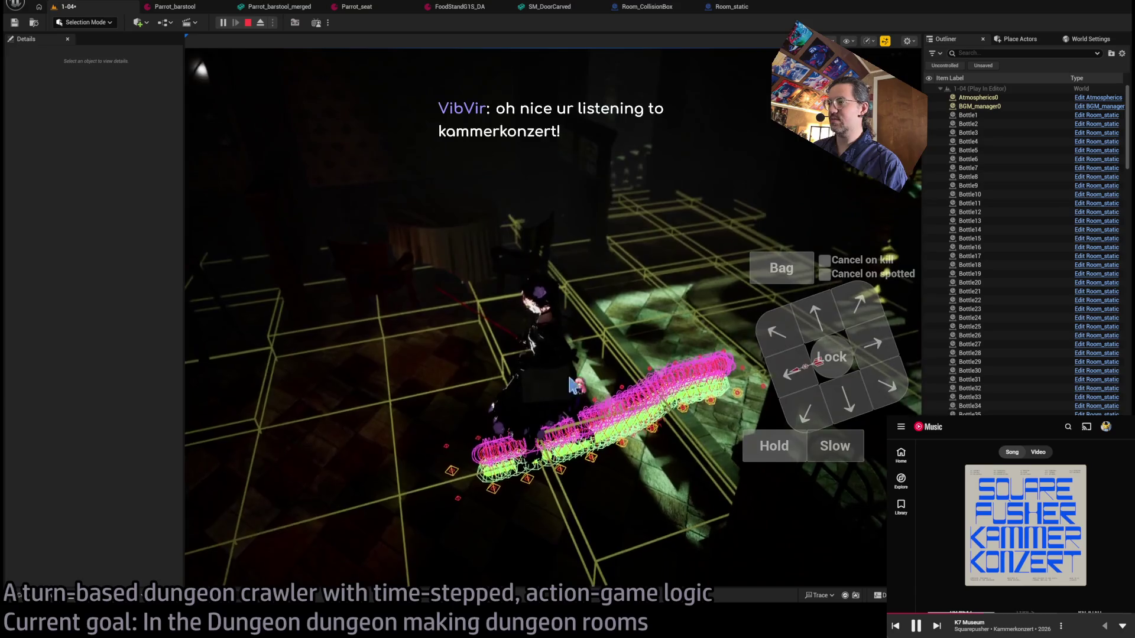
{"action": "left_click", "coordinate": [867, 346]}
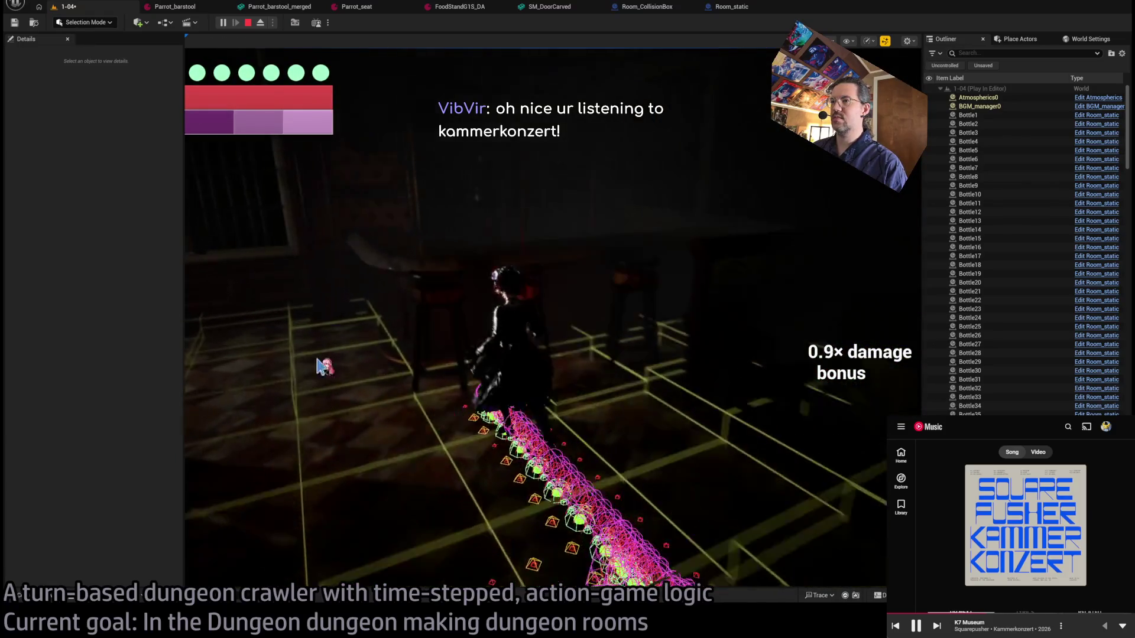
Stop the play test and show the Open Asset list, clearing the 'gldyerc' search.
{"action": "key", "text": "Escape"}
{"action": "key", "text": "ctrl+p"}
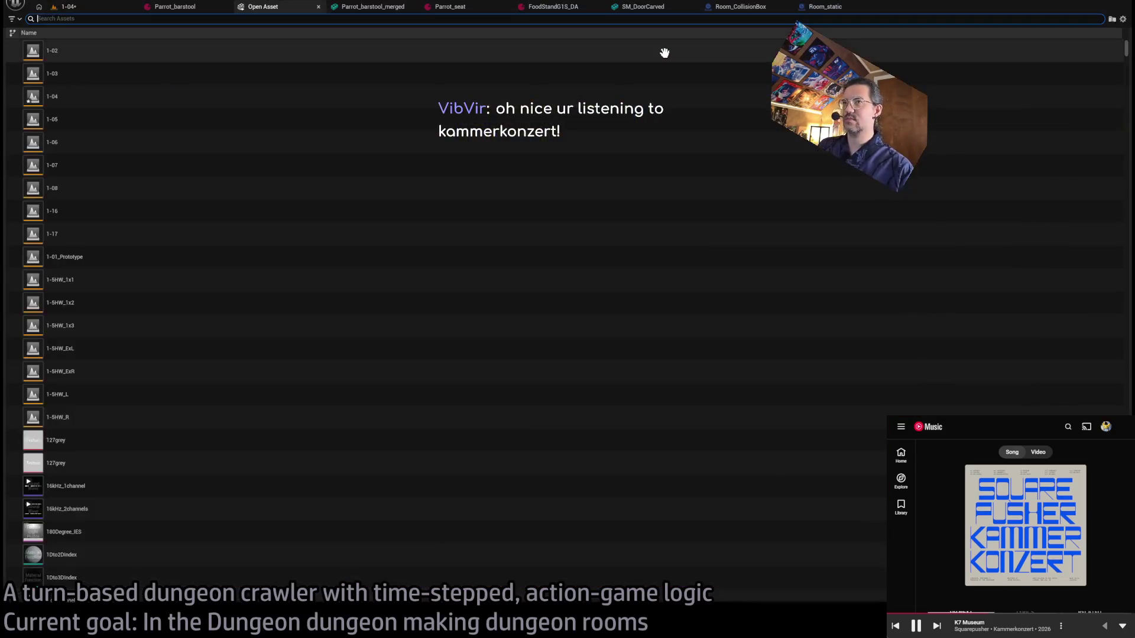
{"action": "type", "text": "gld"}
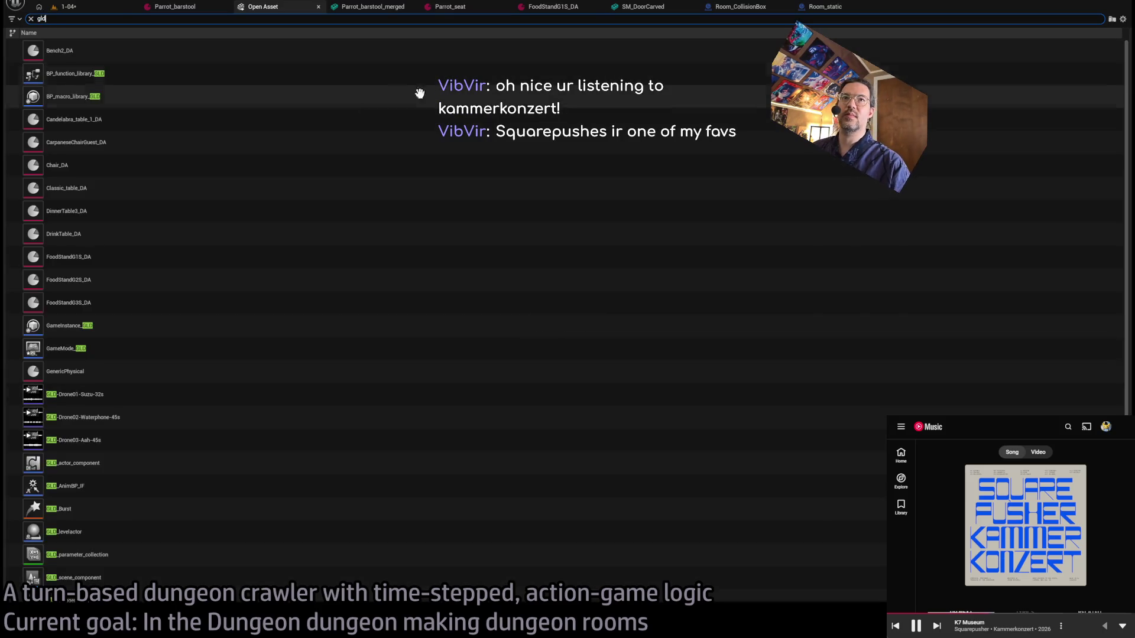
{"action": "type", "text": "player"}
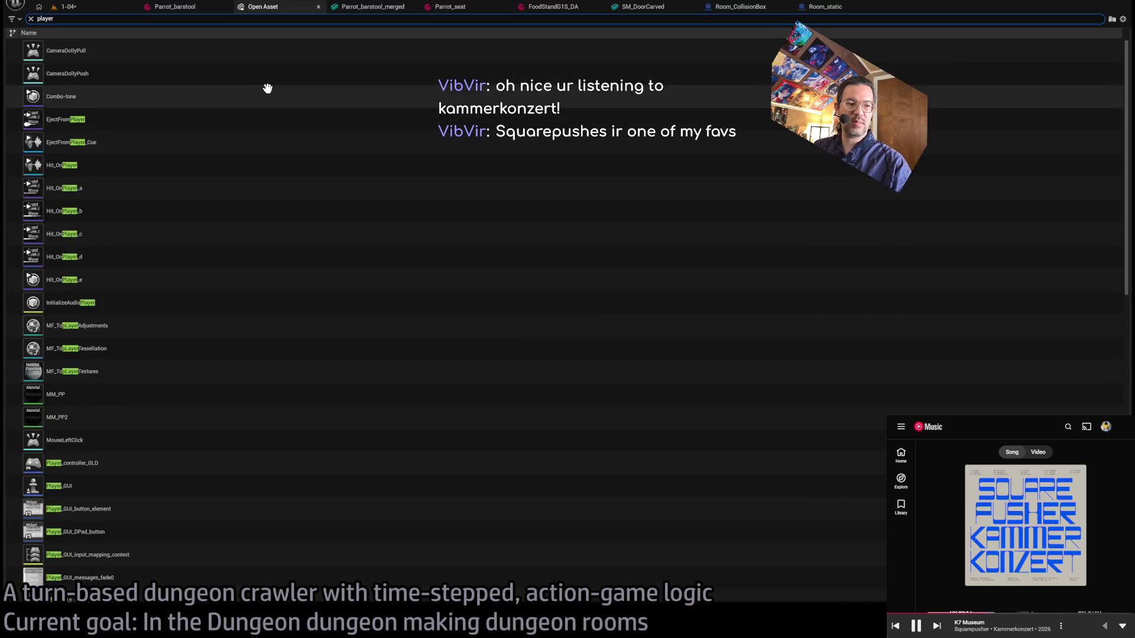
{"action": "type", "text": "c"}
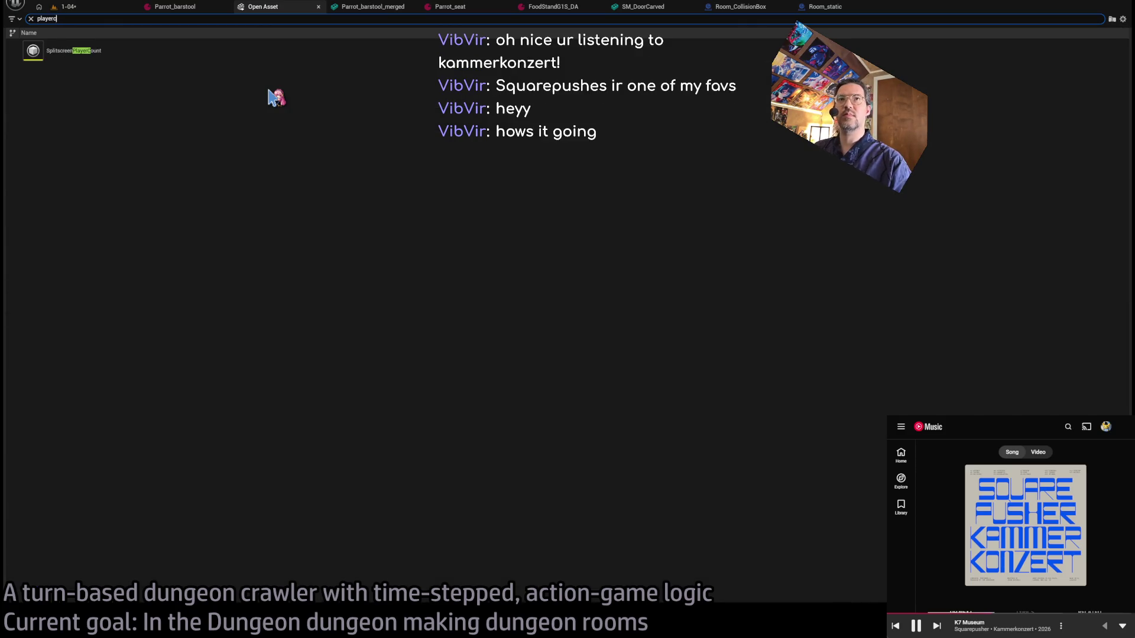
{"action": "key", "text": "BackSpace"}
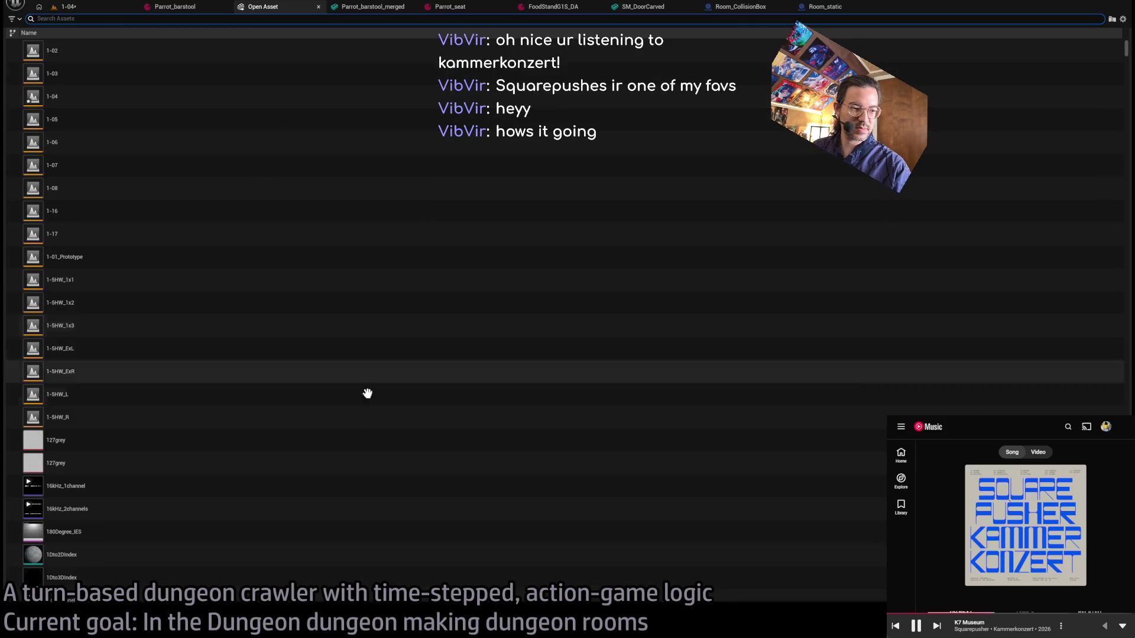
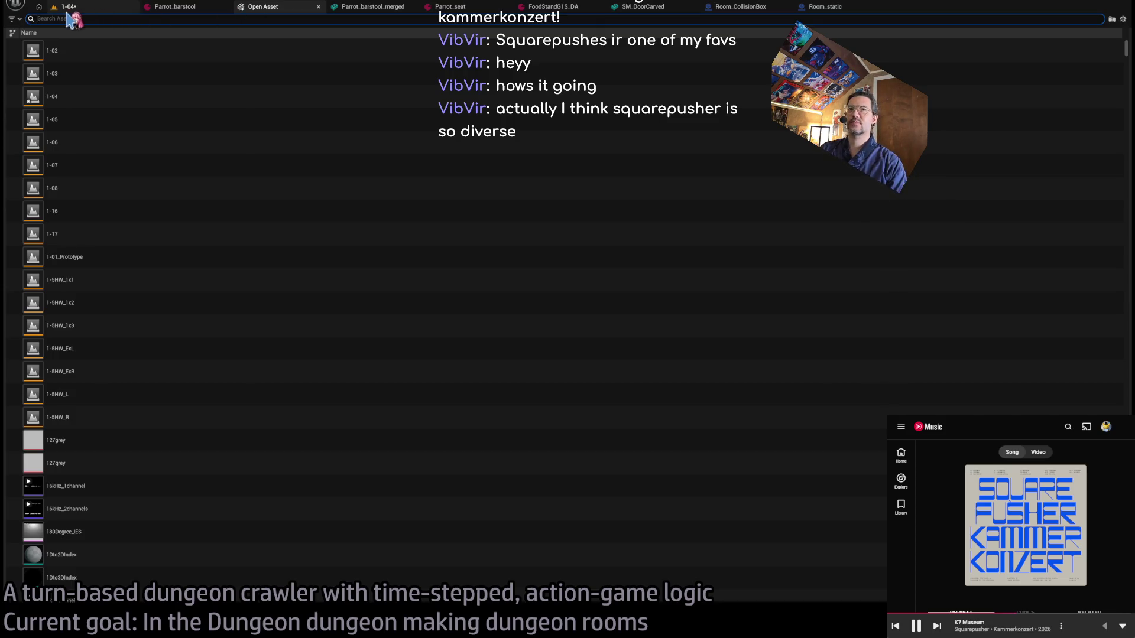
Frame SM_FloorShowcase4M, then playtest the room, moving the character before stopping.
{"action": "key", "text": "Escape"}
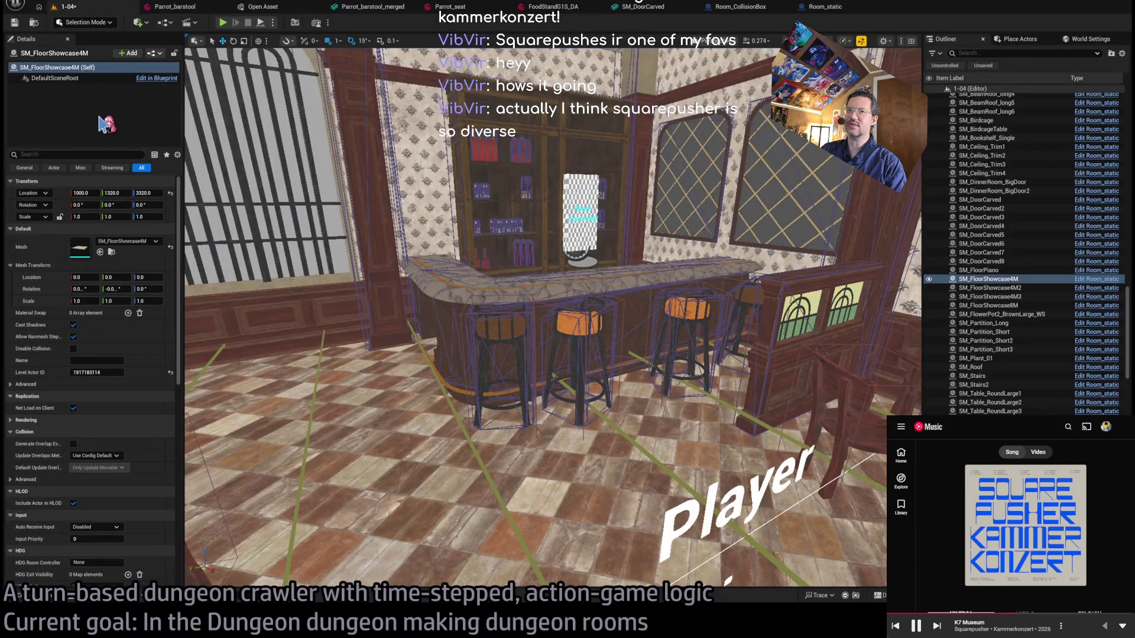
{"action": "key", "text": "f"}
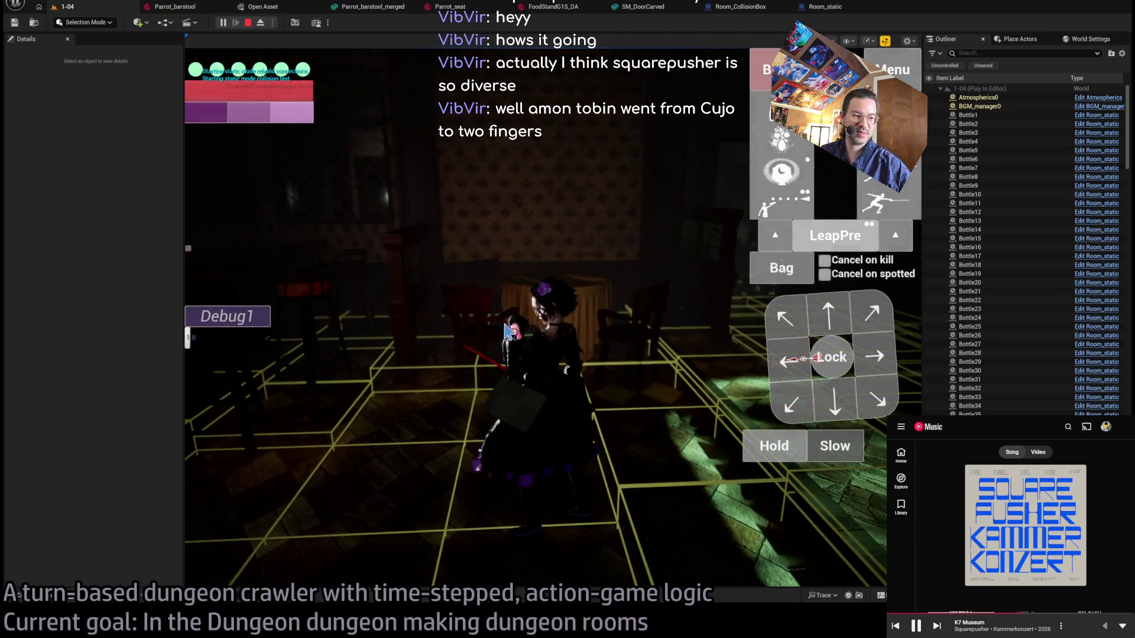
{"action": "left_click", "coordinate": [874, 315]}
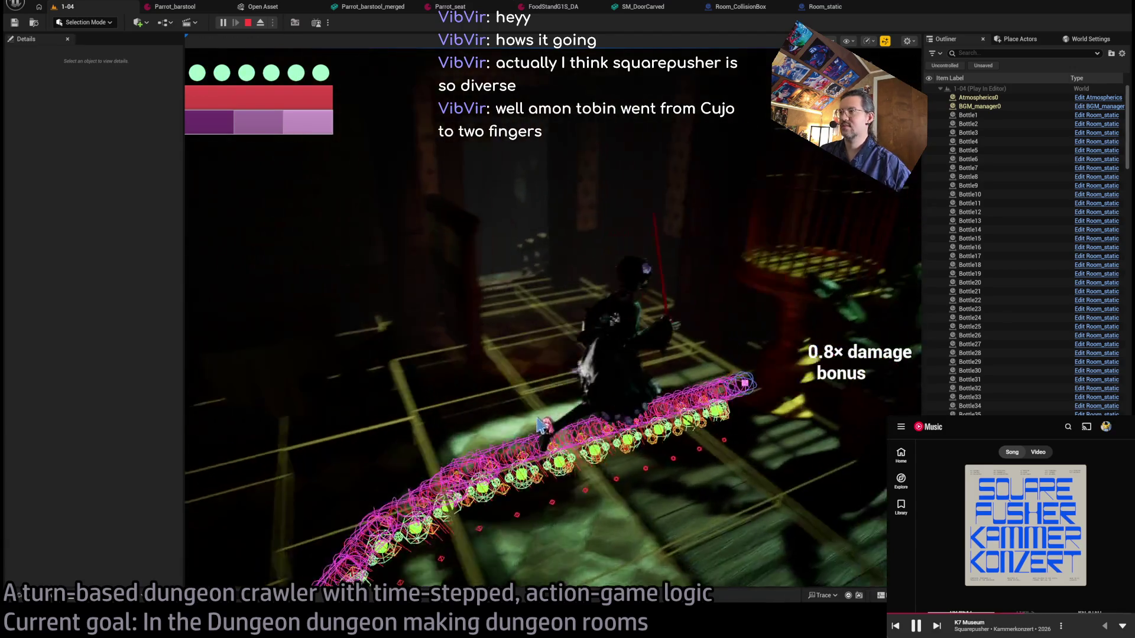
{"action": "left_click", "coordinate": [637, 355]}
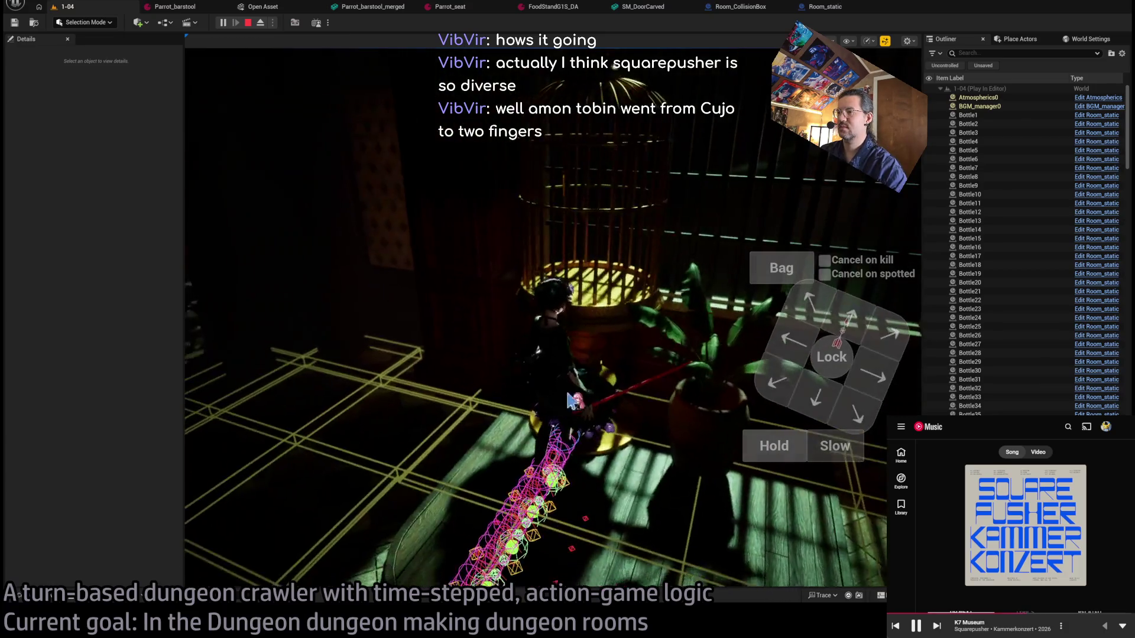
{"action": "key", "text": "Escape"}
Focus on the birdcage showcase and select Room_nav_surface to show its settings.
{"action": "left_click", "coordinate": [674, 408]}
{"action": "key", "text": "f"}
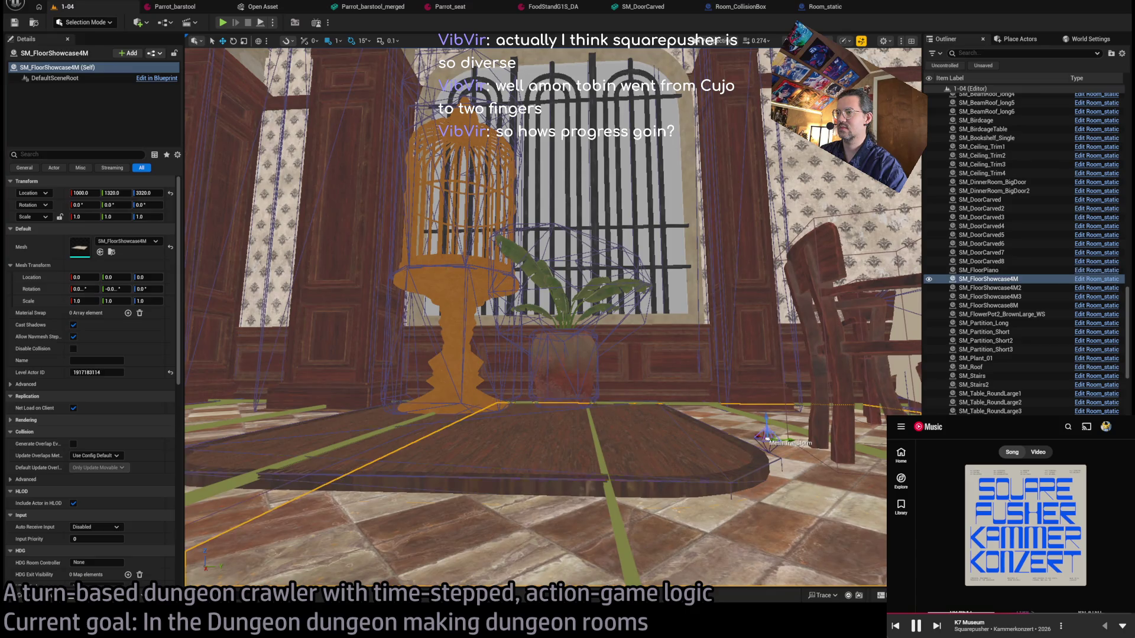
{"action": "left_click", "coordinate": [522, 422]}
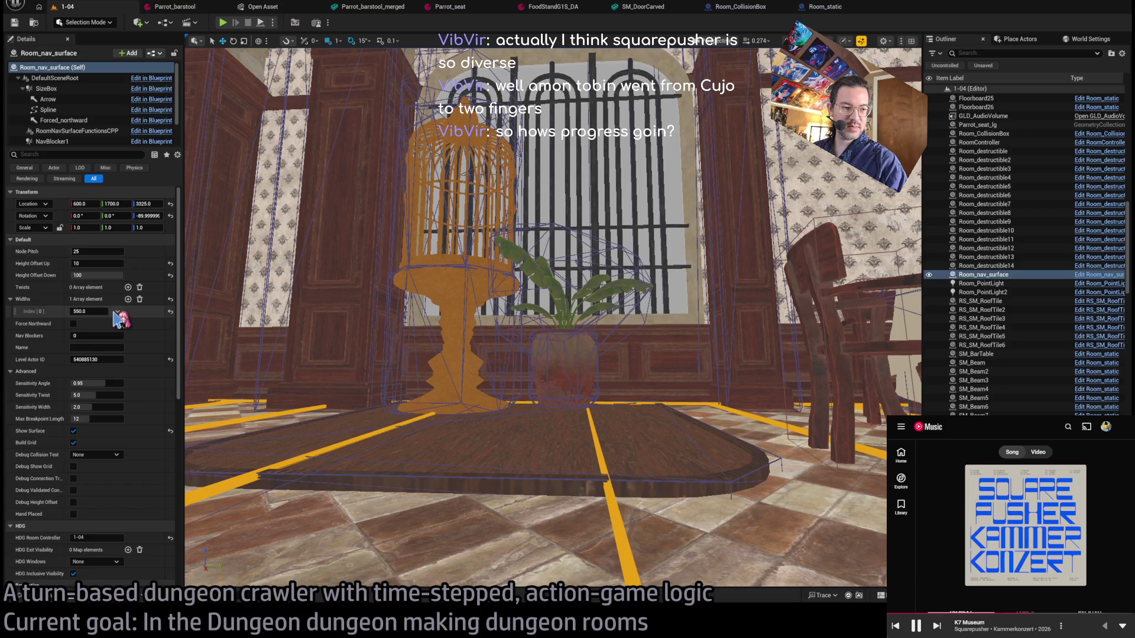
Orbit to show the doorway, ceiling and tables, then run and stop a playtest.
{"action": "left_click_drag", "start_coordinate": [207, 494], "coordinate": [207, 494]}
{"action": "left_click_drag", "start_coordinate": [639, 140], "coordinate": [640, 141]}
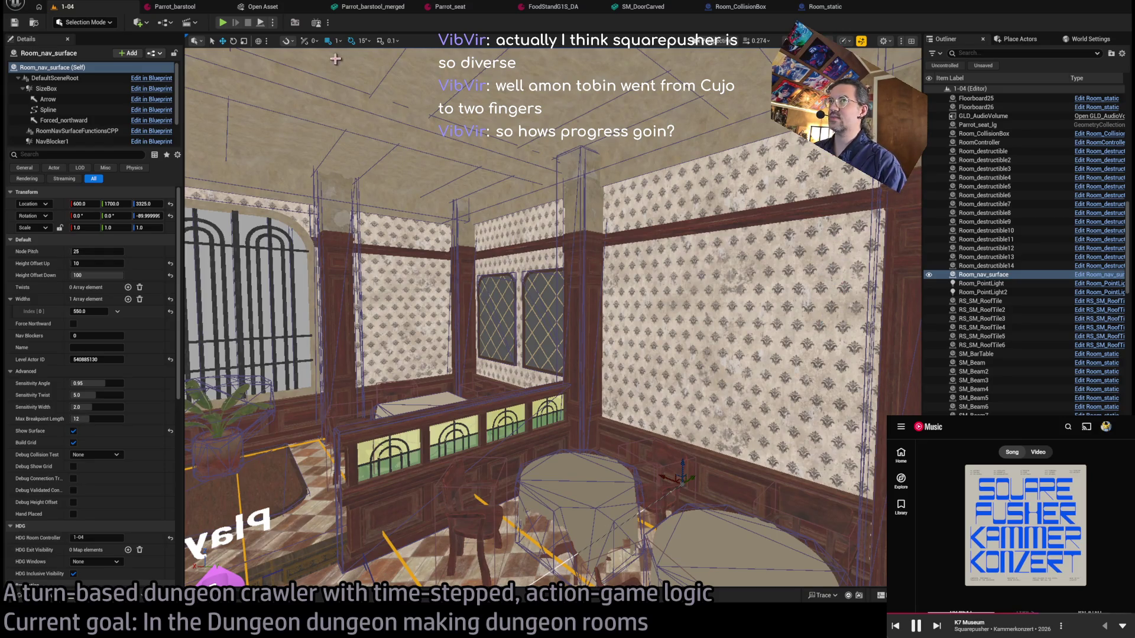
{"action": "key", "text": "alt+p"}
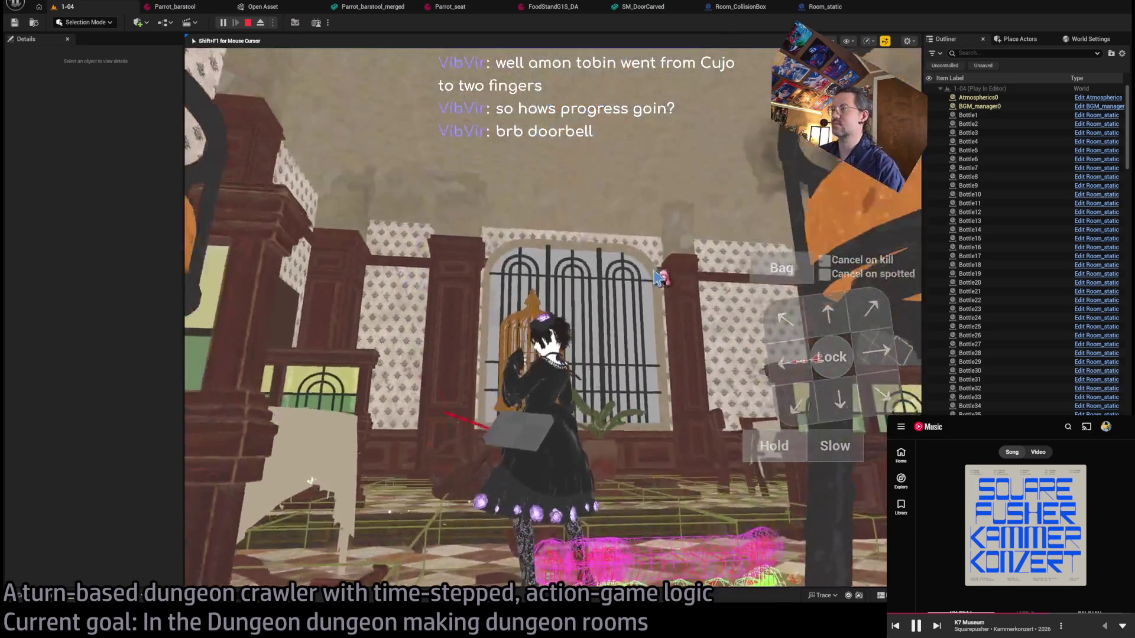
{"action": "key", "text": "Escape"}
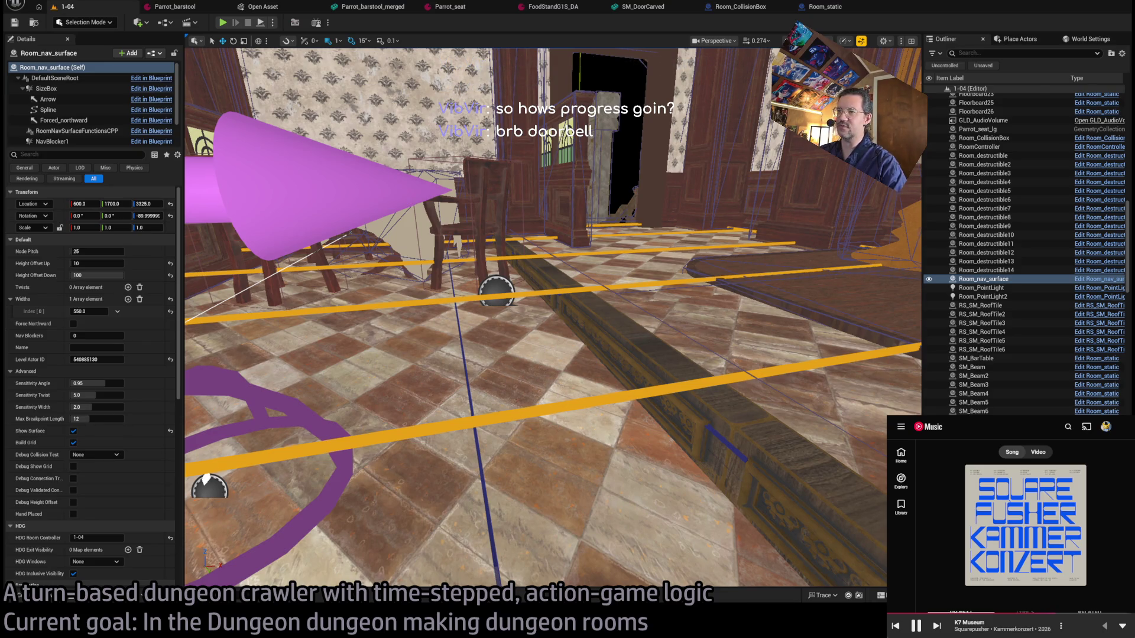
Fly toward the birdcage and player start, back out, and playtest again.
{"action": "key", "text": "w"}
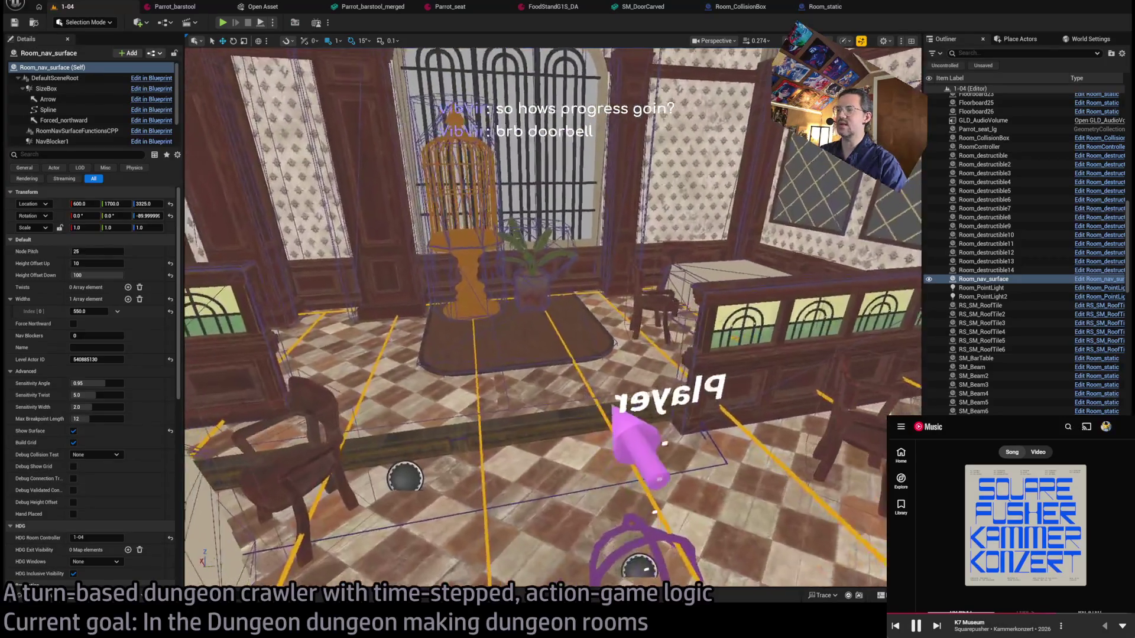
{"action": "key", "text": "w"}
{"action": "key", "text": "s"}
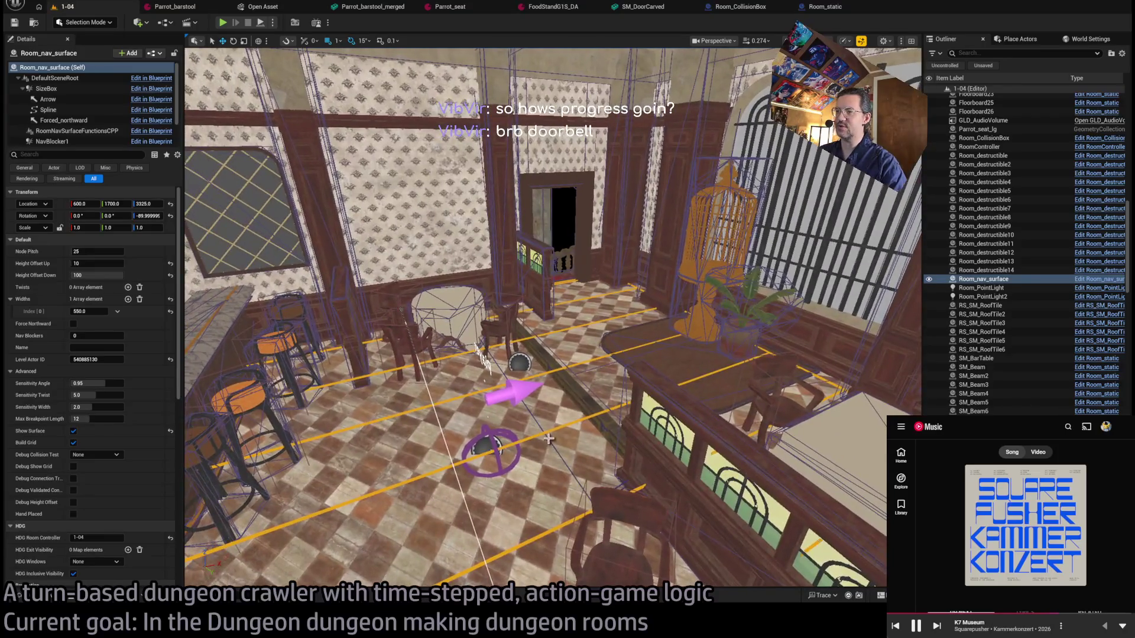
{"action": "left_click", "coordinate": [224, 23]}
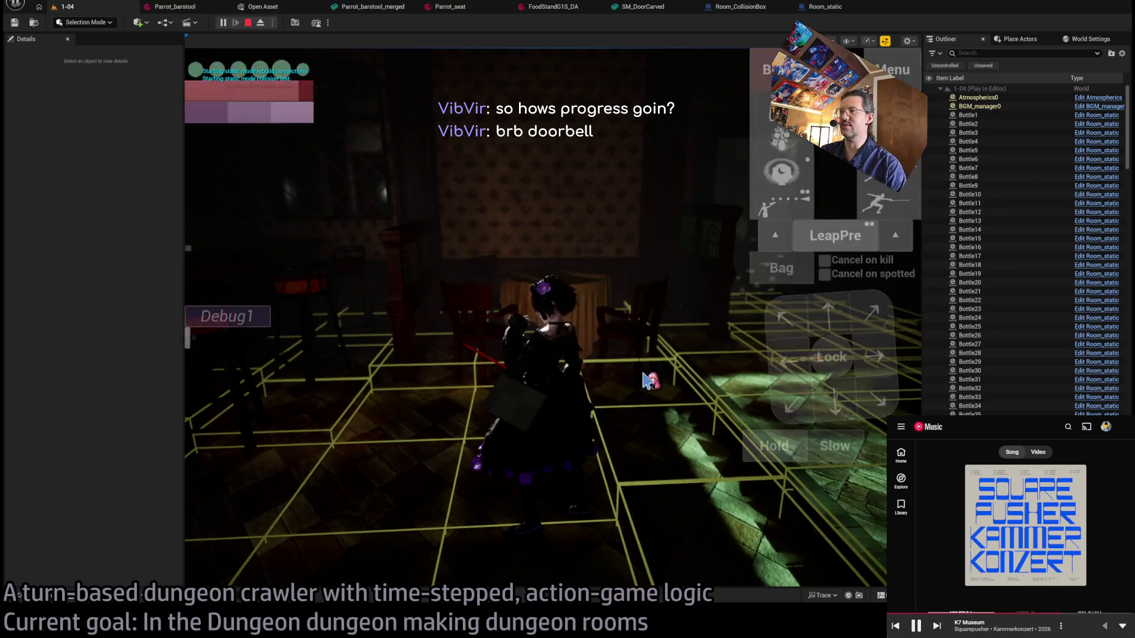
{"action": "key", "text": "Escape"}
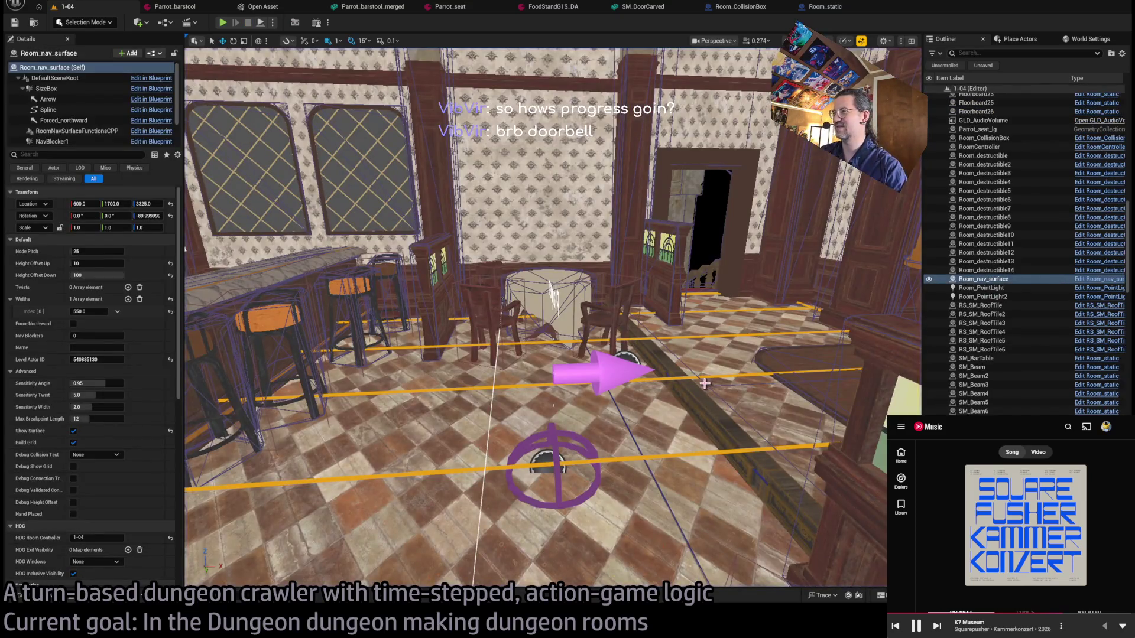
Turn toward the birdcage corner and select the SM_Partition_Long railing.
{"action": "left_click", "coordinate": [705, 384]}
{"action": "left_click_drag", "start_coordinate": [707, 384], "coordinate": [612, 279]}
{"action": "left_click", "coordinate": [611, 279]}
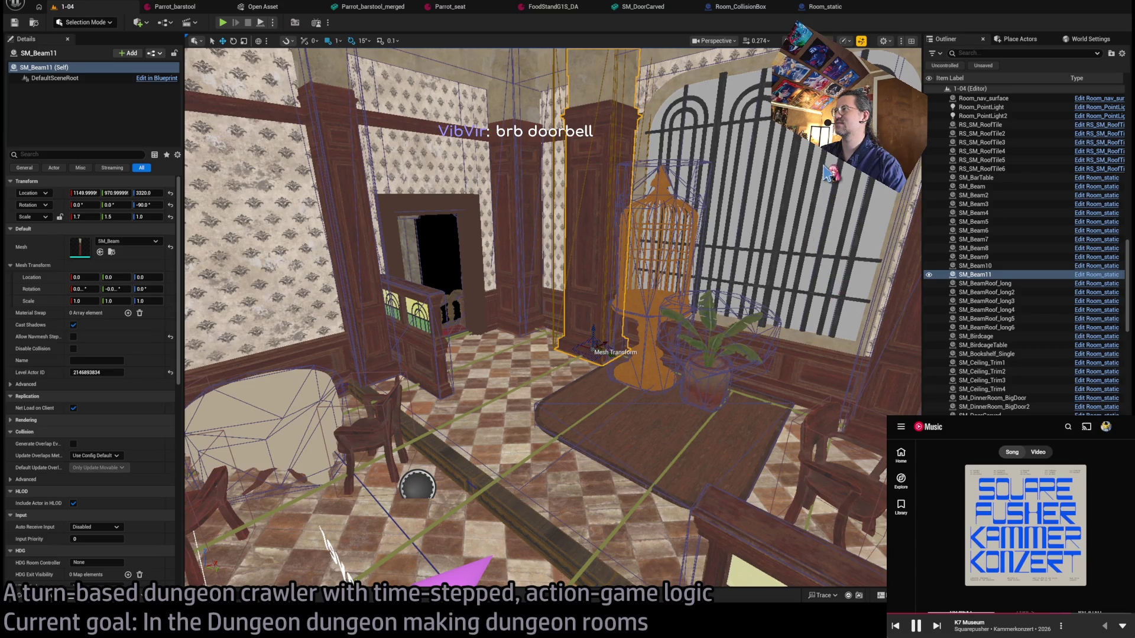
{"action": "left_click_drag", "start_coordinate": [620, 228], "coordinate": [621, 228]}
{"action": "left_click", "coordinate": [620, 284]}
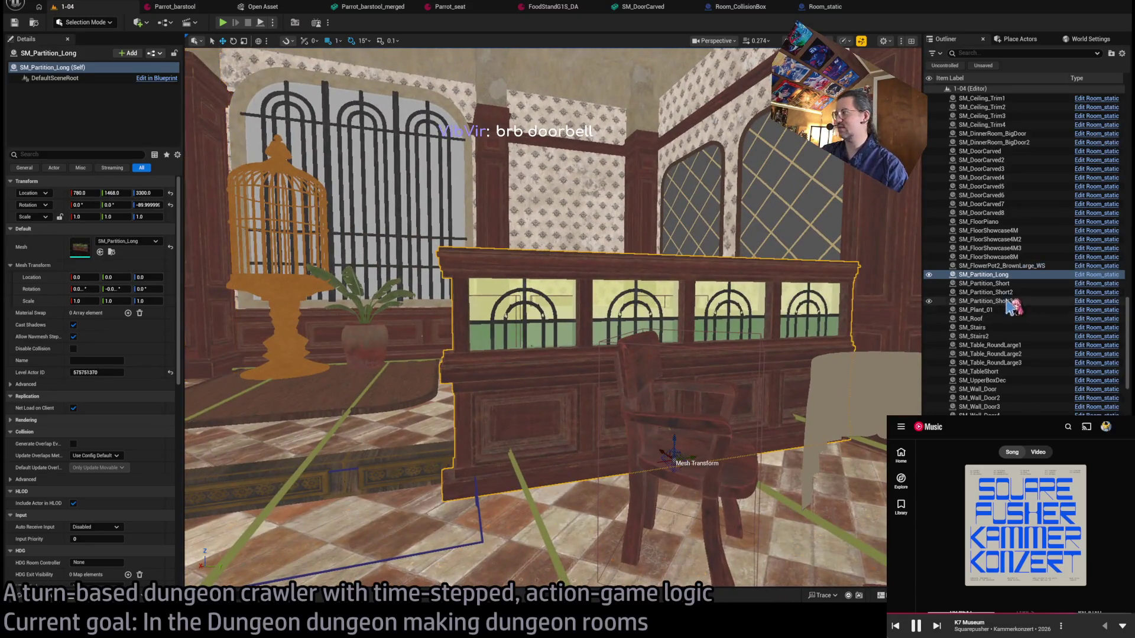
Set SM_Partition_Long's Number of LODs to 1 and apply the change.
{"action": "key", "text": "ctrl+e"}
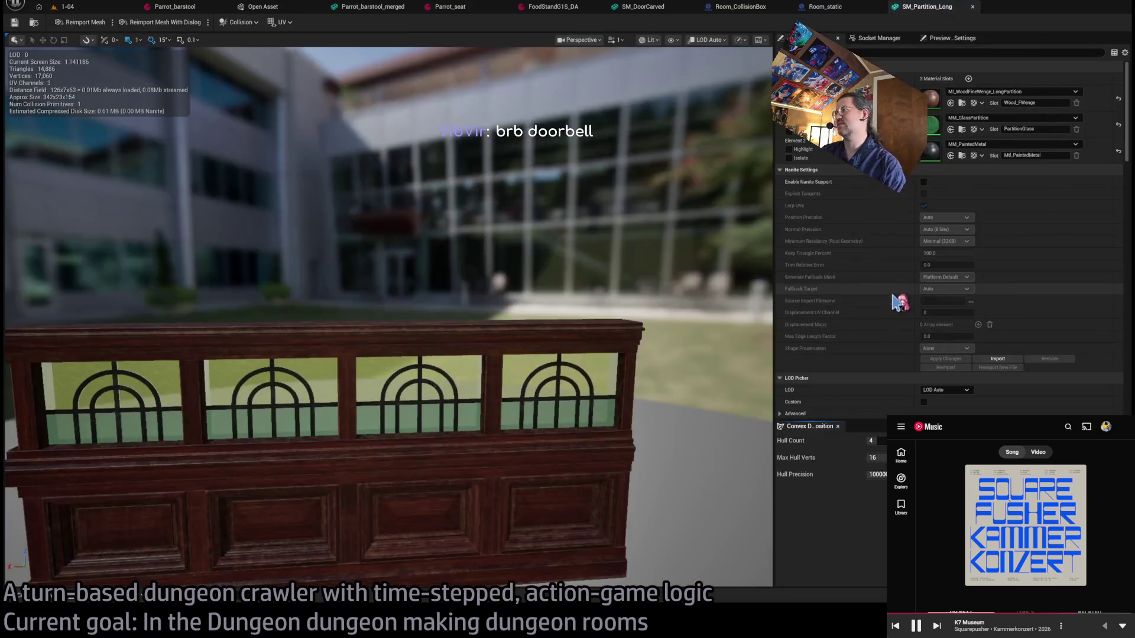
{"action": "scroll", "coordinate": [842, 277], "scroll_direction": "up", "scroll_amount": 1}
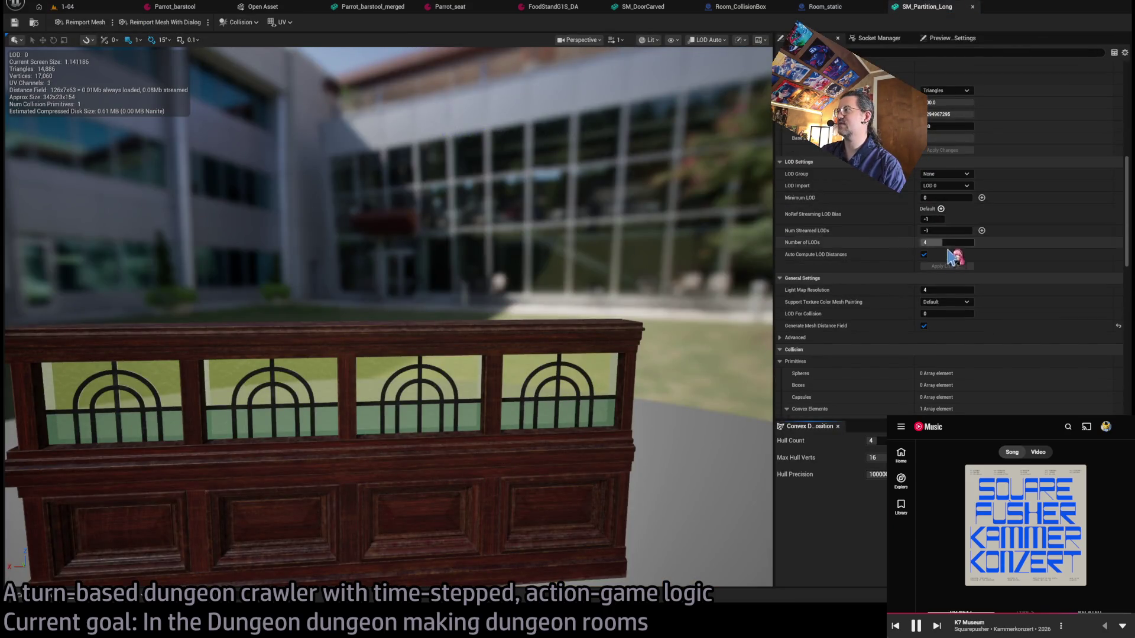
{"action": "left_click", "coordinate": [940, 242]}
{"action": "type", "text": "1"}
{"action": "key", "text": "Return"}
{"action": "left_click", "coordinate": [946, 267]}
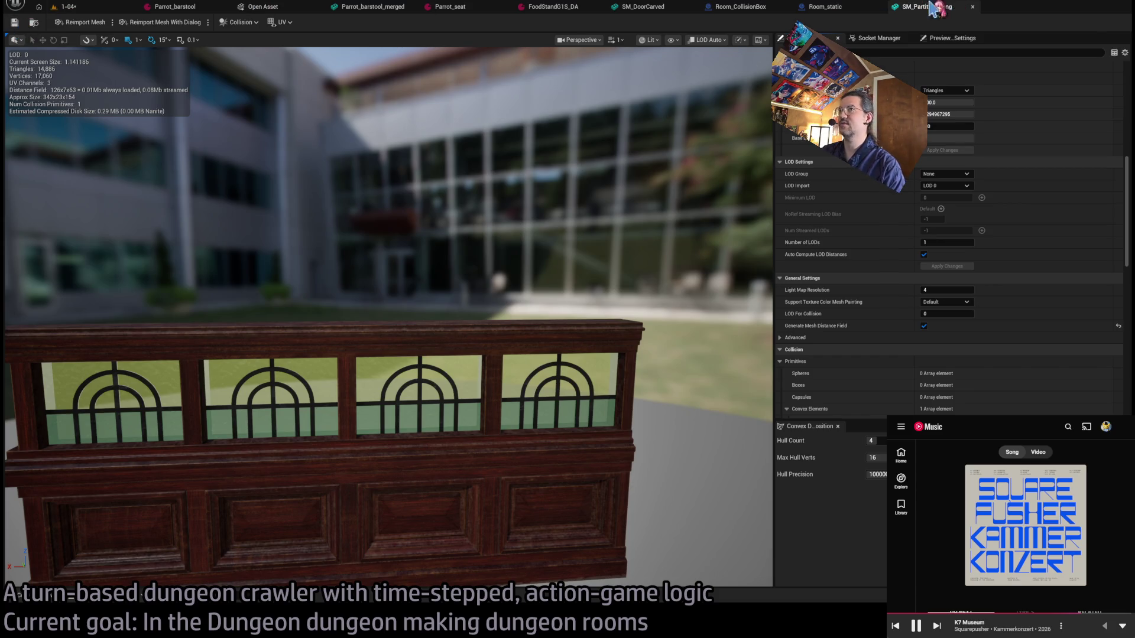
Close the mesh editor, save the 1-04 level, and run a quick playtest.
{"action": "left_click", "coordinate": [972, 6]}
{"action": "left_click", "coordinate": [39, 5]}
{"action": "key", "text": "ctrl+s"}
{"action": "left_click", "coordinate": [225, 24]}
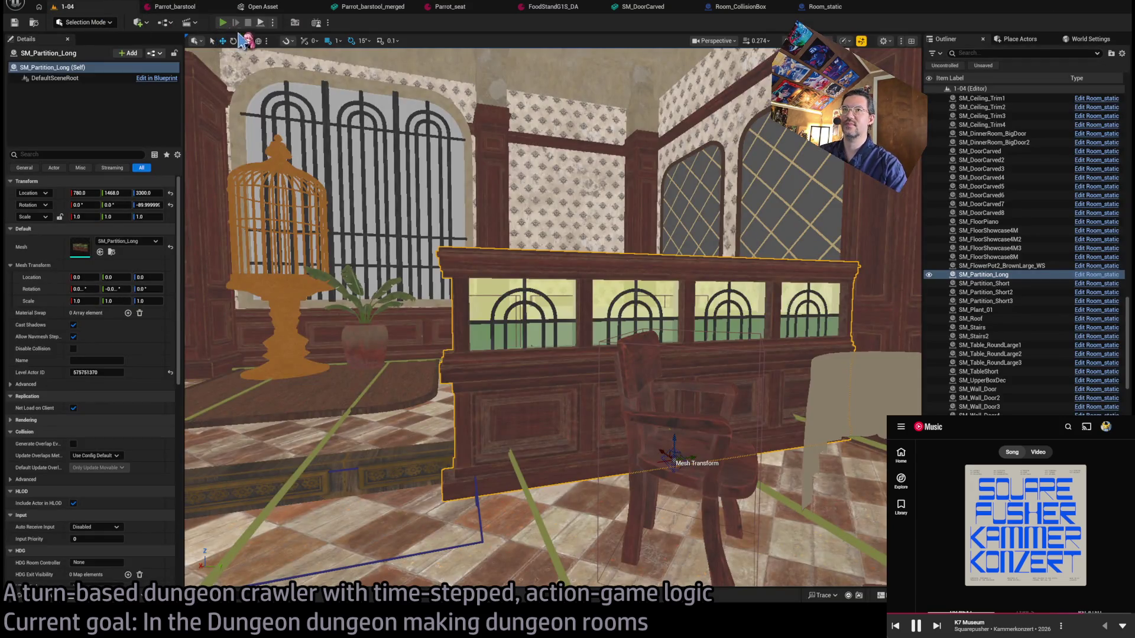
{"action": "left_click", "coordinate": [222, 23]}
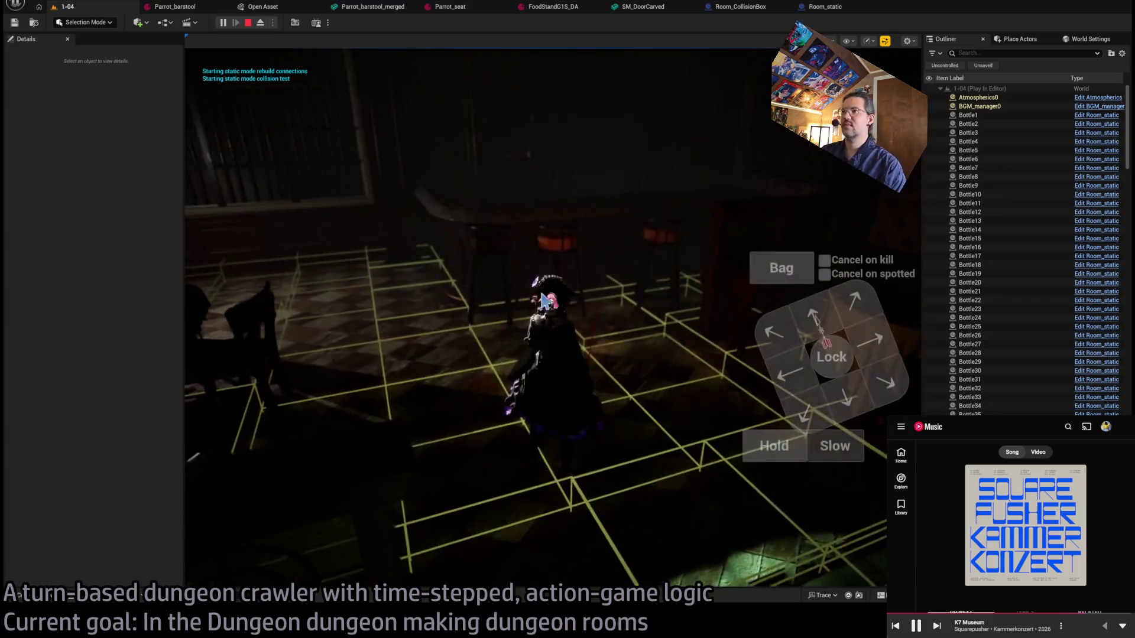
{"action": "key", "text": "Escape"}
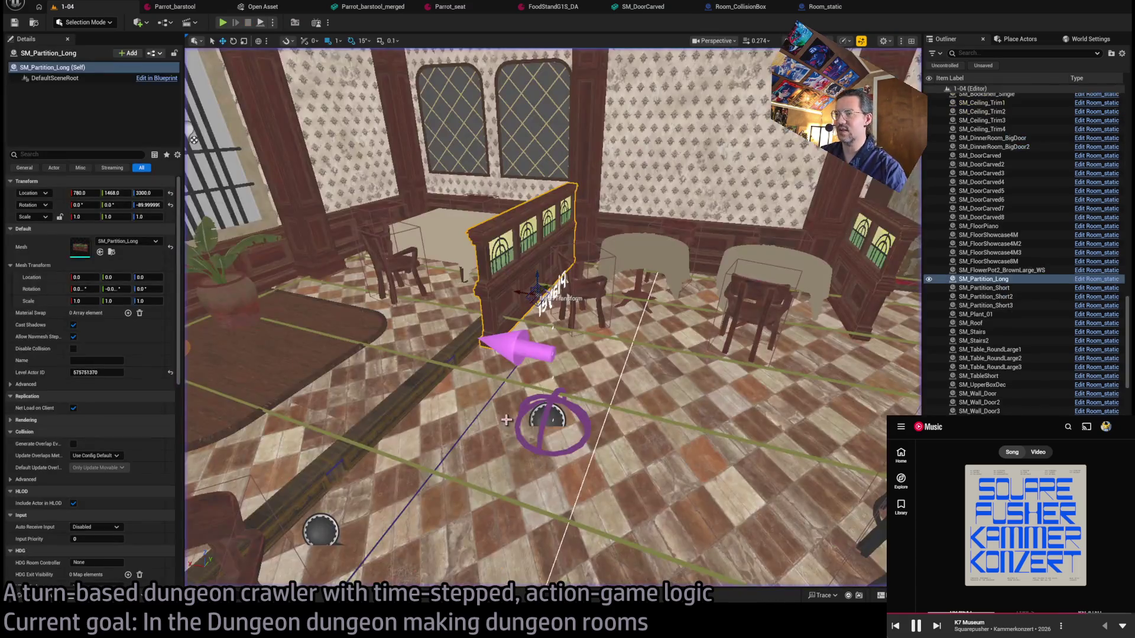
Hide the Room_nav_surface display and select Room_PointLight2 by the bar.
{"action": "left_click", "coordinate": [550, 393]}
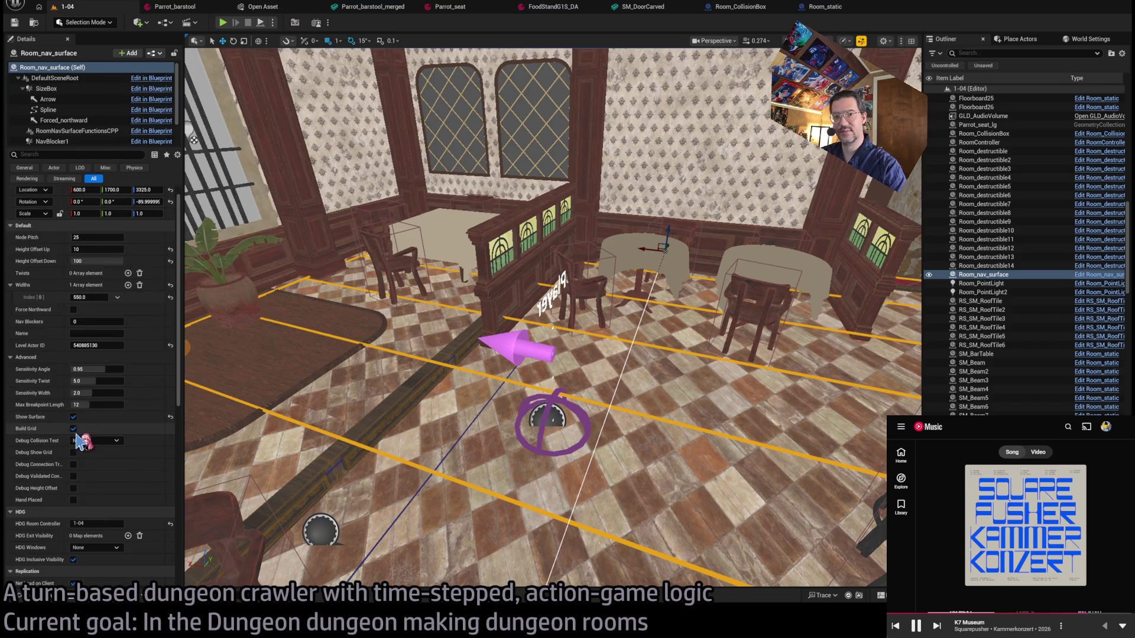
{"action": "left_click", "coordinate": [73, 417]}
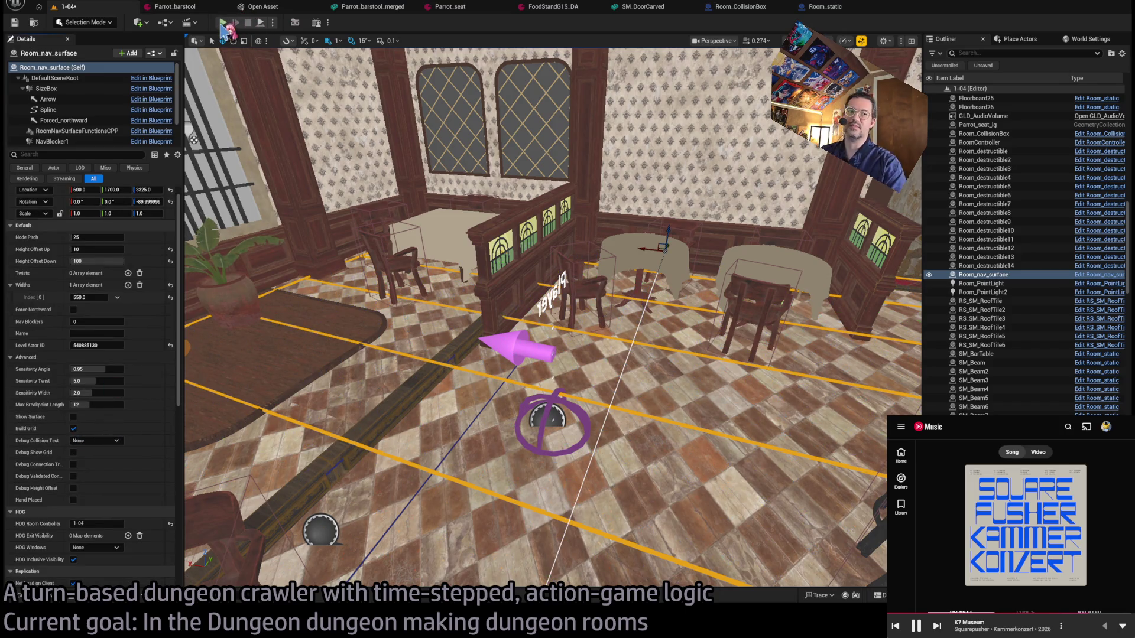
{"action": "left_click", "coordinate": [223, 29]}
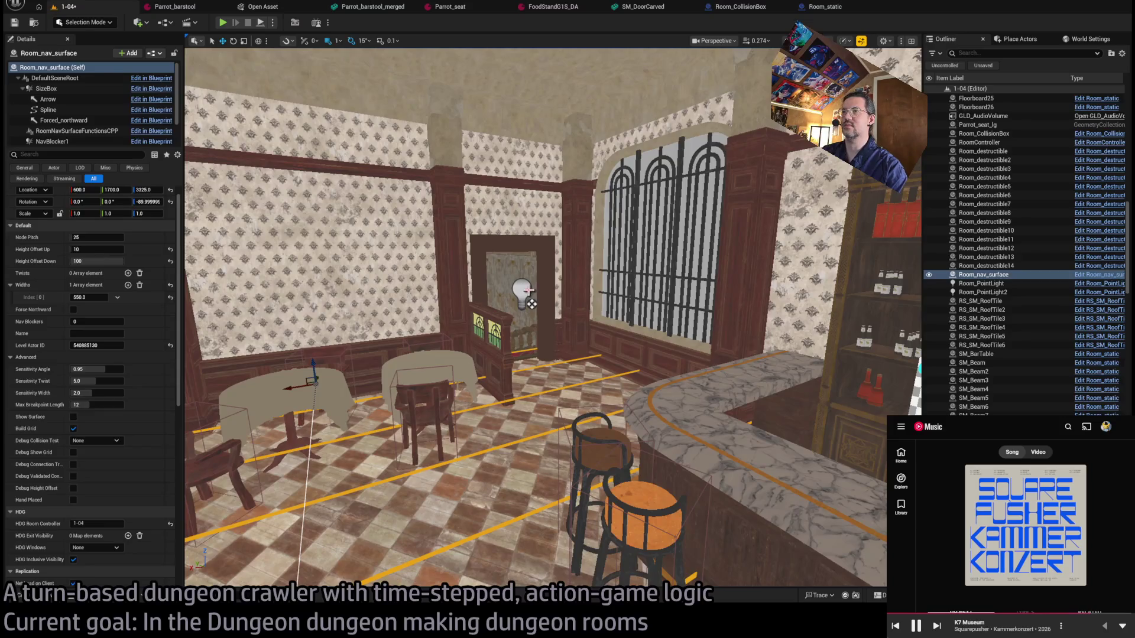
{"action": "left_click", "coordinate": [526, 298]}
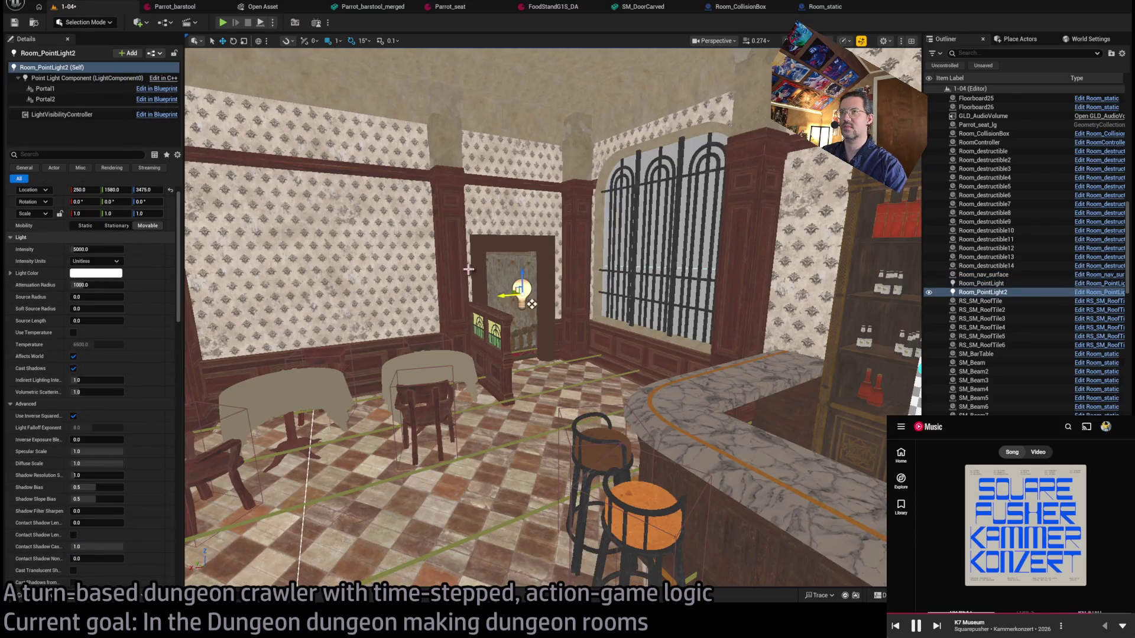
Switch to Lit view, move toward the point light, and playtest the lighting.
{"action": "left_click_drag", "start_coordinate": [381, 159], "coordinate": [354, 189]}
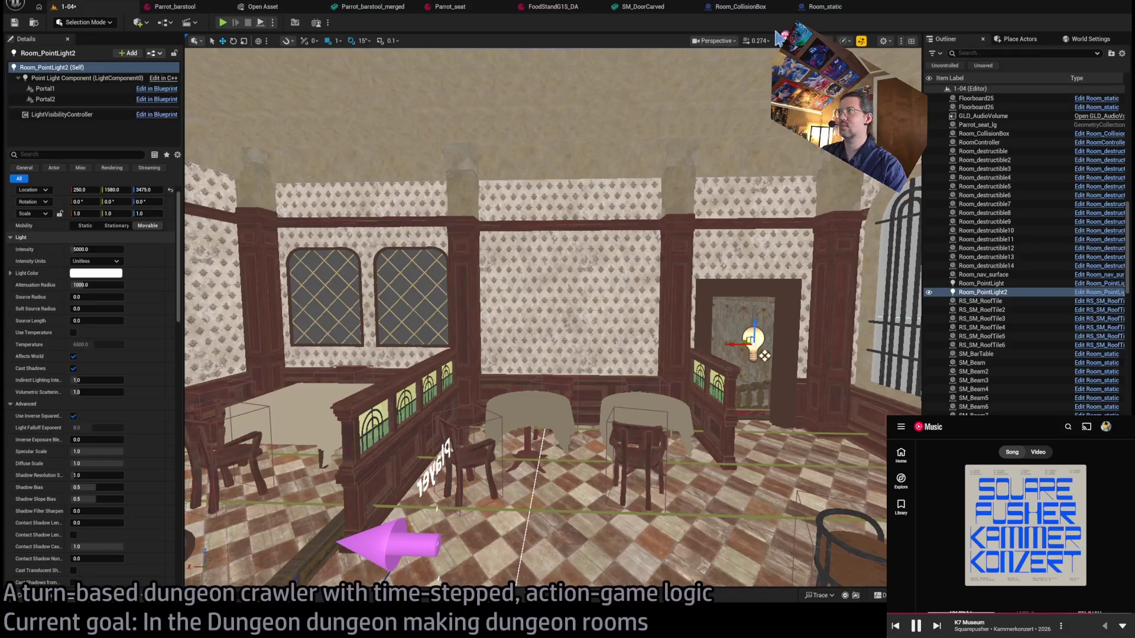
{"action": "key", "text": "alt+4"}
{"action": "mouse_move", "coordinate": [743, 351]}
{"action": "left_mouse_down"}
{"action": "mouse_move", "coordinate": [608, 303]}
{"action": "mouse_move", "coordinate": [789, 362]}
{"action": "mouse_move", "coordinate": [573, 370]}
{"action": "mouse_move", "coordinate": [635, 345]}
{"action": "mouse_move", "coordinate": [362, 357]}
{"action": "mouse_move", "coordinate": [538, 254]}
{"action": "mouse_move", "coordinate": [633, 321]}
{"action": "left_mouse_up"}
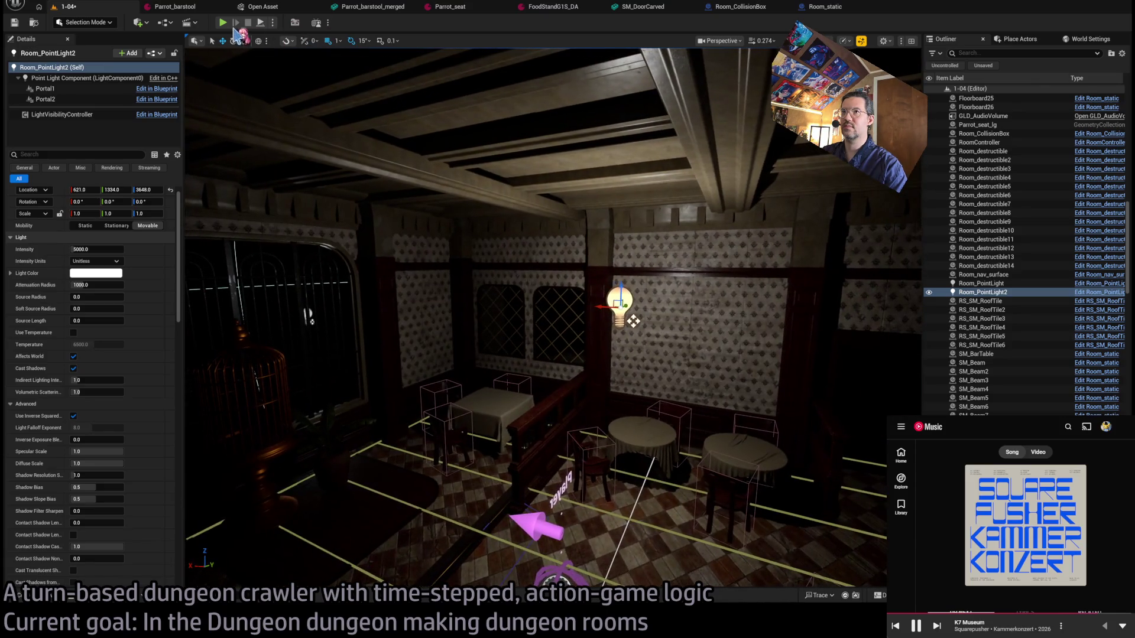
{"action": "key", "text": "alt+p"}
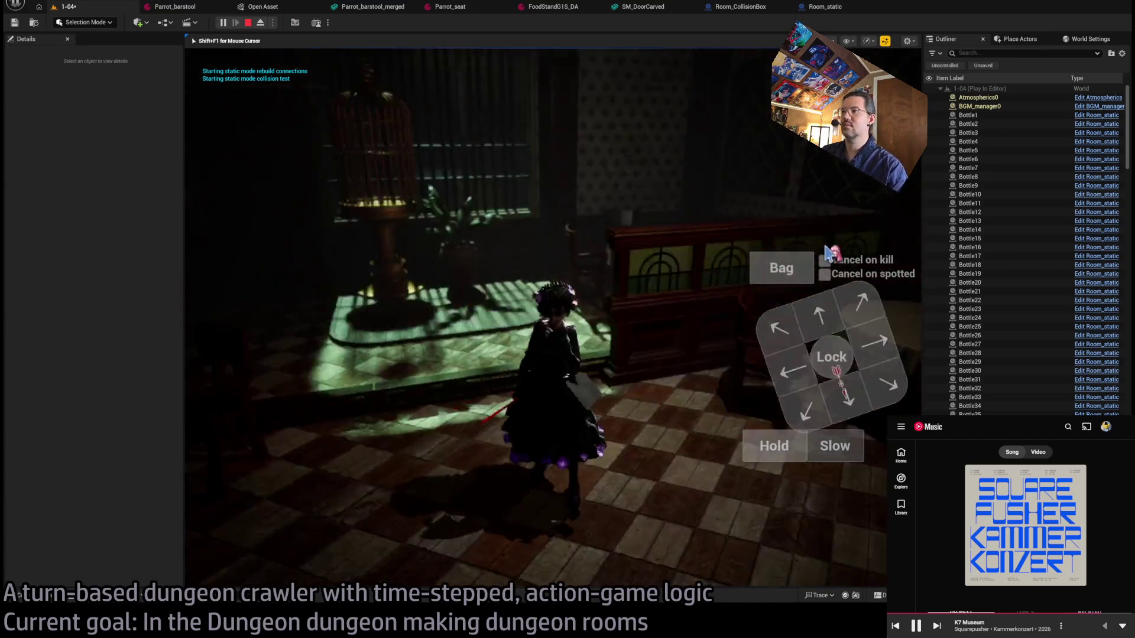
{"action": "key", "text": "Escape"}
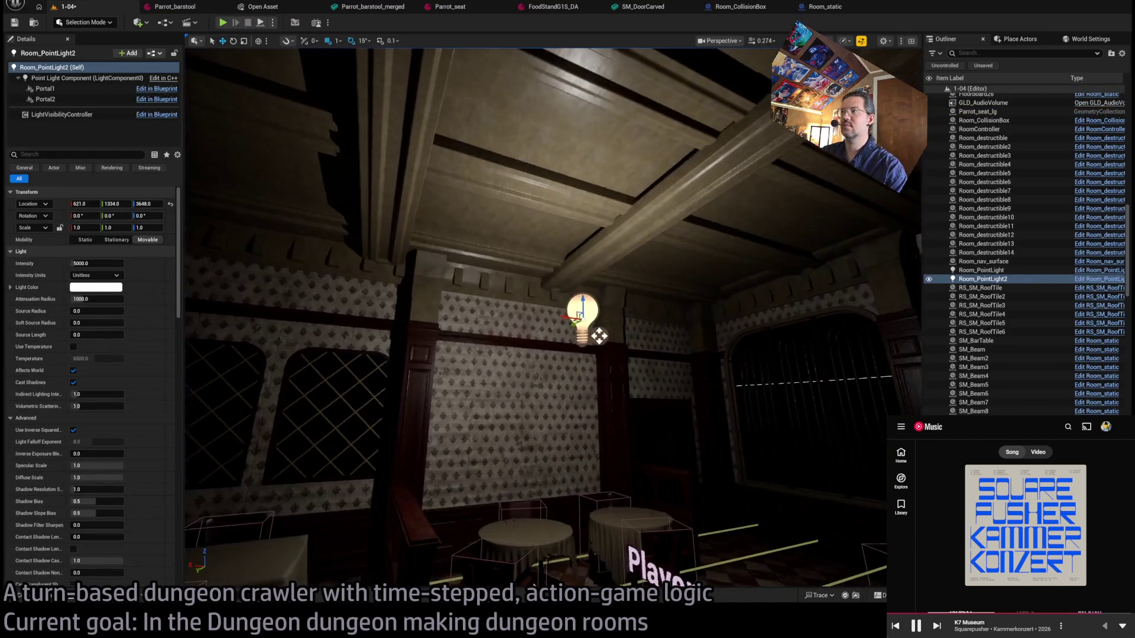
Set Room_PointLight2's intensity to 6.0 EV and run a quick playtest.
{"action": "left_click", "coordinate": [94, 276]}
{"action": "left_click", "coordinate": [94, 302]}
{"action": "left_click", "coordinate": [98, 264]}
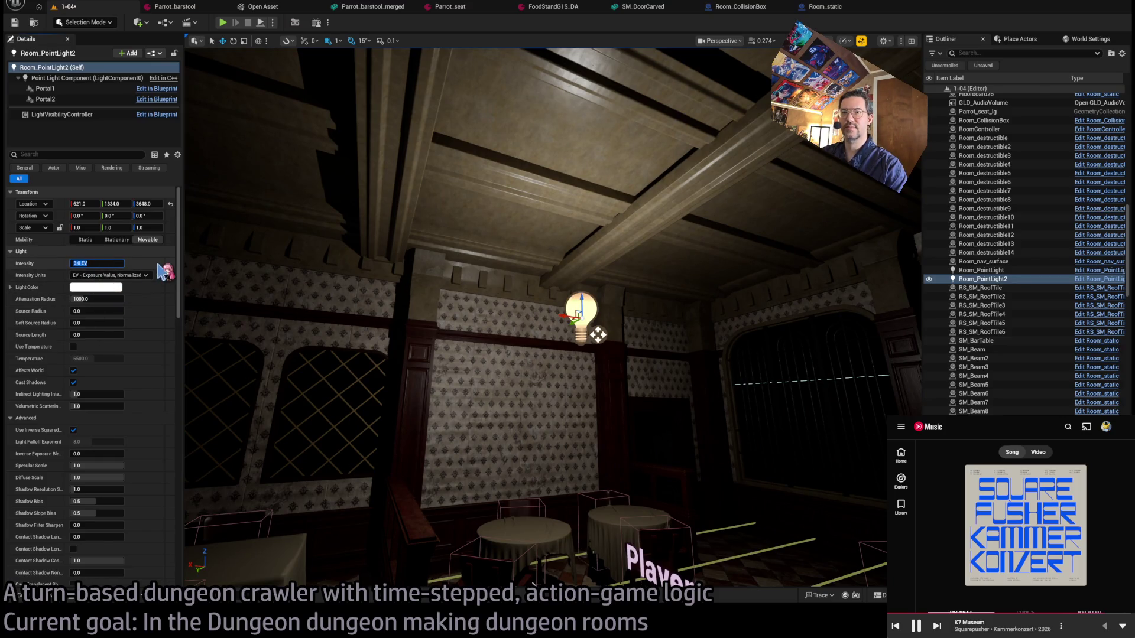
{"action": "type", "text": "6"}
{"action": "key", "text": "Return"}
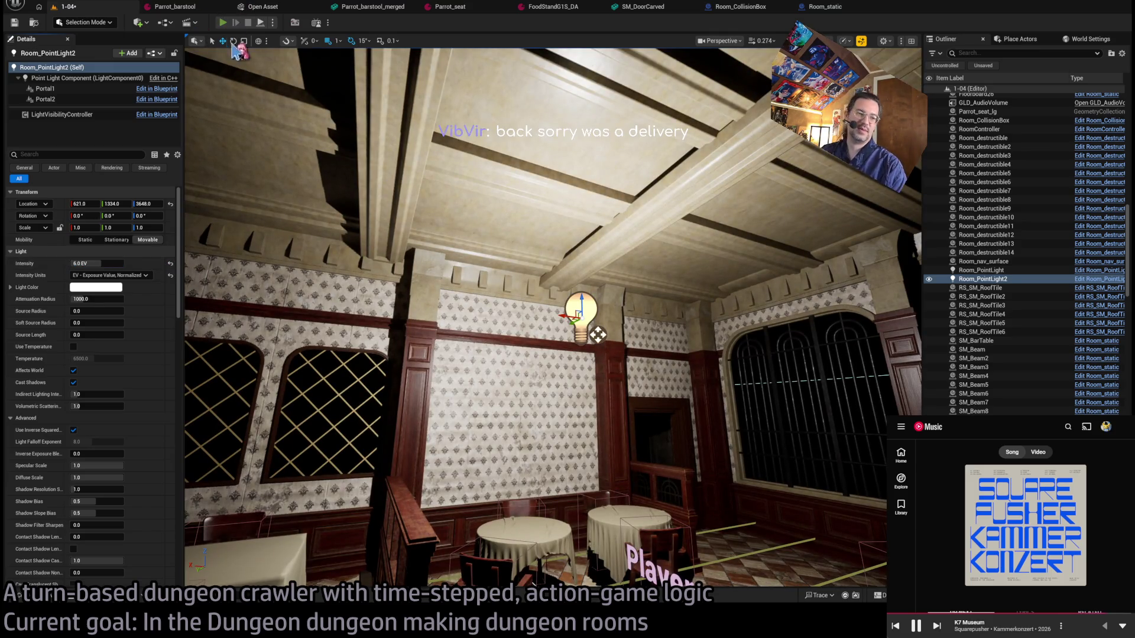
{"action": "left_click", "coordinate": [222, 22]}
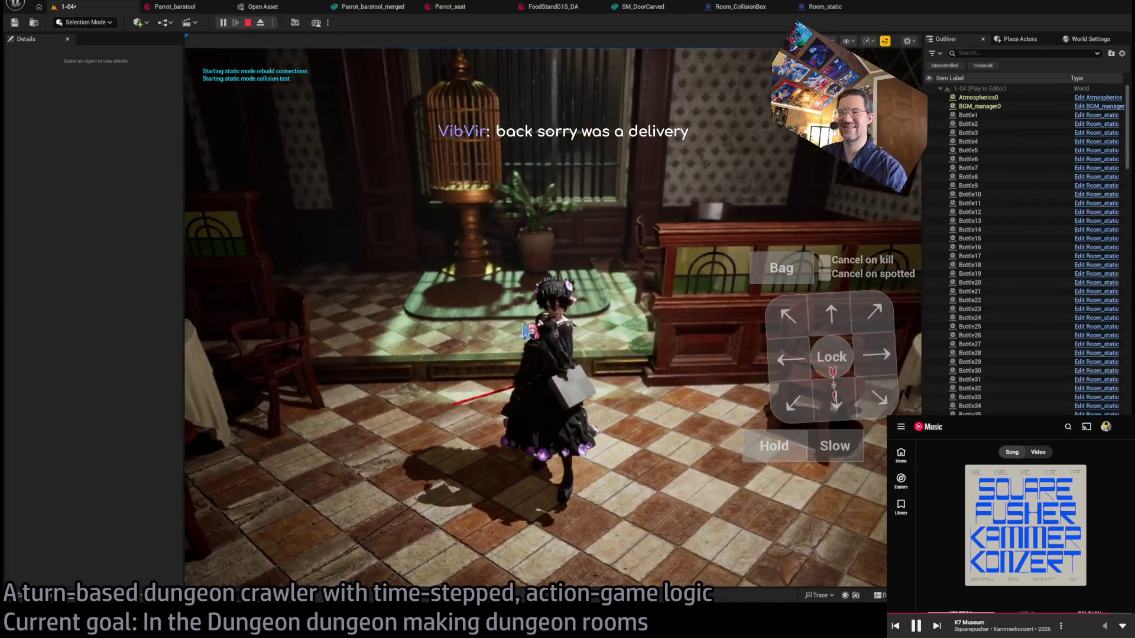
{"action": "key", "text": "Escape"}
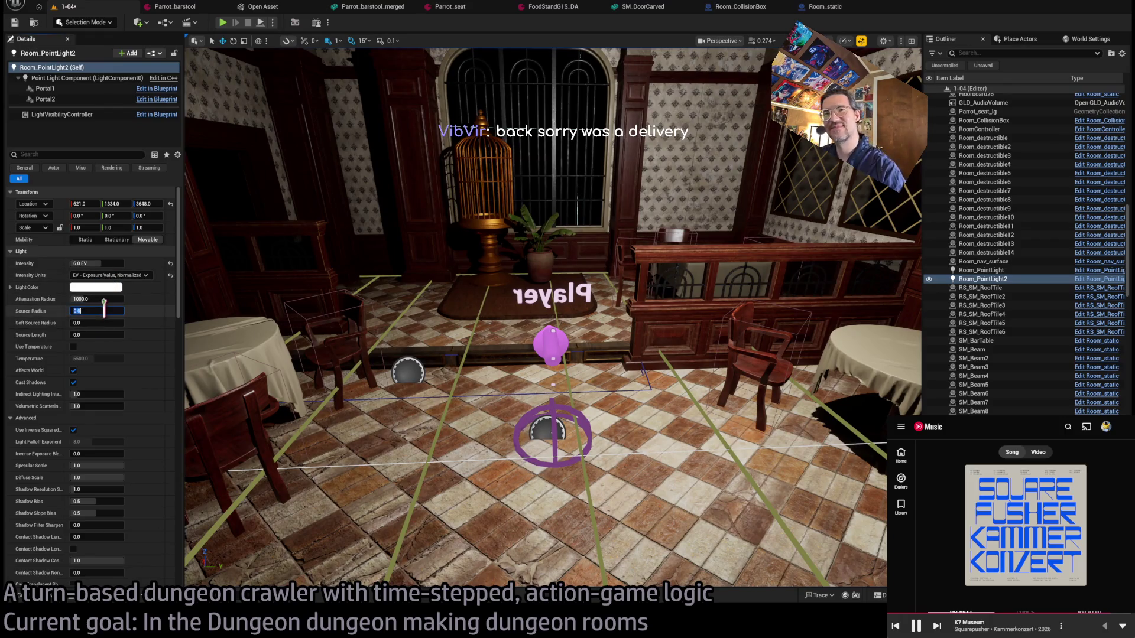
Set the light's Source Radius to 10, then playtest with the character attacking.
{"action": "type", "text": "10"}
{"action": "key", "text": "Return"}
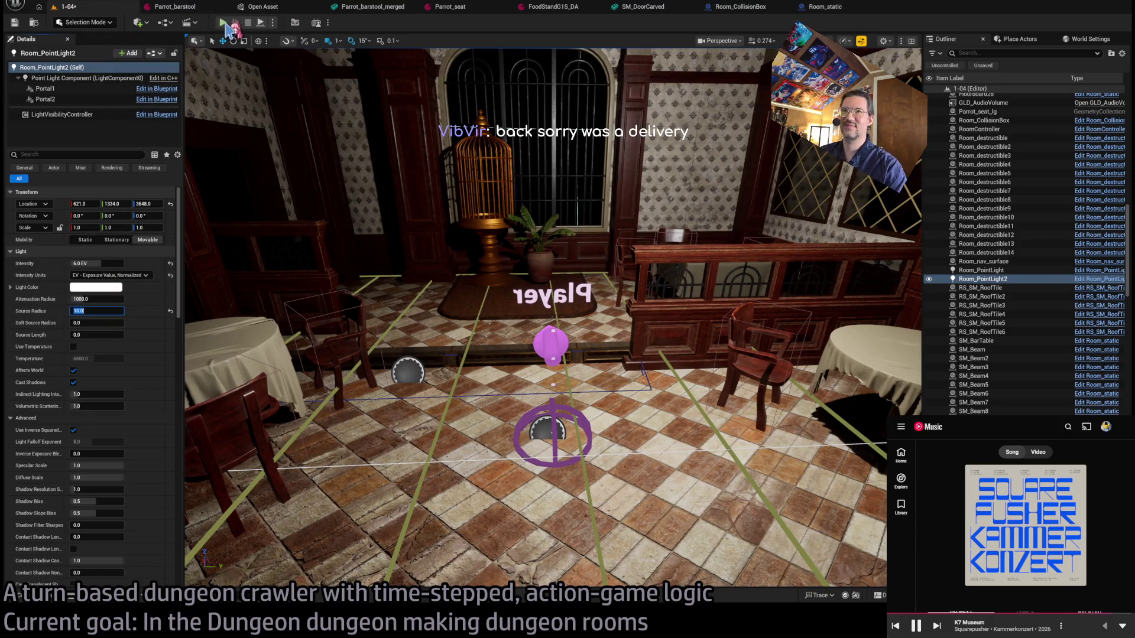
{"action": "key", "text": "alt+p"}
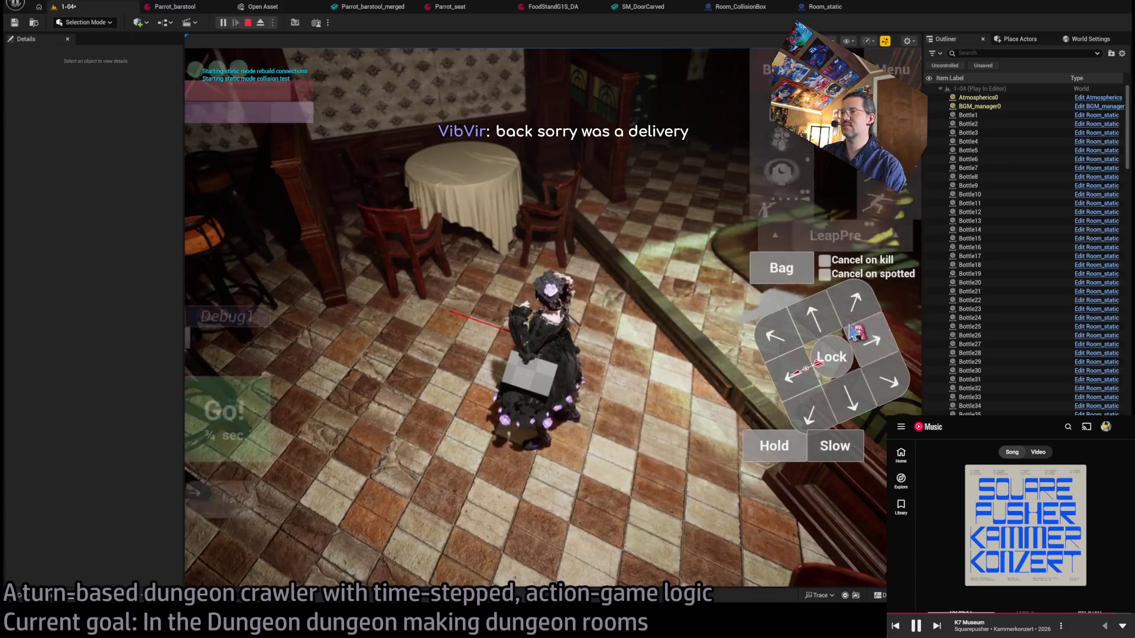
{"action": "left_click", "coordinate": [243, 407]}
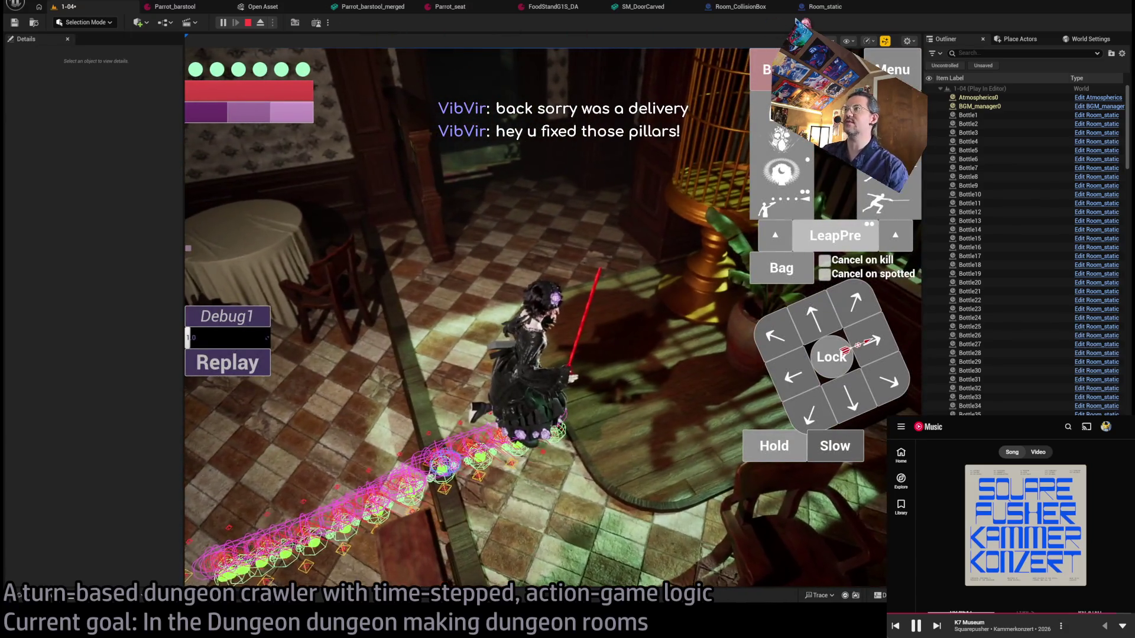
{"action": "key", "text": "Escape"}
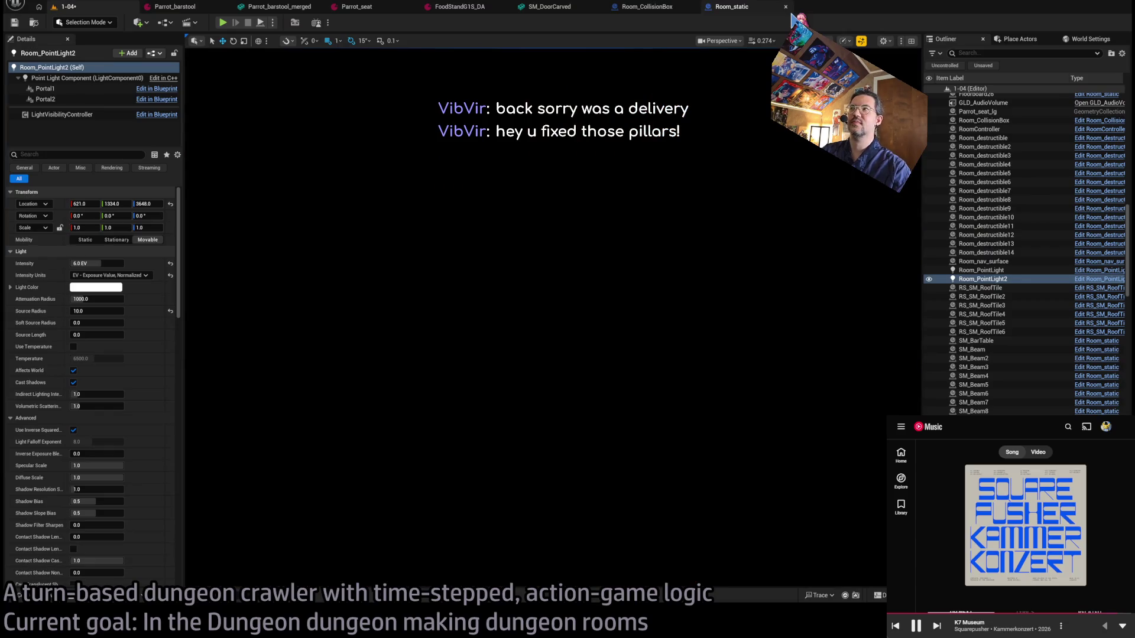
Find GameMode_GLD by searching 'gam', compile and close it, then start play mode.
{"action": "key", "text": "ctrl+p"}
{"action": "type", "text": "gam"}
{"action": "left_click", "coordinate": [162, 49]}
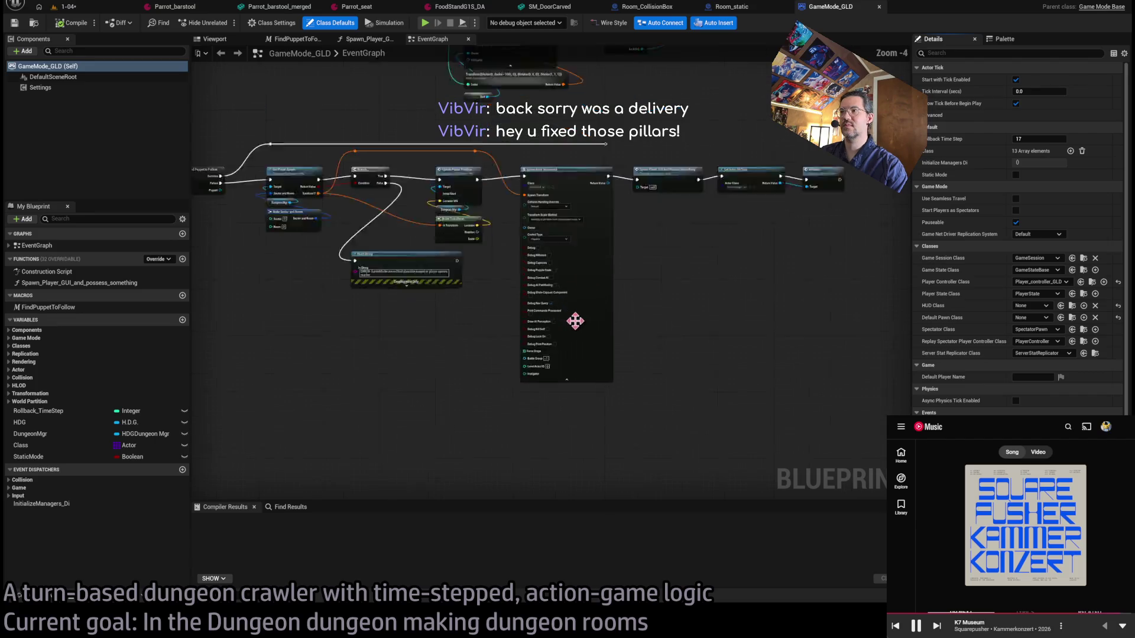
{"action": "left_click", "coordinate": [71, 23]}
{"action": "middle_click", "coordinate": [830, 14]}
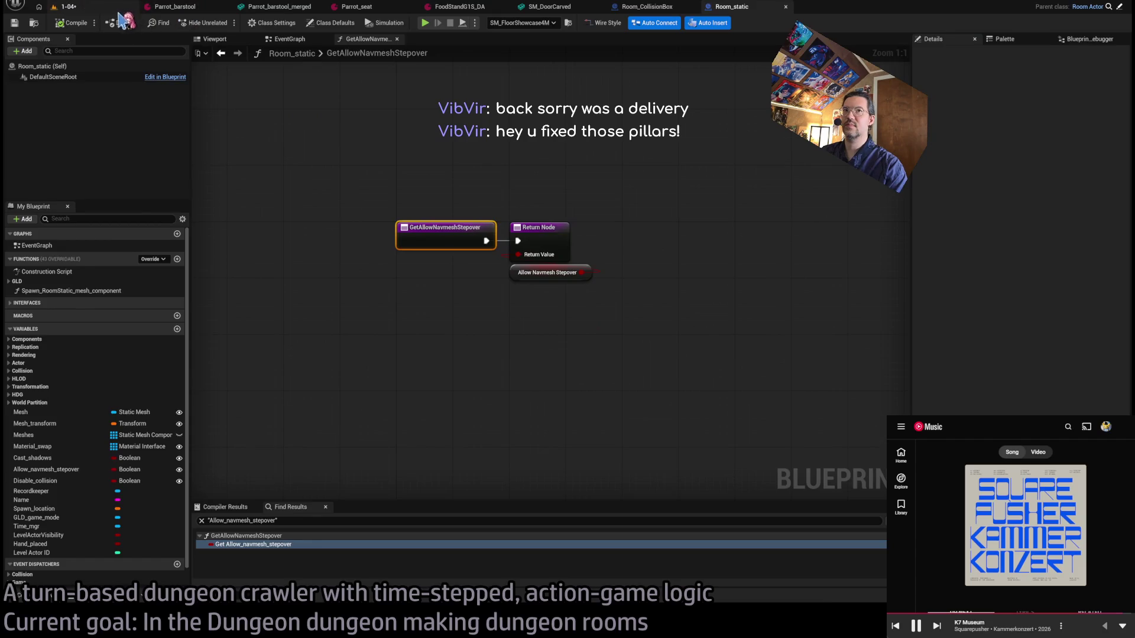
{"action": "key", "text": "alt+p"}
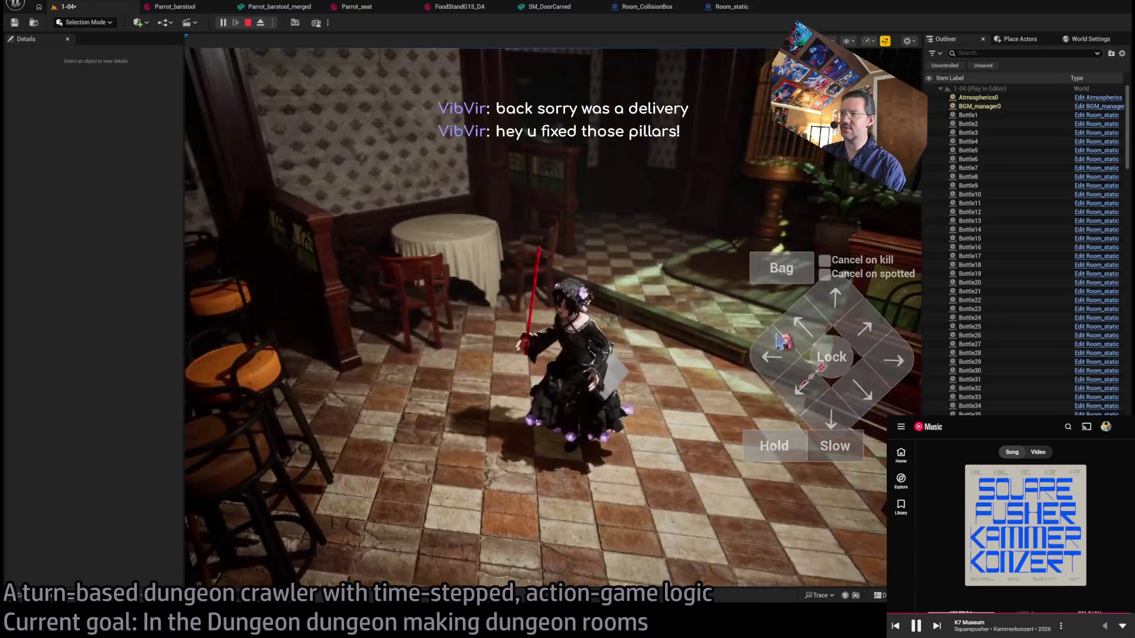
Trigger the character's attack among the tavern tables, then stop the play session.
{"action": "left_click", "coordinate": [253, 412]}
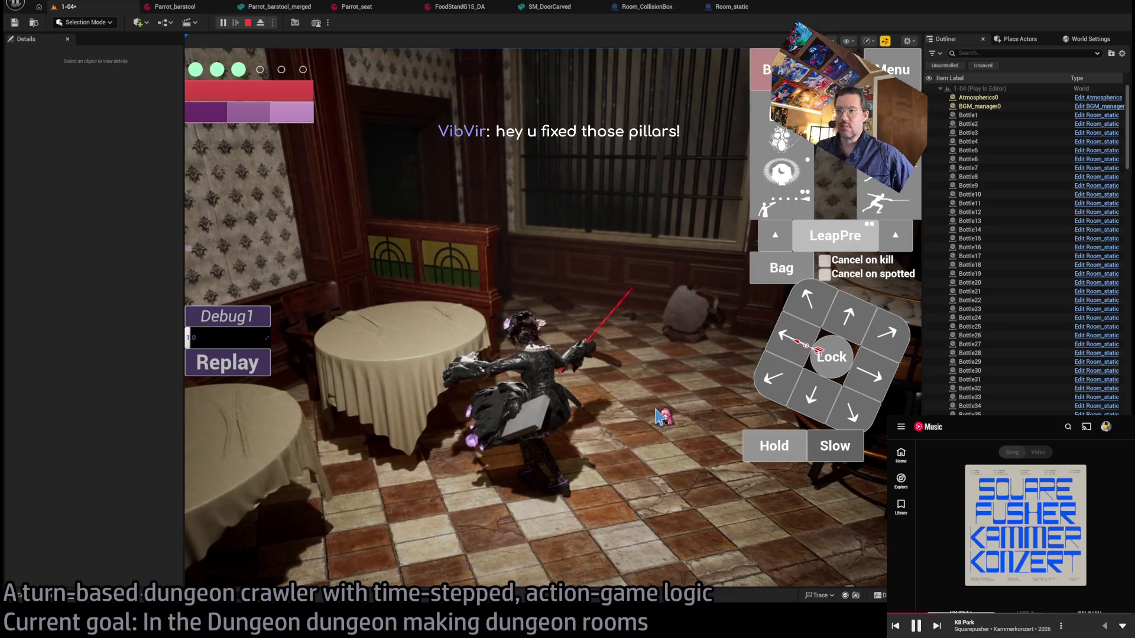
{"action": "left_click", "coordinate": [610, 464]}
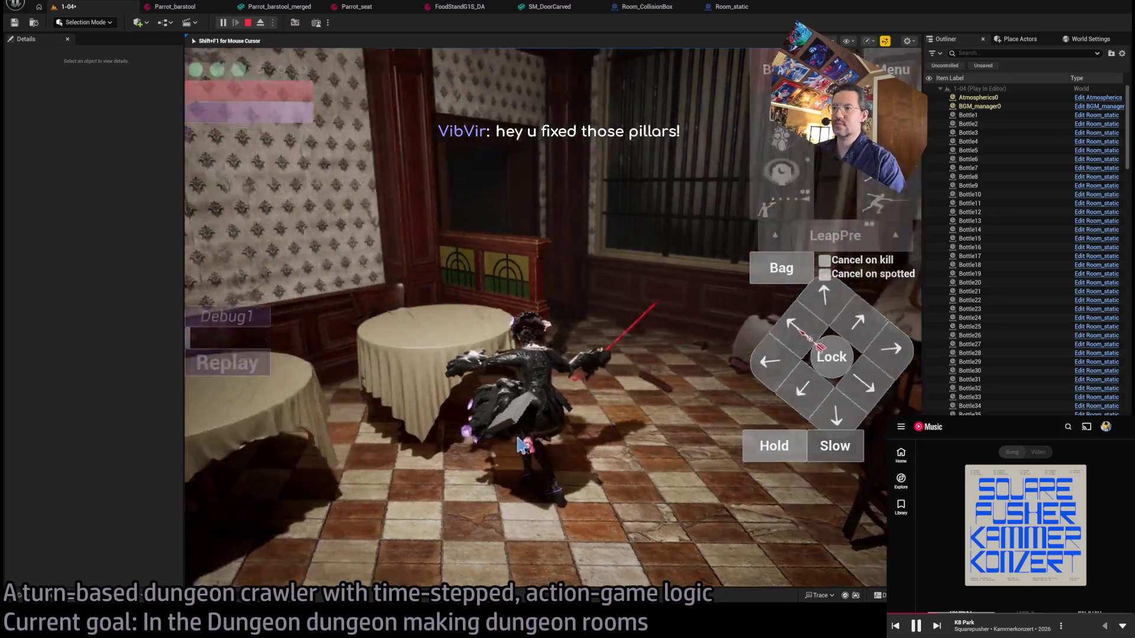
{"action": "key", "text": "Escape"}
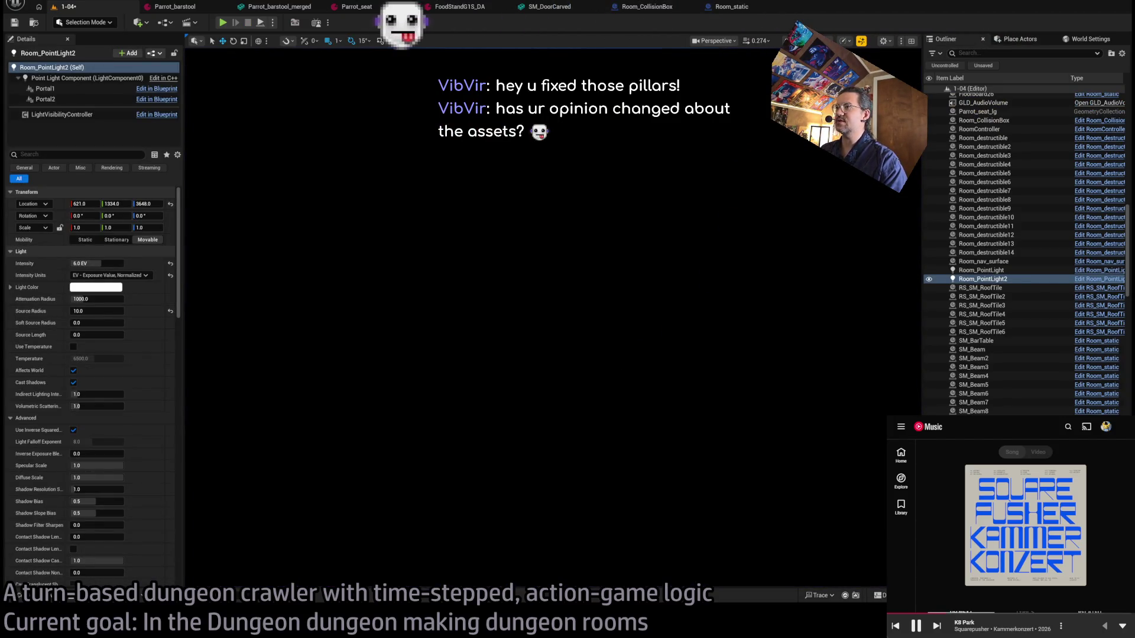
Orbit and focus on the point light, deselect it, and reload the 1-04 level.
{"action": "left_click_drag", "start_coordinate": [621, 300], "coordinate": [621, 272]}
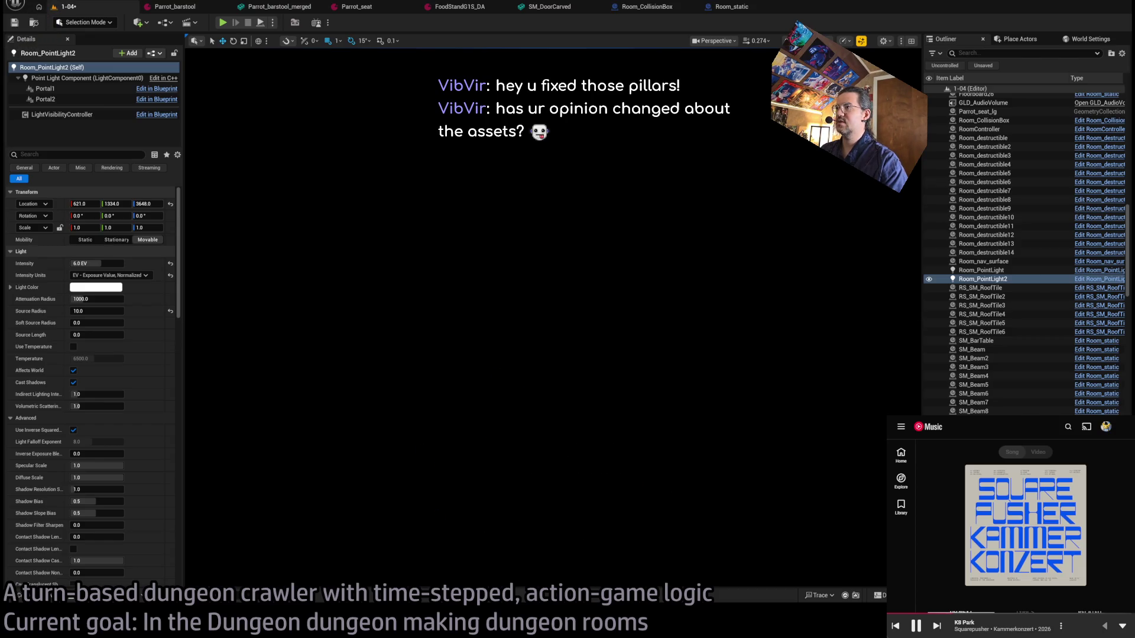
{"action": "key", "text": "f"}
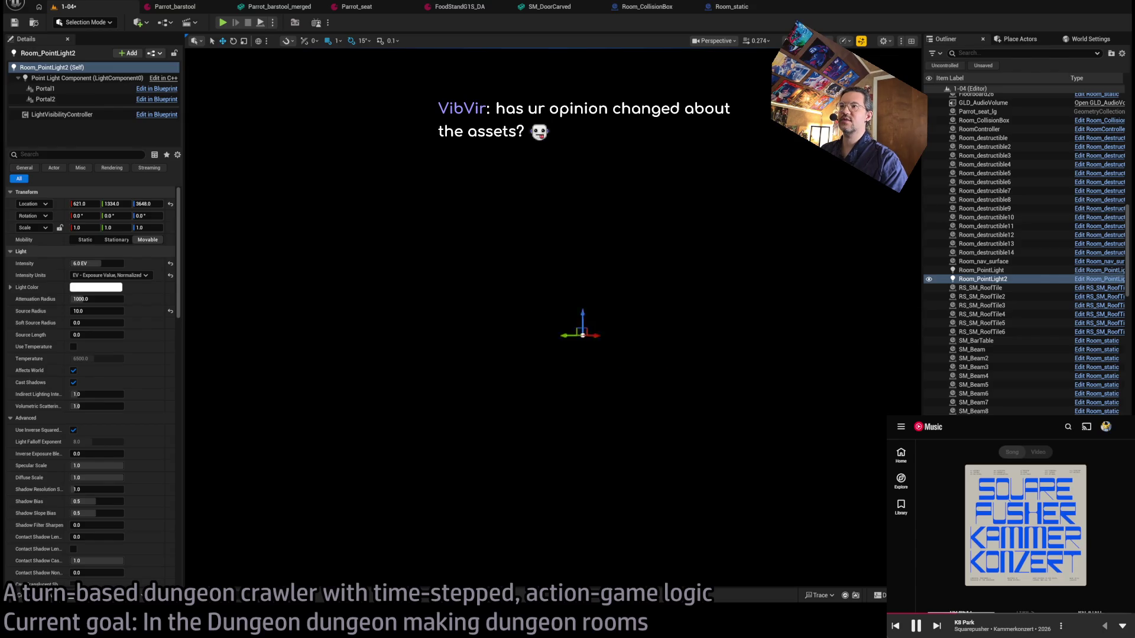
{"action": "left_click", "coordinate": [621, 308]}
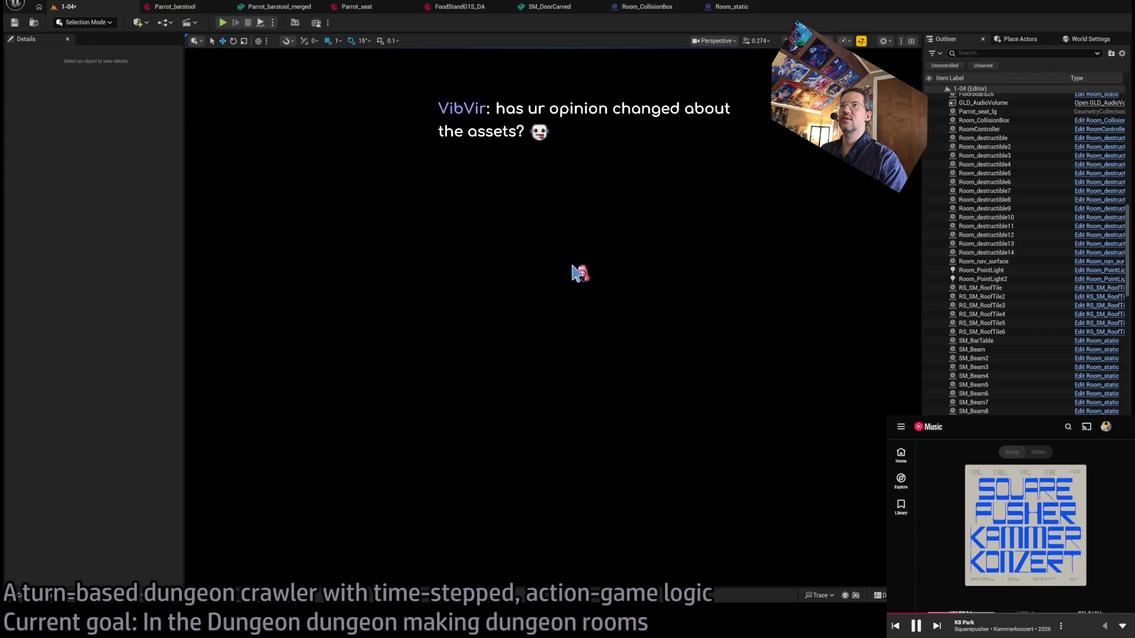
{"action": "left_click", "coordinate": [248, 23]}
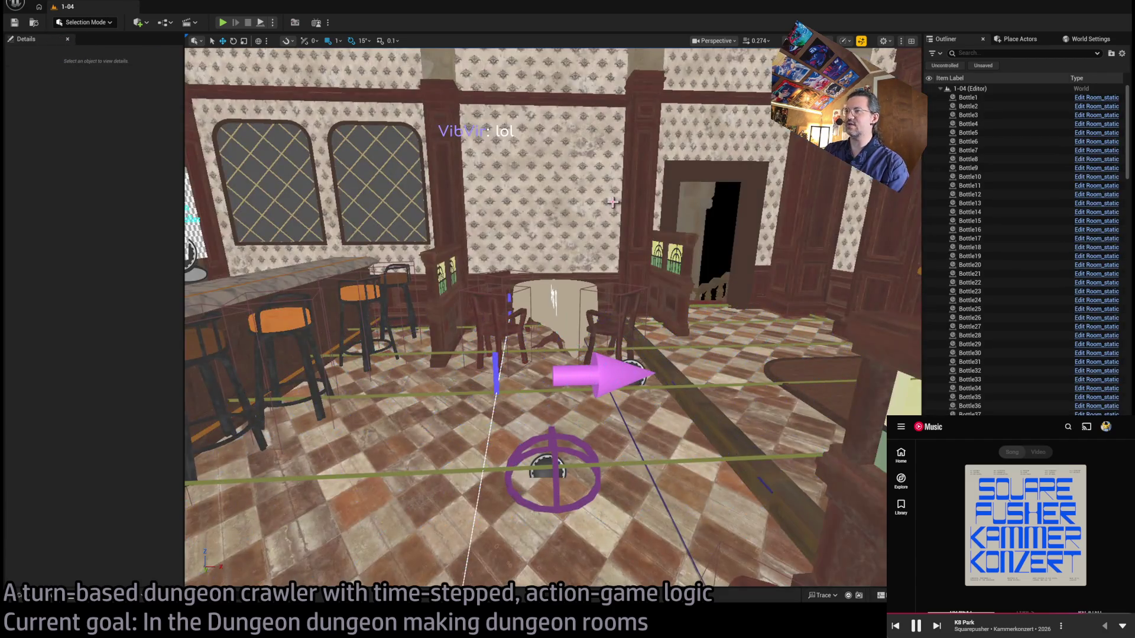
Fly in to inspect the Singha and wine bottles on the shelves, back out, and play.
{"action": "mouse_move", "coordinate": [615, 202]}
{"action": "left_mouse_down"}
{"action": "mouse_move", "coordinate": [425, 192]}
{"action": "mouse_move", "coordinate": [384, 157]}
{"action": "left_mouse_up"}
{"action": "key", "text": "w"}
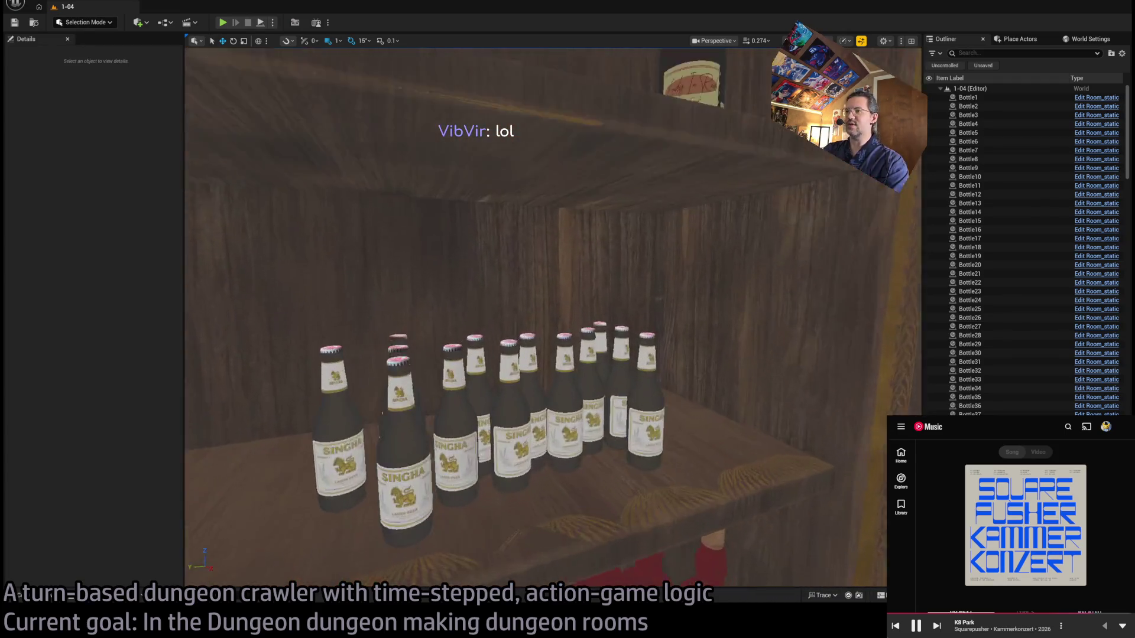
{"action": "key", "text": "e"}
{"action": "key", "text": "s"}
{"action": "key", "text": "w"}
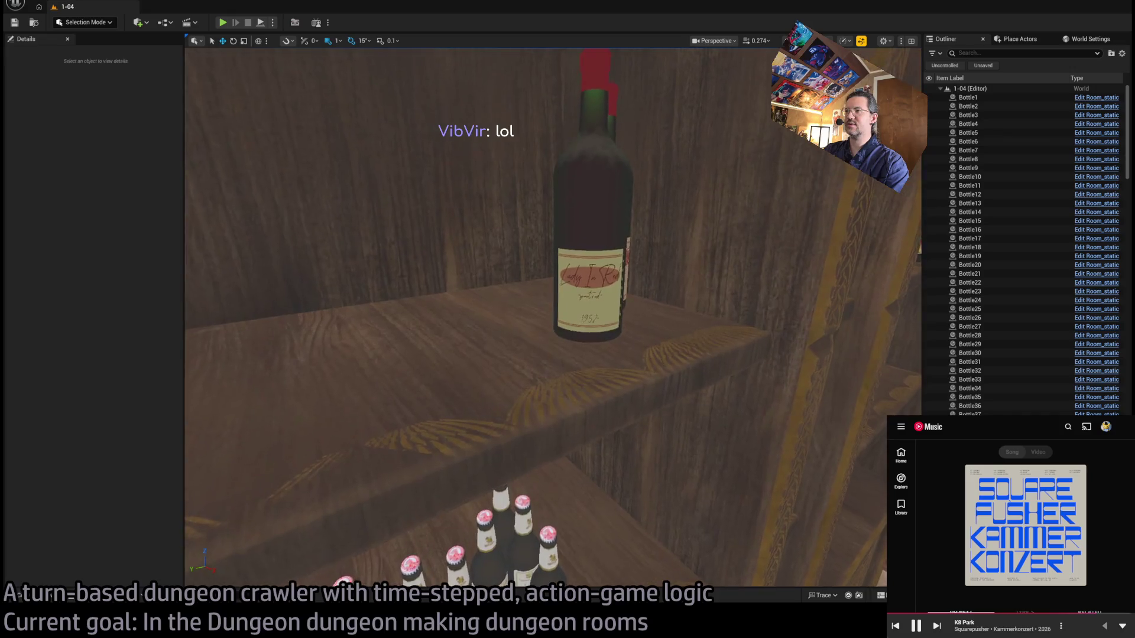
{"action": "key", "text": "q"}
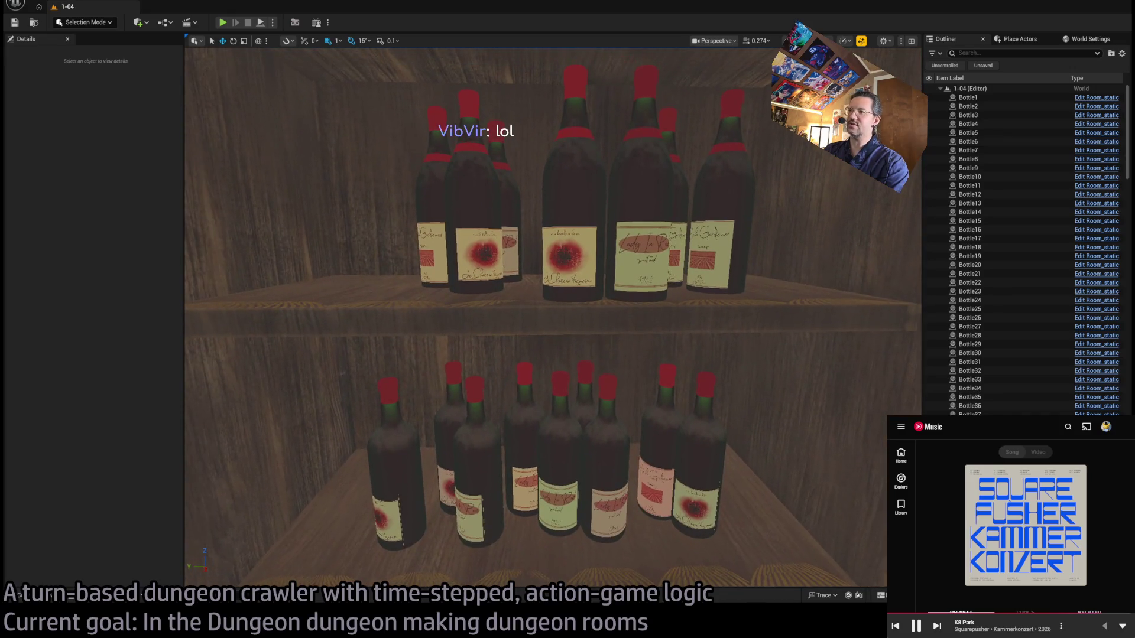
{"action": "key", "text": "s"}
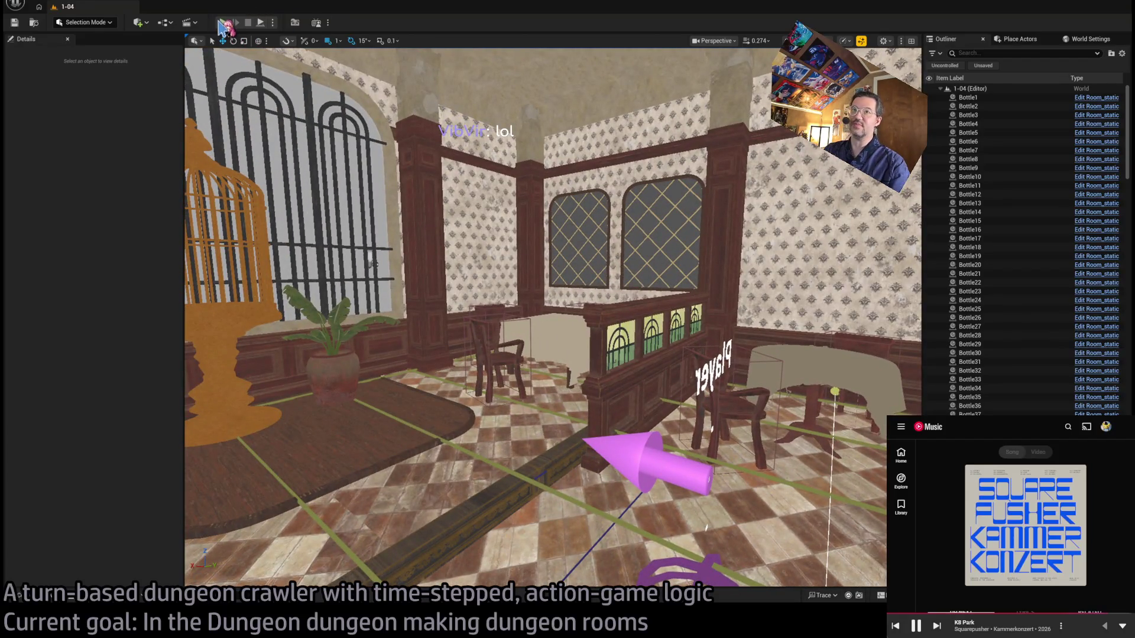
{"action": "left_click", "coordinate": [224, 23]}
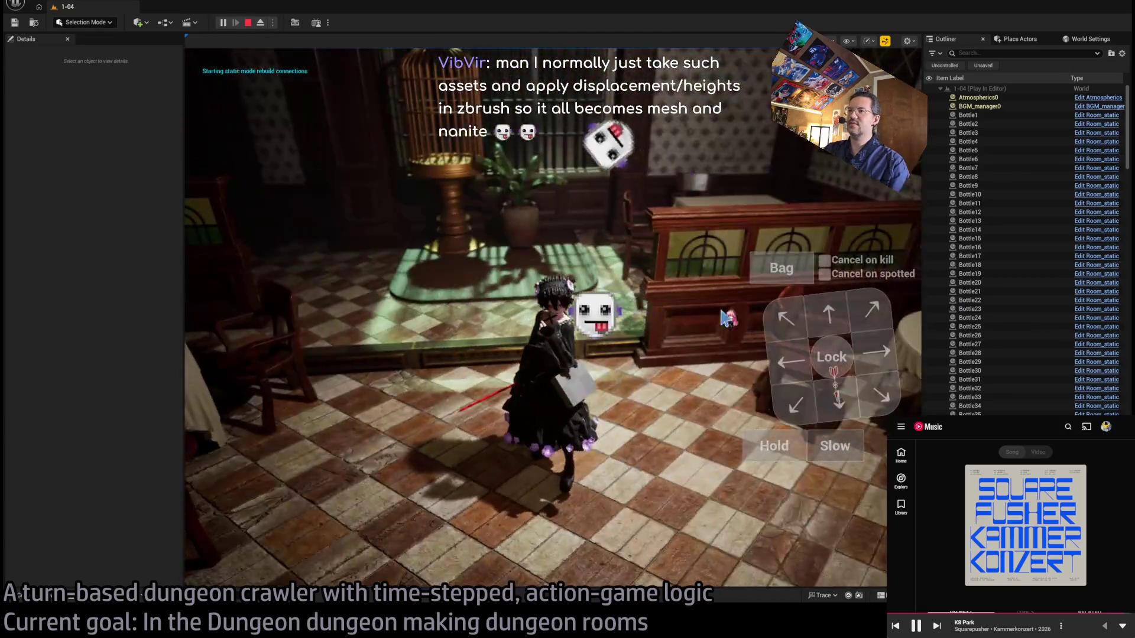
Move the character forward, restart play, attack and replay the attack, then stop.
{"action": "left_click", "coordinate": [829, 319]}
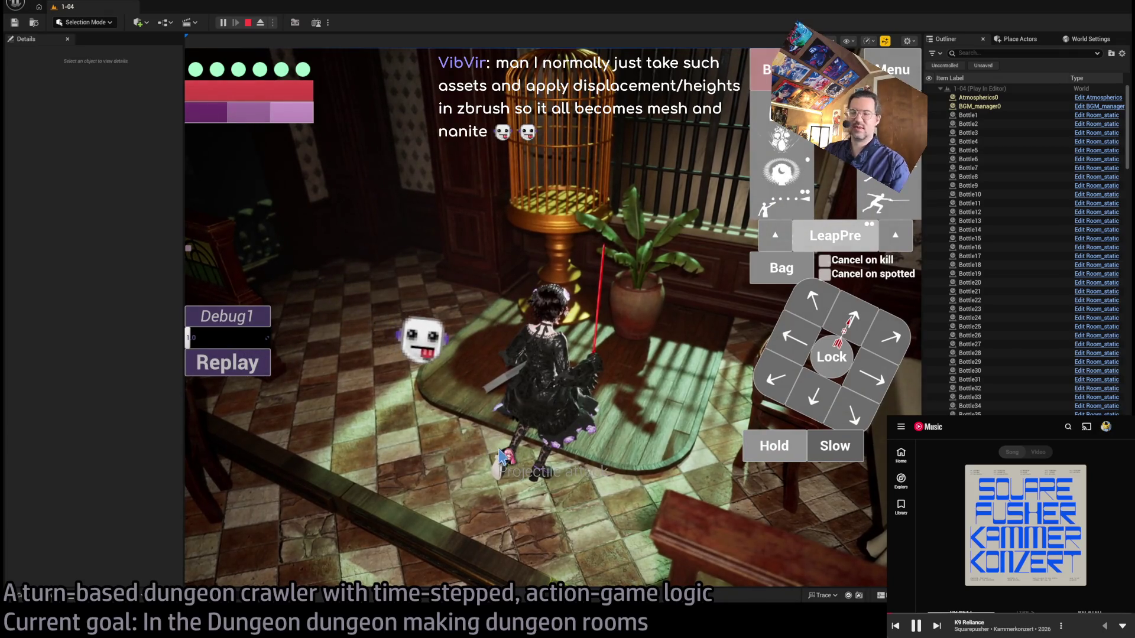
{"action": "left_click", "coordinate": [249, 23]}
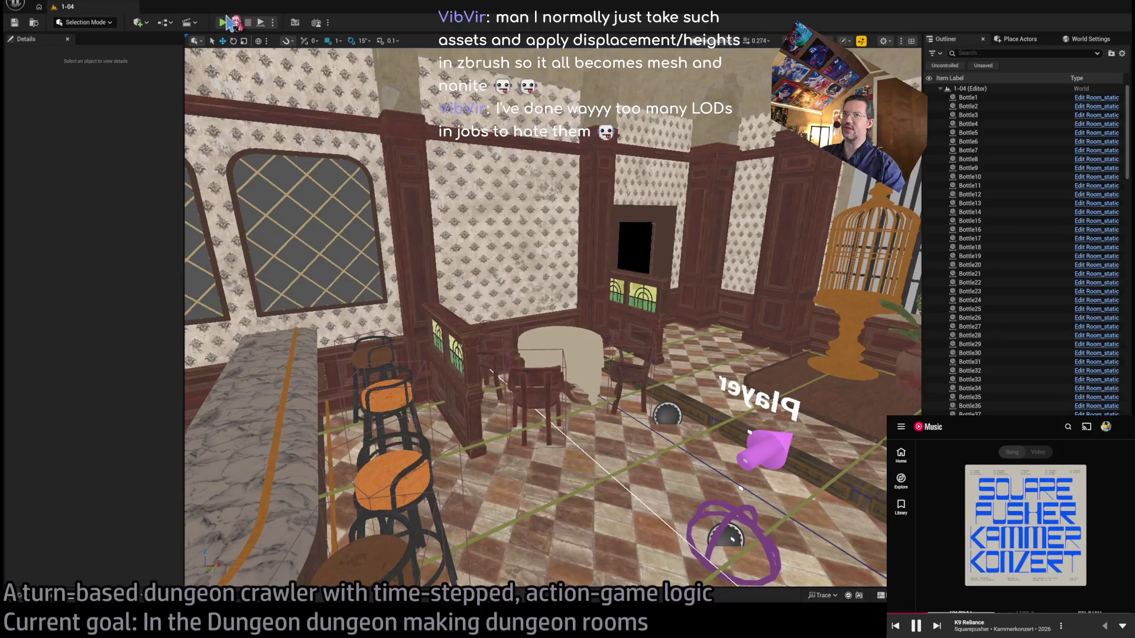
{"action": "left_click", "coordinate": [223, 24]}
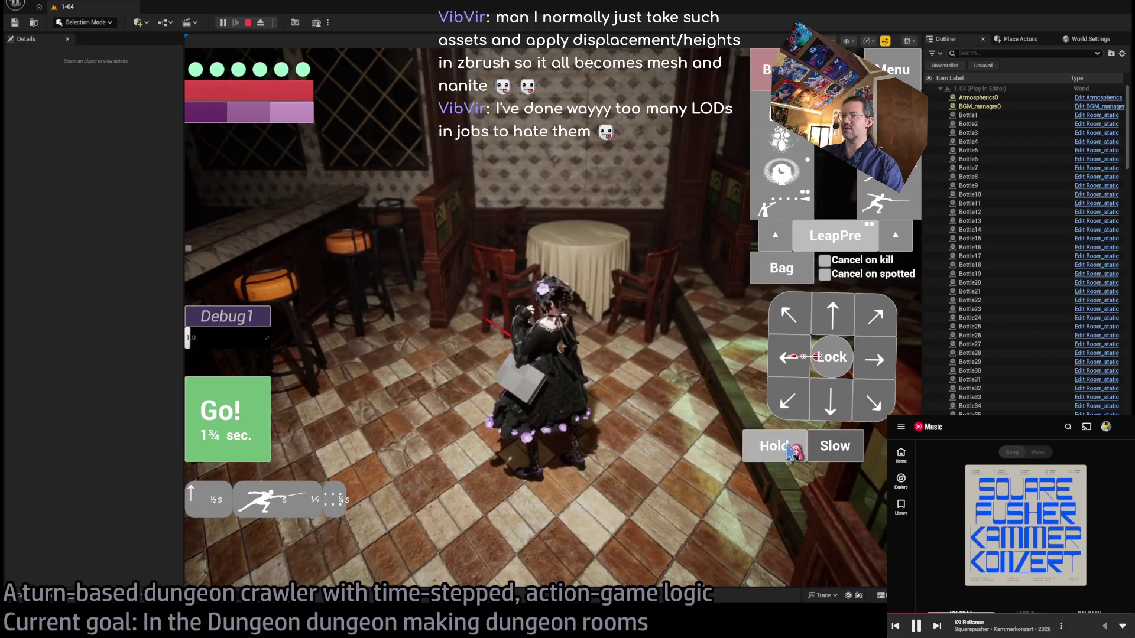
{"action": "left_click", "coordinate": [214, 429]}
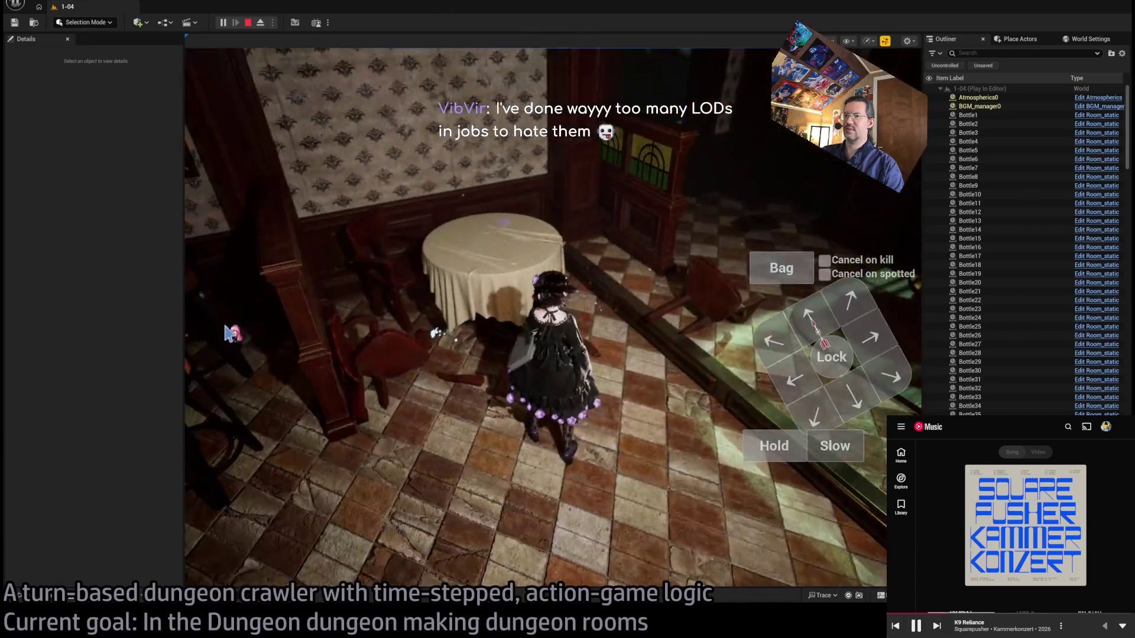
{"action": "left_click", "coordinate": [223, 363]}
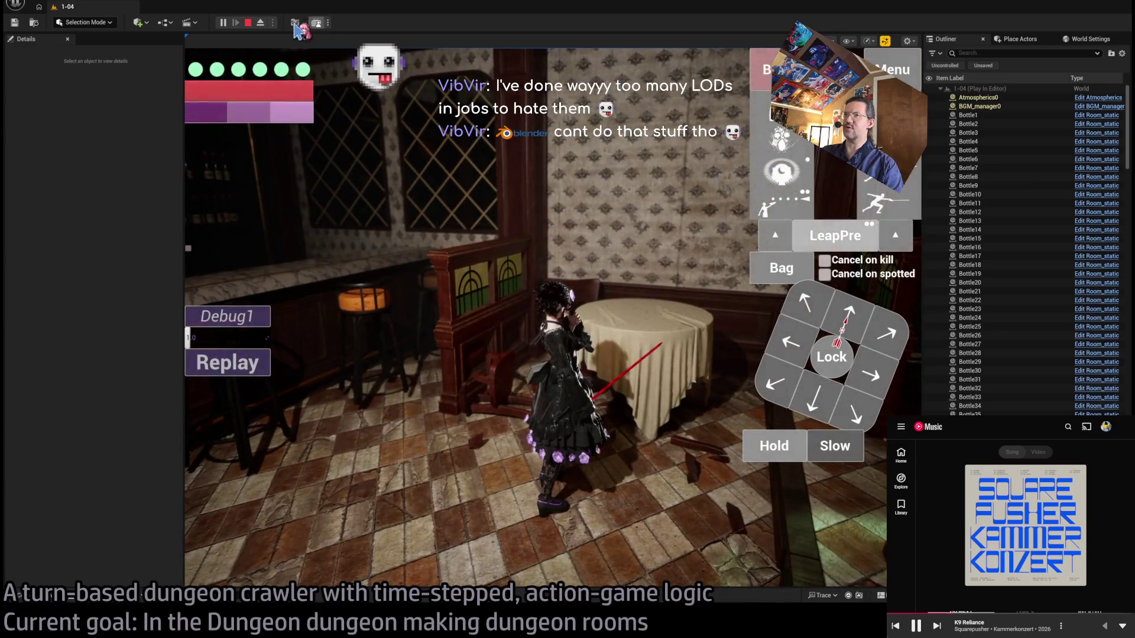
{"action": "left_click", "coordinate": [249, 23]}
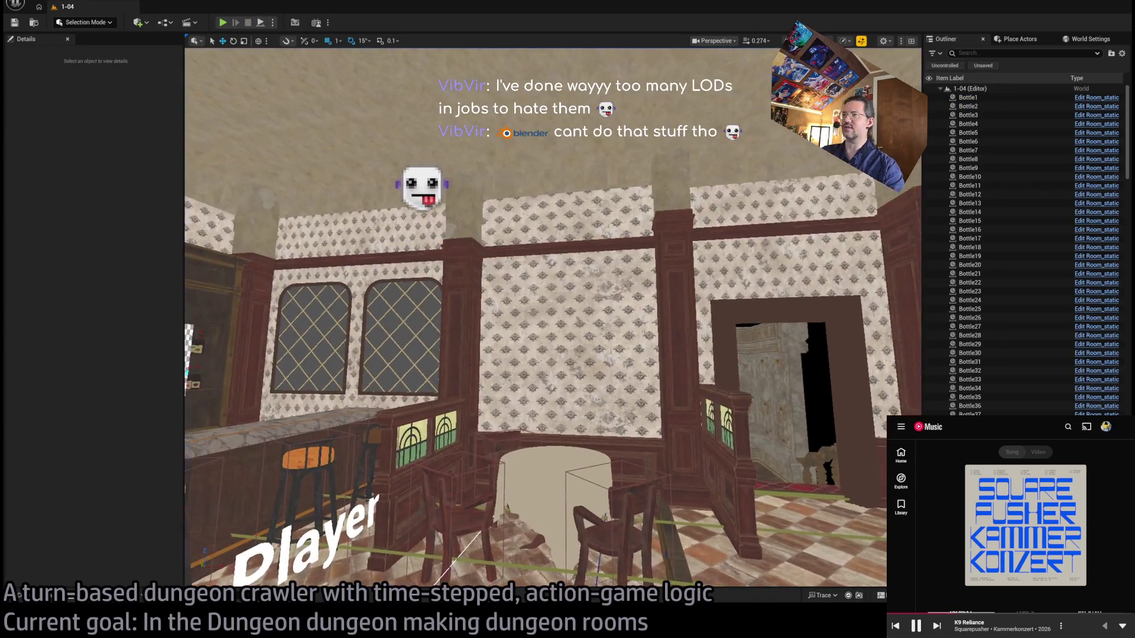
{"action": "key", "text": "w"}
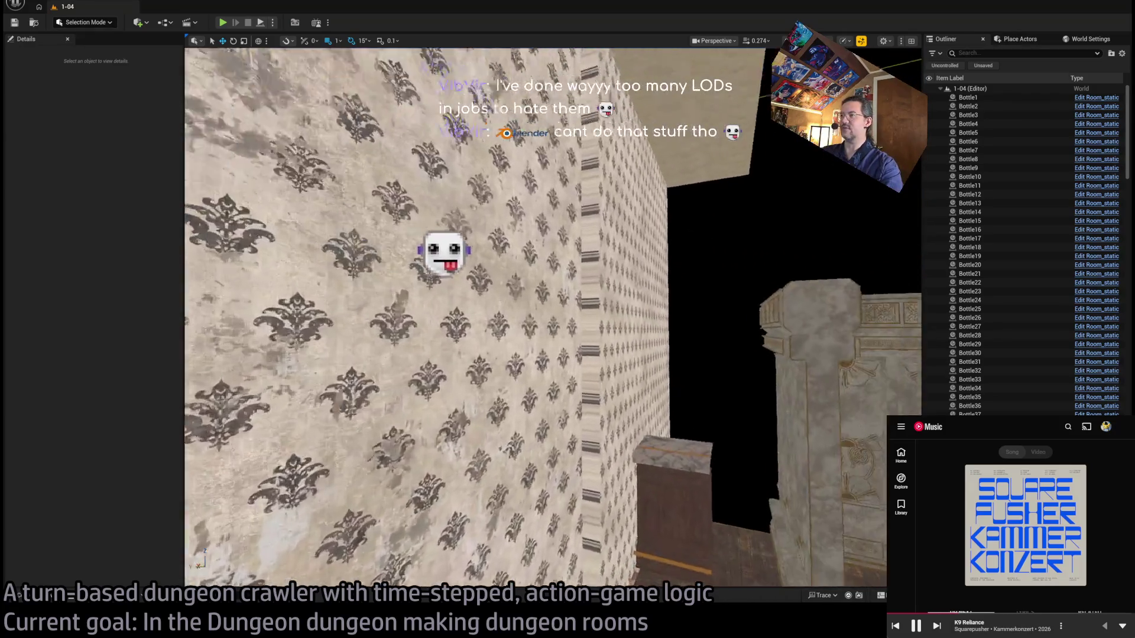
{"action": "key", "text": "s"}
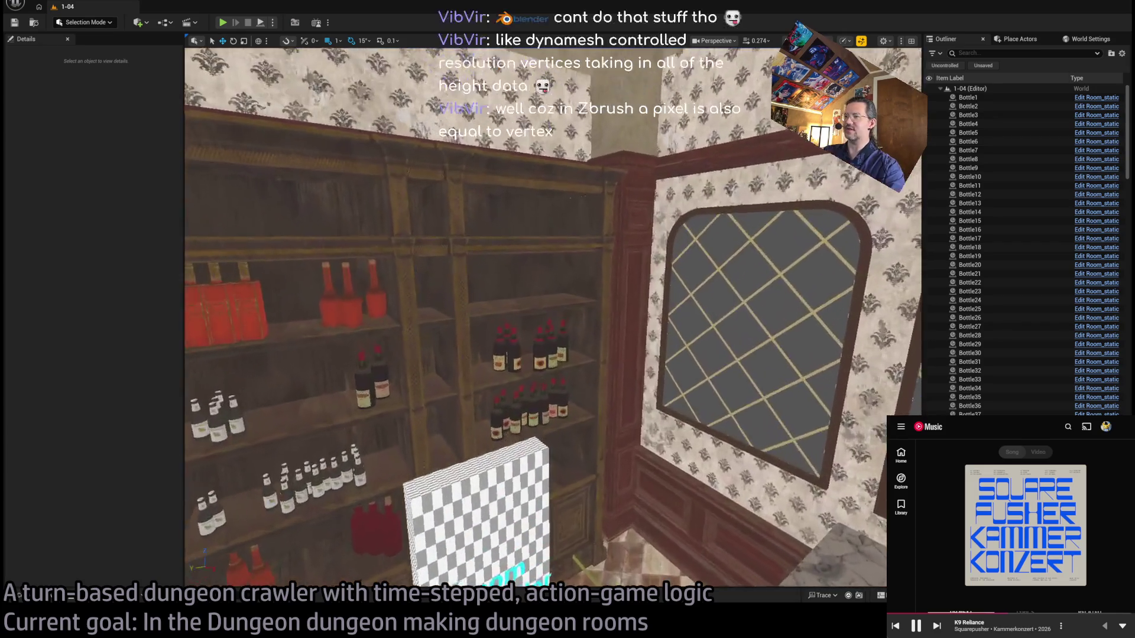
{"action": "left_click_drag", "start_coordinate": [469, 372], "coordinate": [469, 372]}
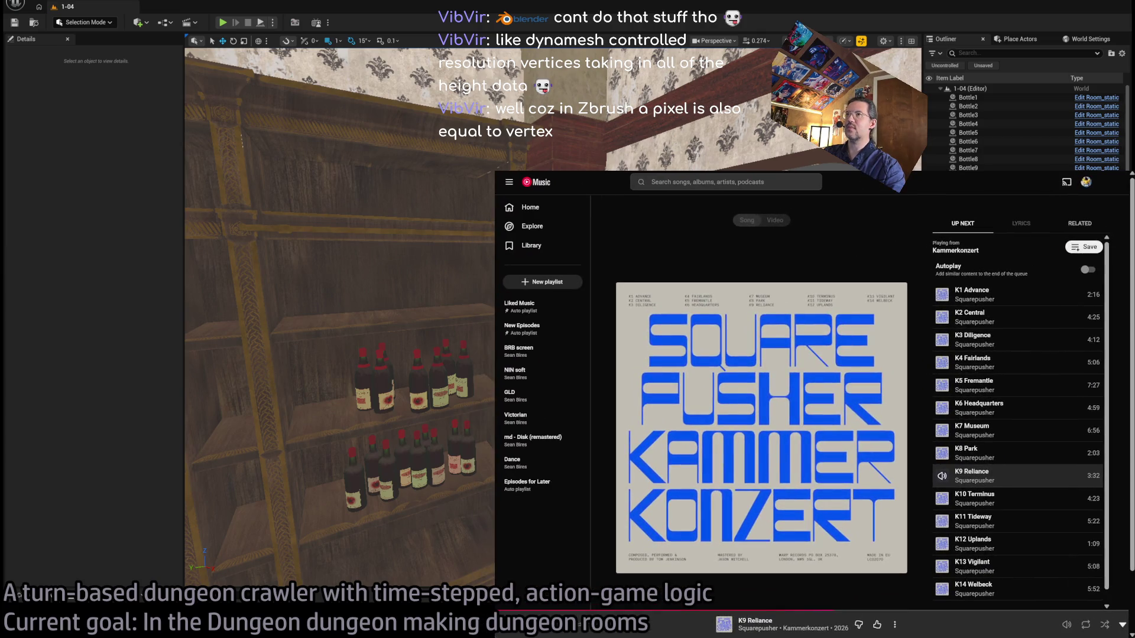
Search 'gemini' from a new Chrome tab and go to gemini.google.com/app.
{"action": "key", "text": "ctrl+t"}
{"action": "left_click", "coordinate": [763, 328]}
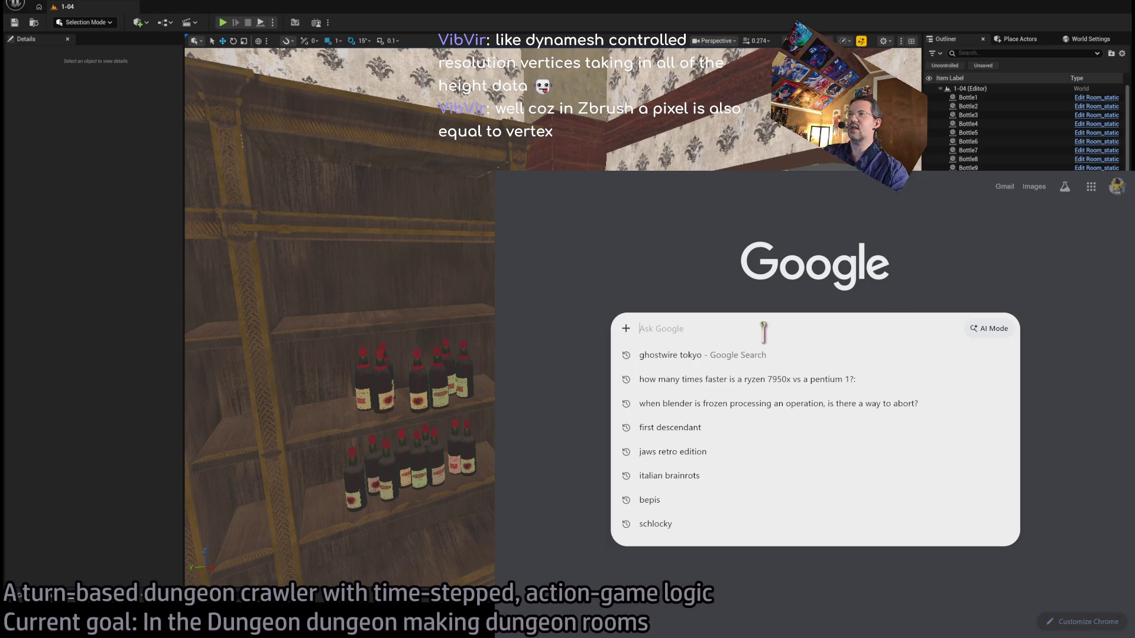
{"action": "type", "text": "gemini"}
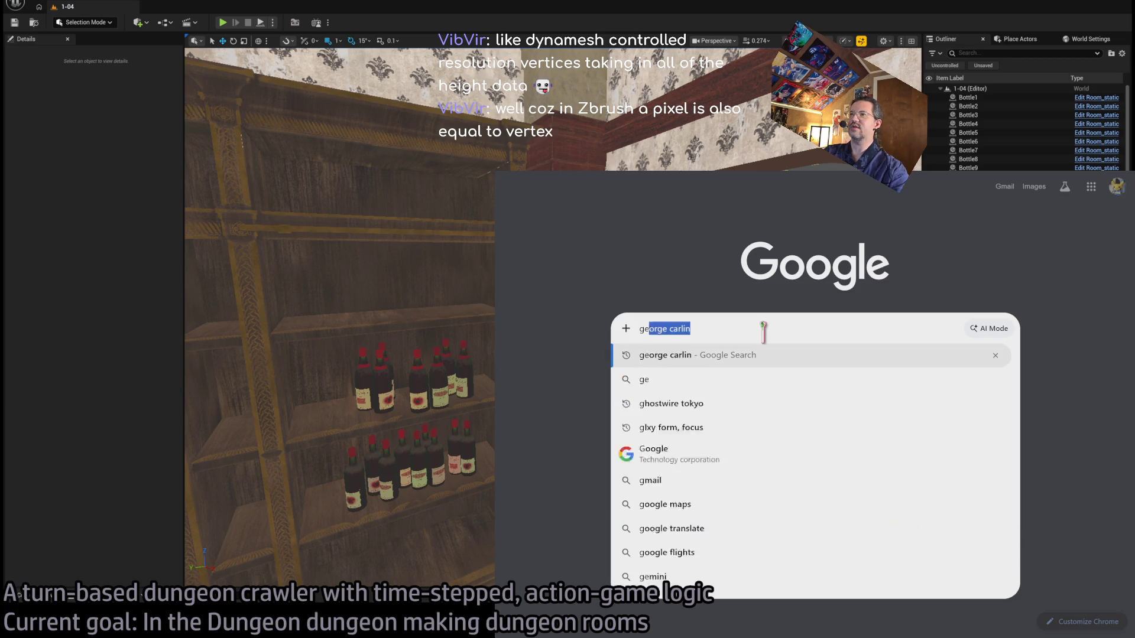
{"action": "key", "text": "Return"}
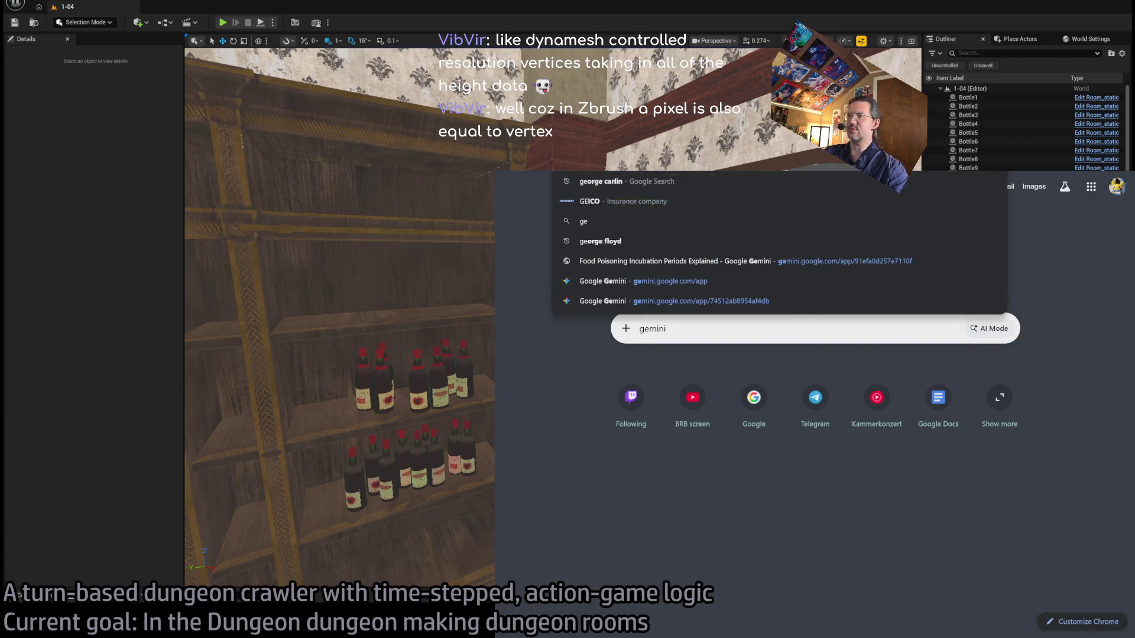
{"action": "key", "text": "Return"}
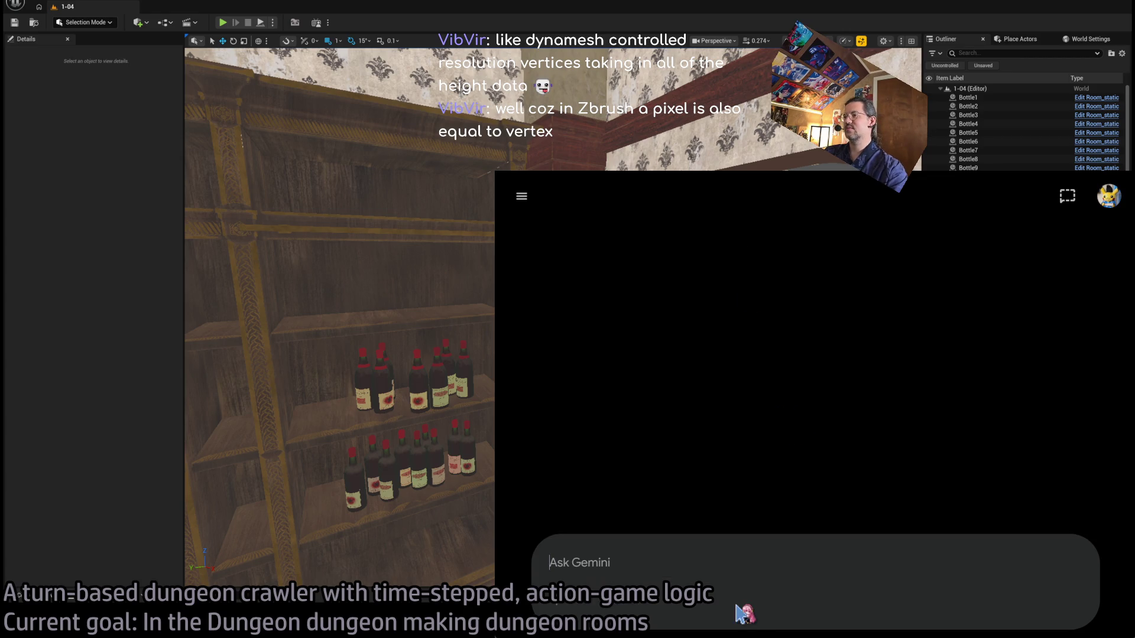
{"action": "left_click", "coordinate": [775, 563]}
{"action": "type", "text": "What is the fundamental technology driving tools like ZBrush? Is it signed d"}
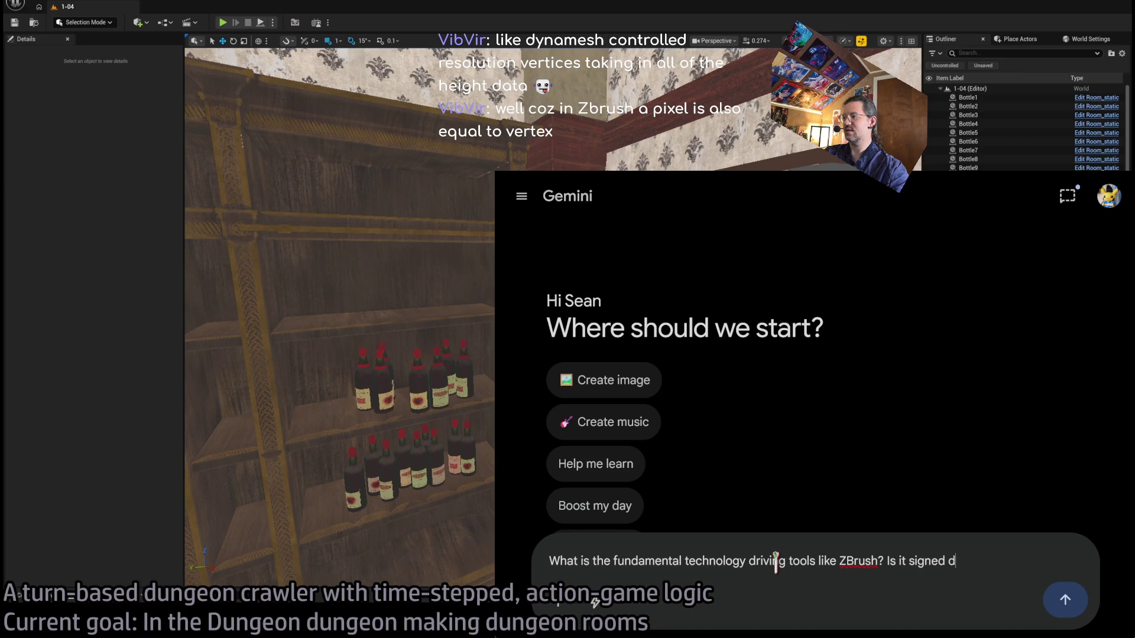
{"action": "type", "text": "ures?"}
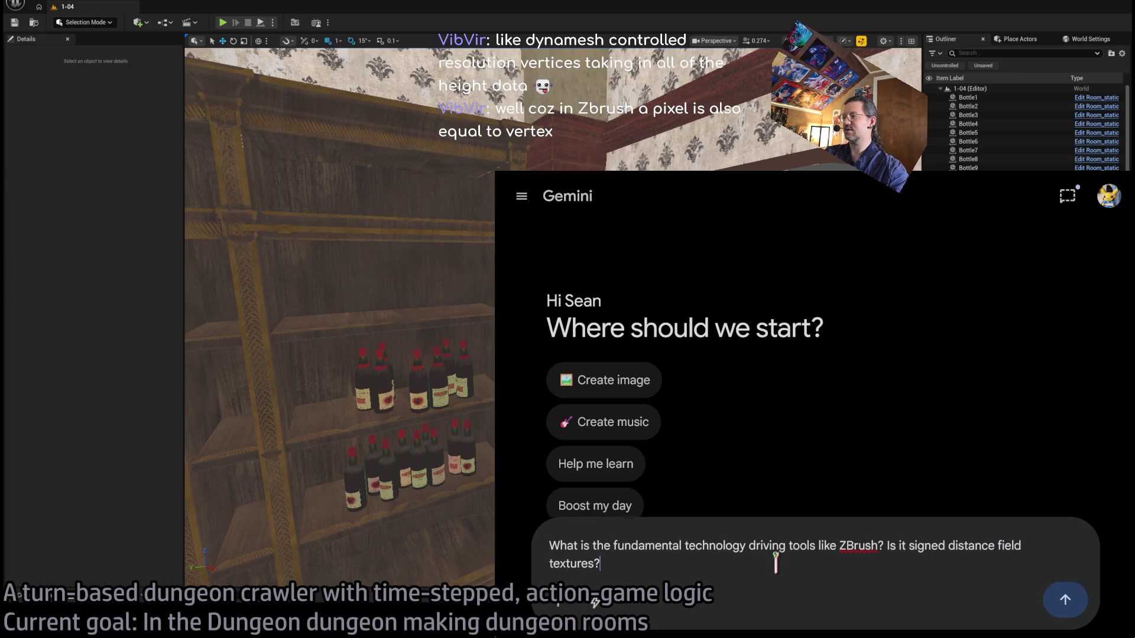
{"action": "key", "text": "Return"}
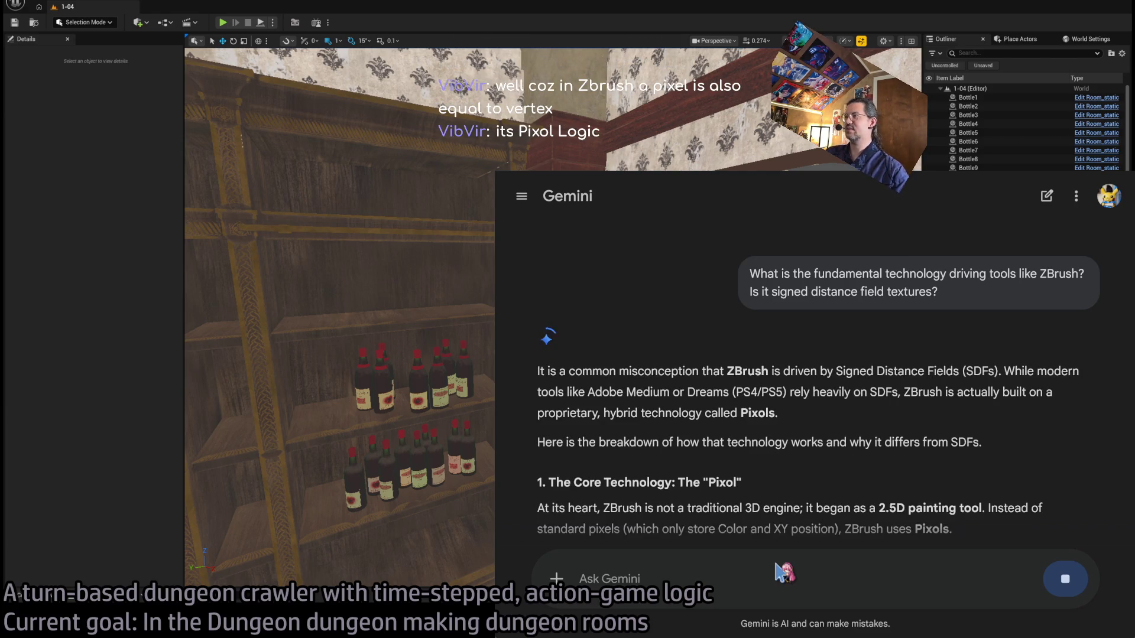
{"action": "middle_click", "coordinate": [927, 407]}
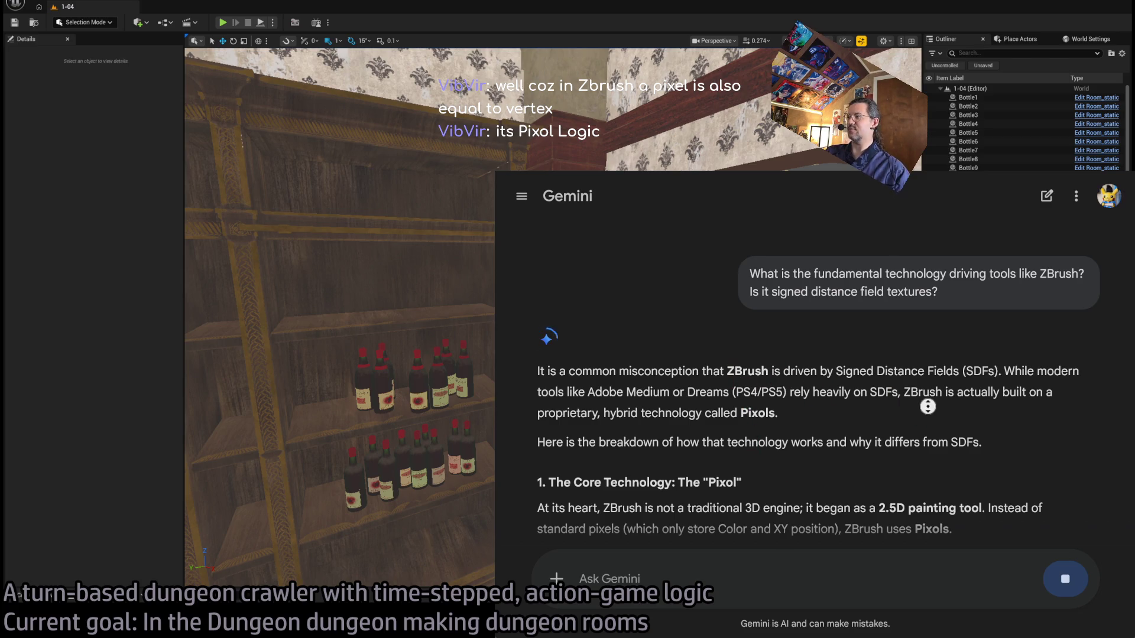
{"action": "scroll", "coordinate": [903, 450], "scroll_direction": "down", "scroll_amount": 2}
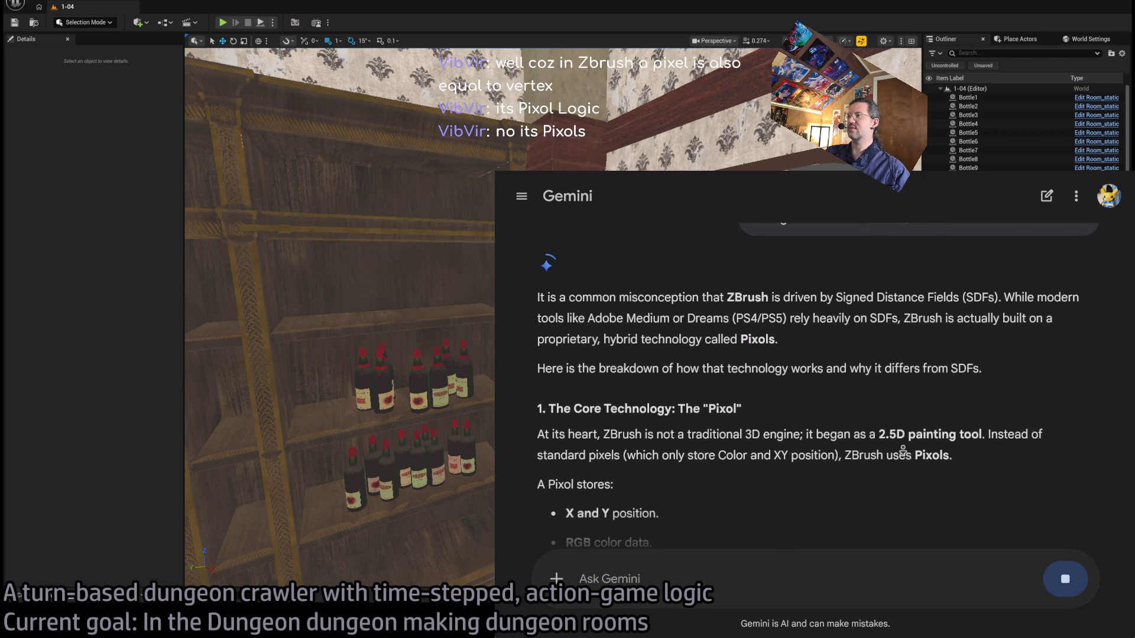
{"action": "left_click_drag", "start_coordinate": [609, 293], "coordinate": [698, 294]}
{"action": "left_click", "coordinate": [771, 292]}
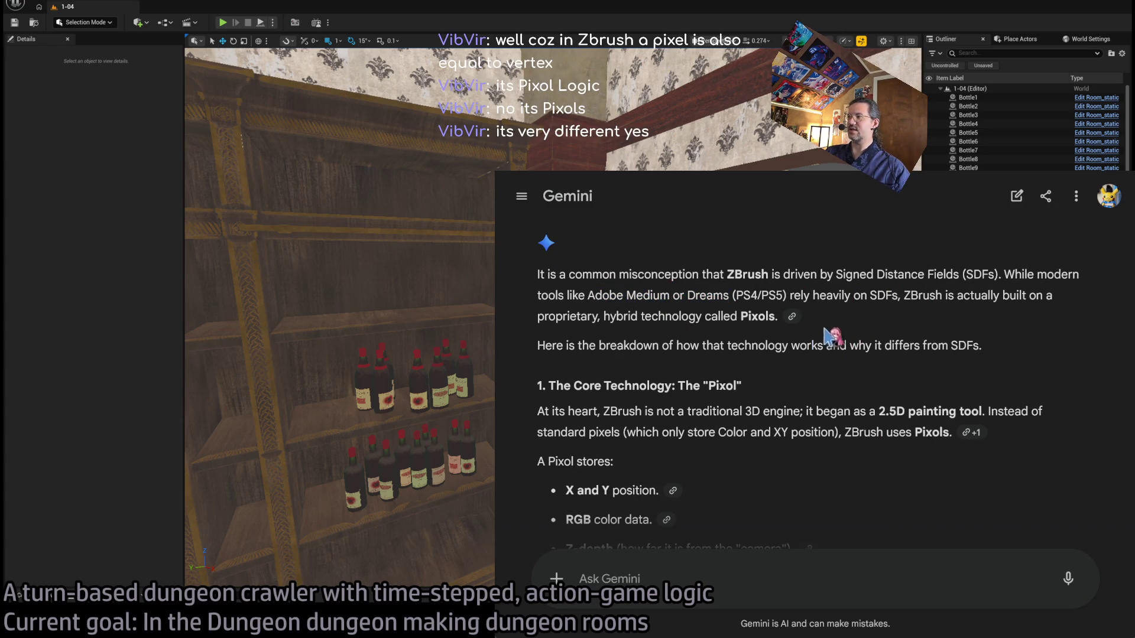
{"action": "left_click_drag", "start_coordinate": [576, 316], "coordinate": [721, 316]}
{"action": "left_click", "coordinate": [725, 362]}
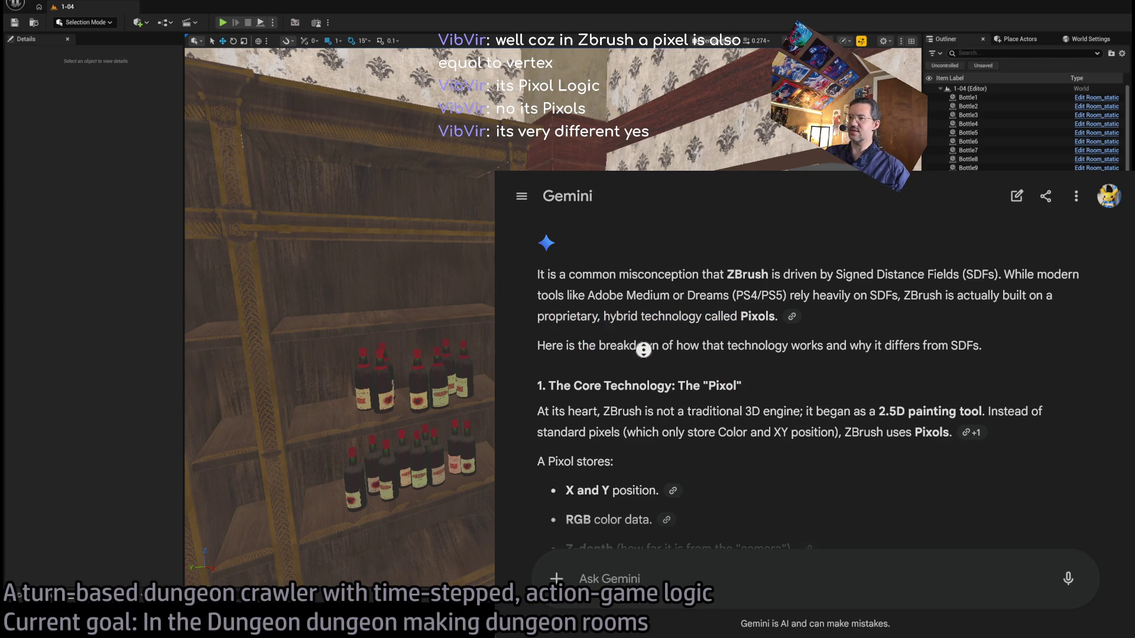
{"action": "scroll", "coordinate": [803, 374], "scroll_direction": "down", "scroll_amount": 2}
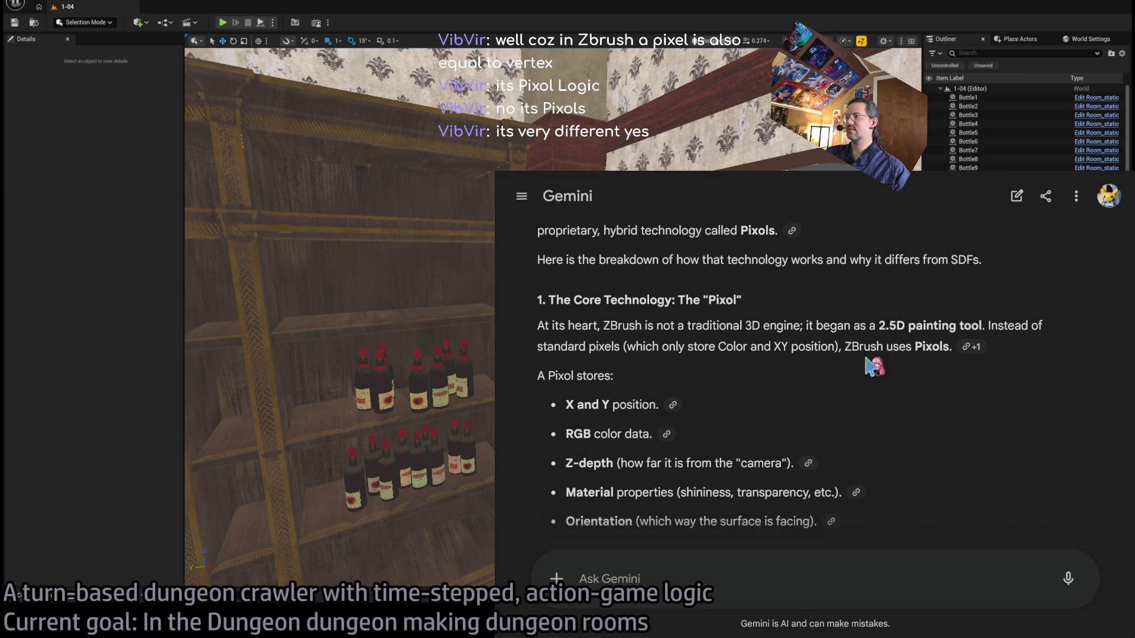
{"action": "scroll", "coordinate": [804, 384], "scroll_direction": "down", "scroll_amount": 1}
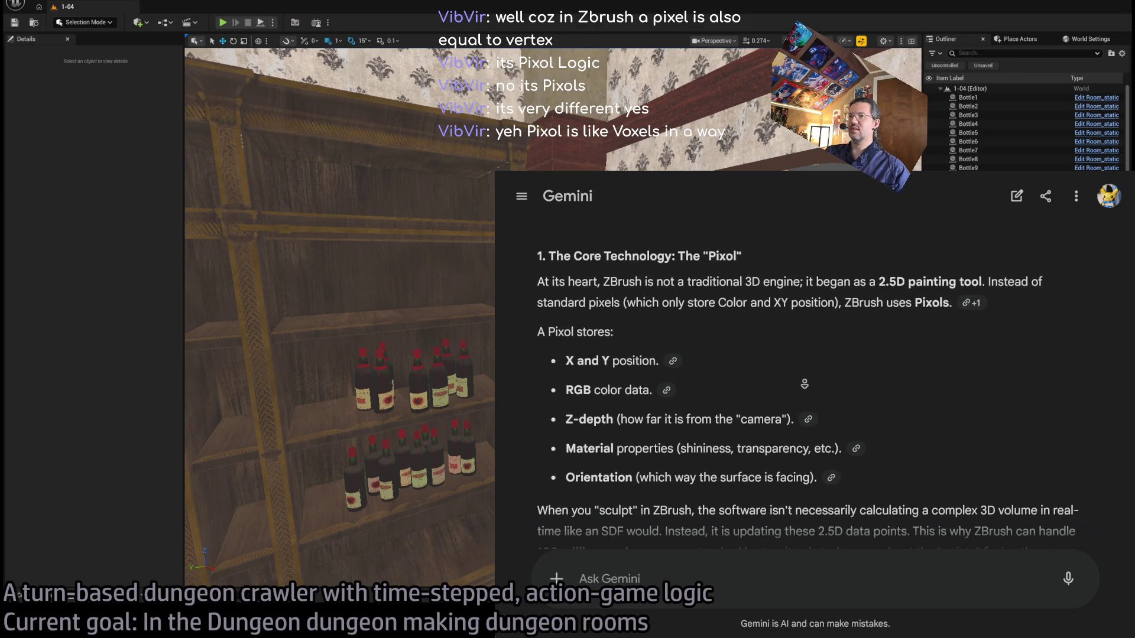
{"action": "left_click_drag", "start_coordinate": [566, 351], "coordinate": [656, 352]}
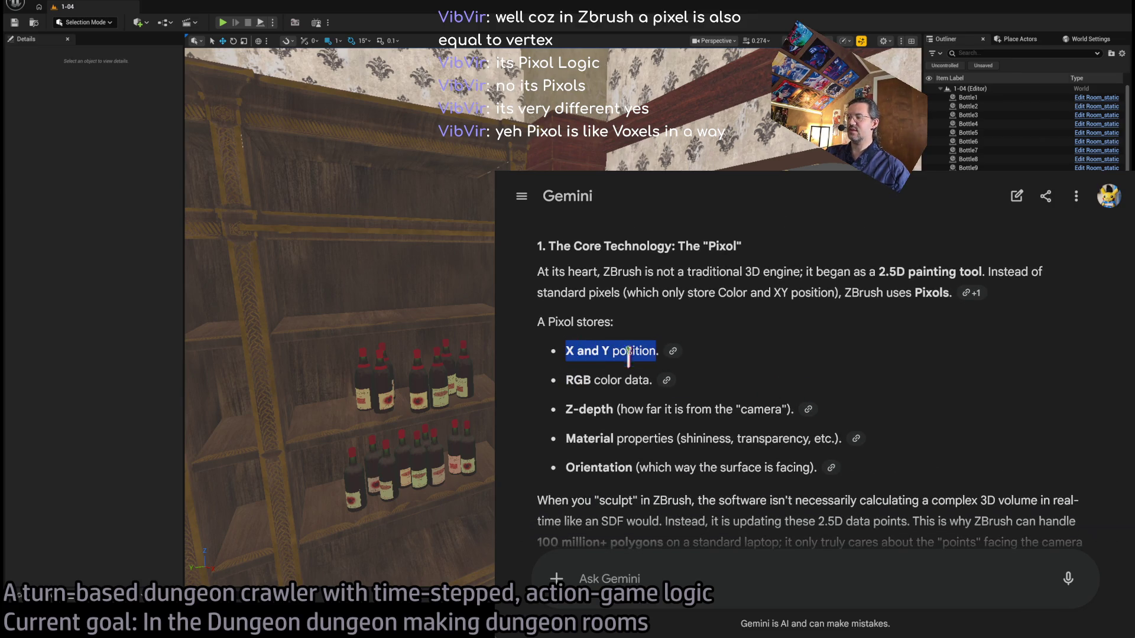
{"action": "left_click", "coordinate": [597, 413]}
{"action": "left_click_drag", "start_coordinate": [579, 381], "coordinate": [628, 380]}
{"action": "left_click_drag", "start_coordinate": [573, 410], "coordinate": [617, 409]}
{"action": "left_click", "coordinate": [617, 409]}
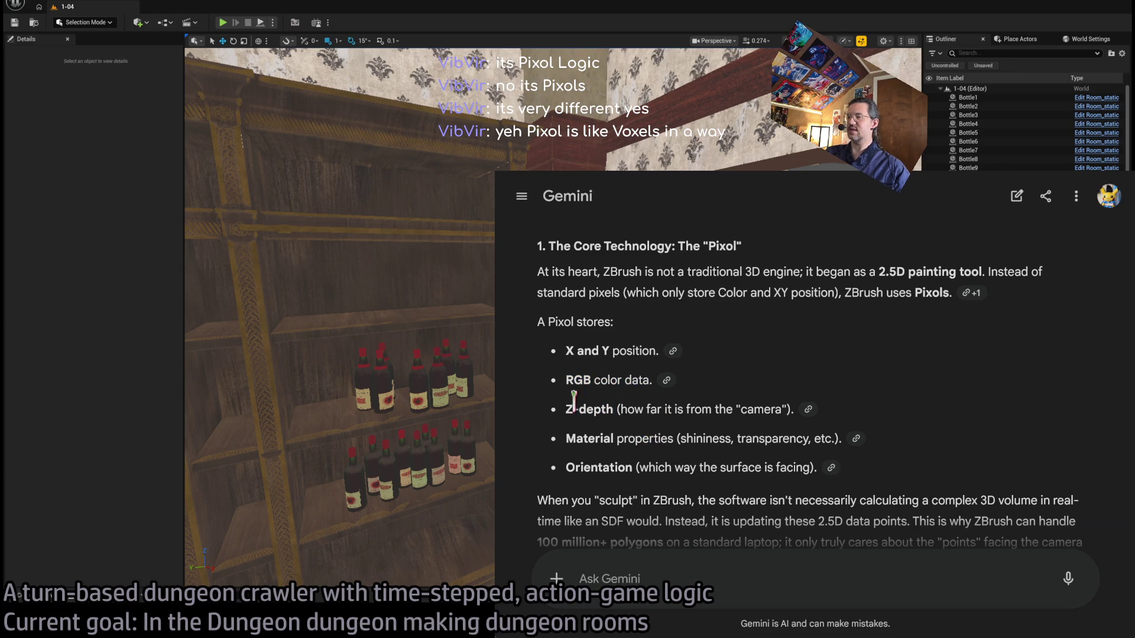
{"action": "mouse_move", "coordinate": [567, 349]}
{"action": "left_mouse_down"}
{"action": "mouse_move", "coordinate": [602, 350]}
{"action": "mouse_move", "coordinate": [602, 407]}
{"action": "left_mouse_up"}
{"action": "left_click", "coordinate": [790, 408]}
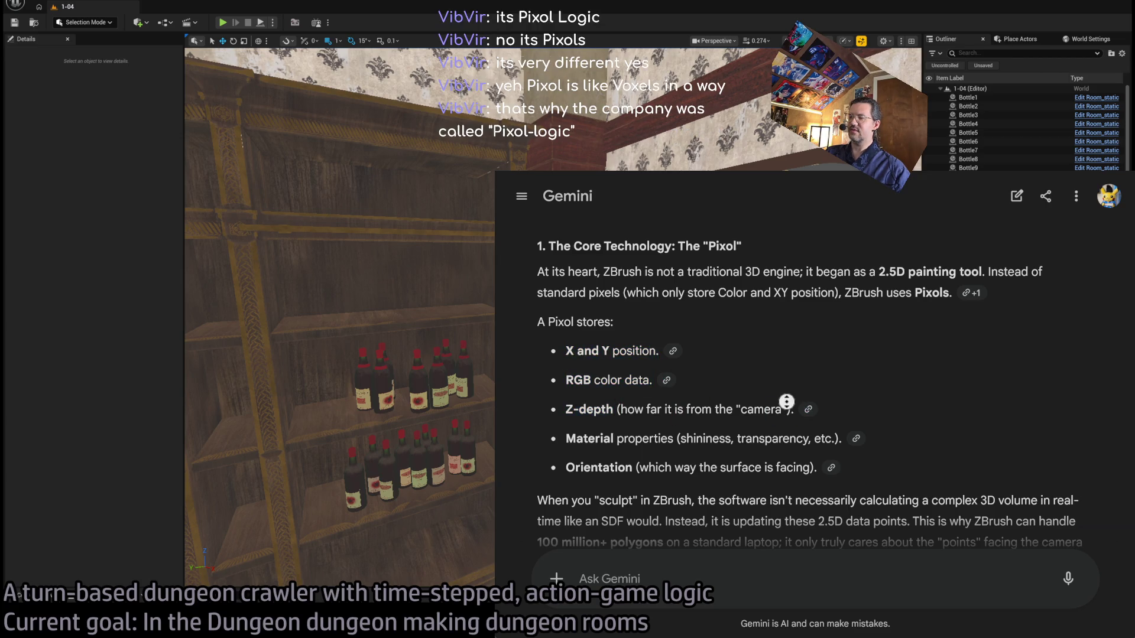
{"action": "scroll", "coordinate": [771, 414], "scroll_direction": "down", "scroll_amount": 1}
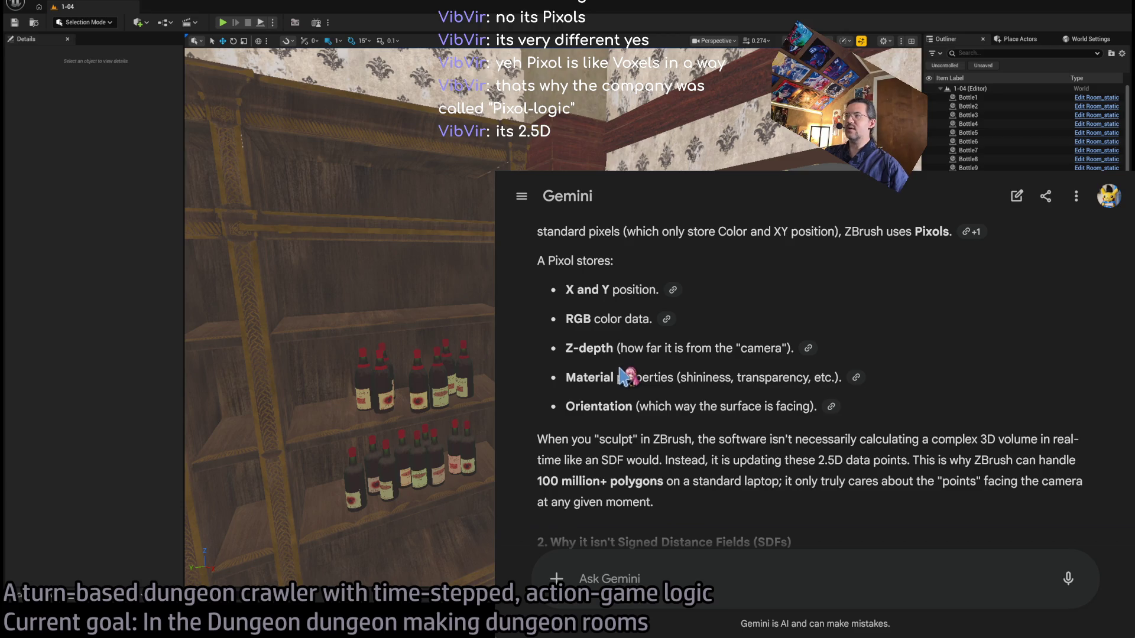
{"action": "double_click", "coordinate": [602, 408]}
{"action": "left_click_drag", "start_coordinate": [602, 408], "coordinate": [803, 404]}
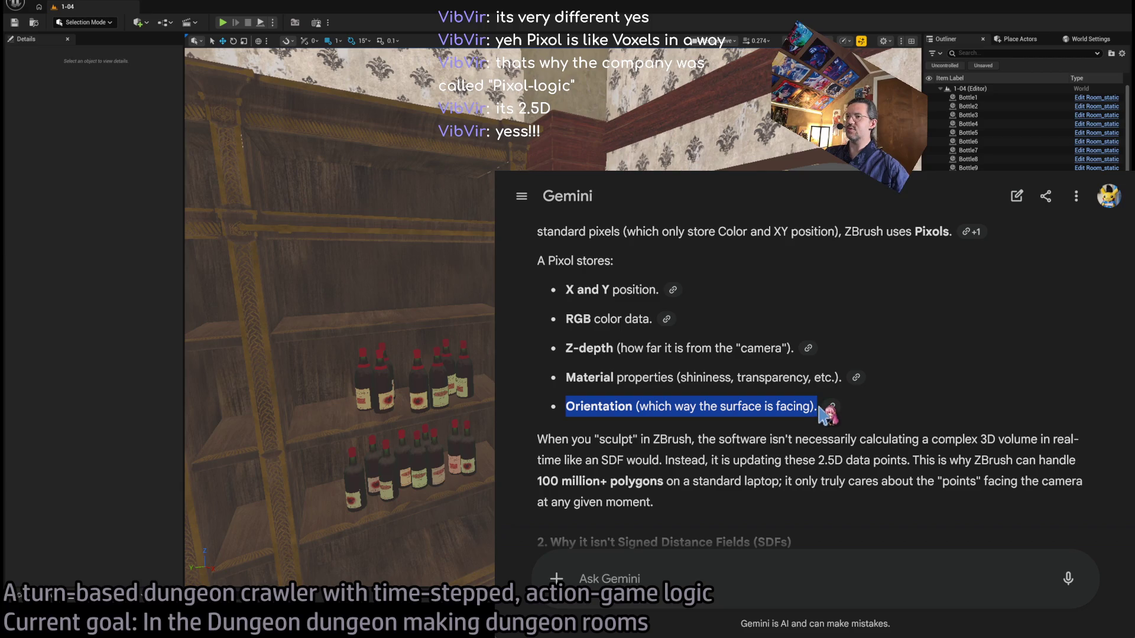
{"action": "left_click", "coordinate": [769, 343]}
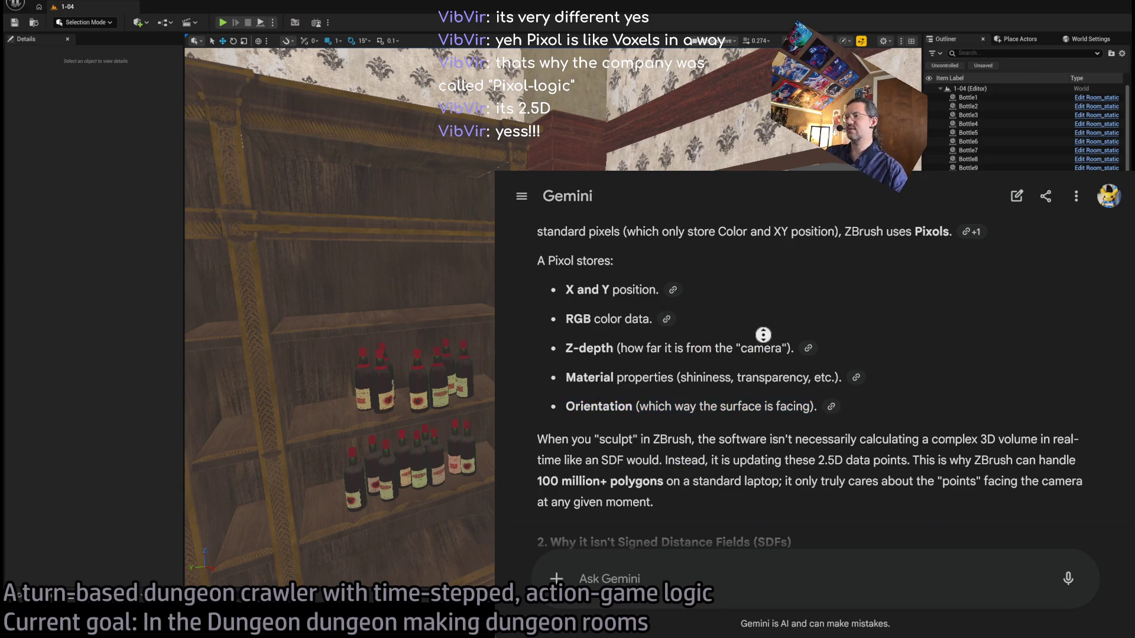
{"action": "scroll", "coordinate": [744, 396], "scroll_direction": "down", "scroll_amount": 1}
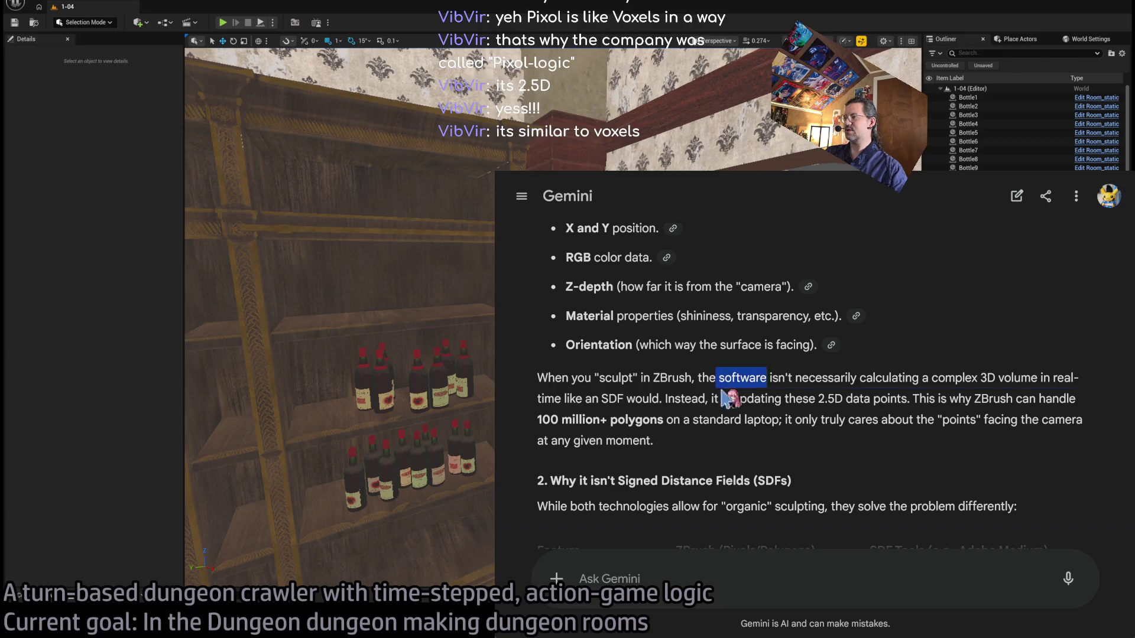
{"action": "left_click_drag", "start_coordinate": [716, 377], "coordinate": [792, 447]}
{"action": "left_click", "coordinate": [790, 439]}
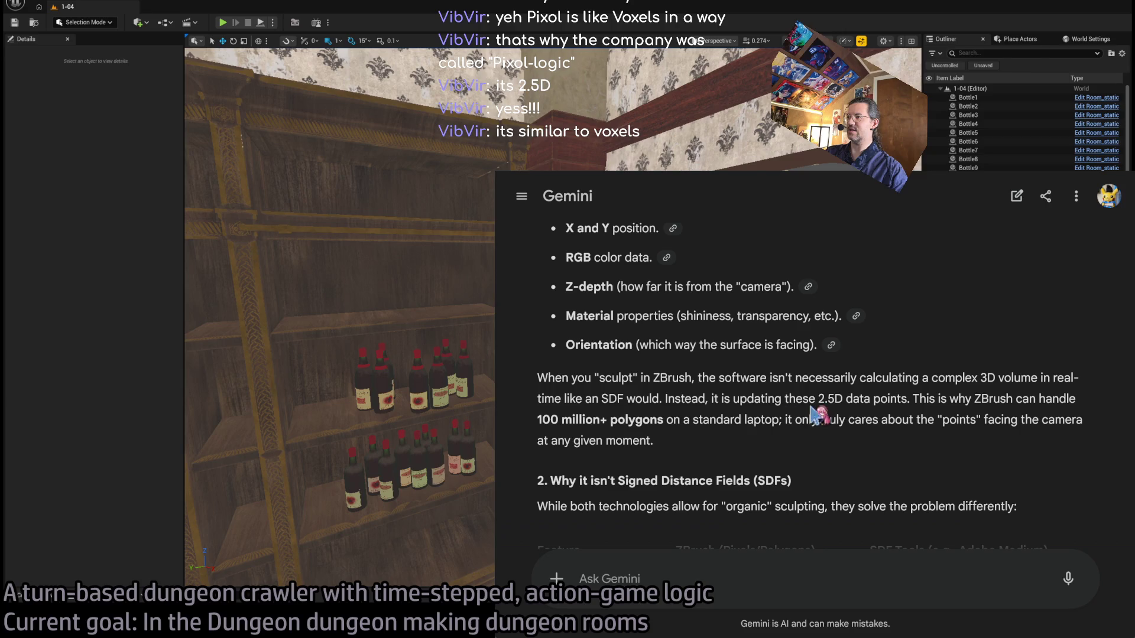
{"action": "mouse_move", "coordinate": [914, 399]}
{"action": "left_mouse_down"}
{"action": "mouse_move", "coordinate": [925, 397]}
{"action": "mouse_move", "coordinate": [913, 440]}
{"action": "left_mouse_up"}
{"action": "left_click", "coordinate": [689, 362]}
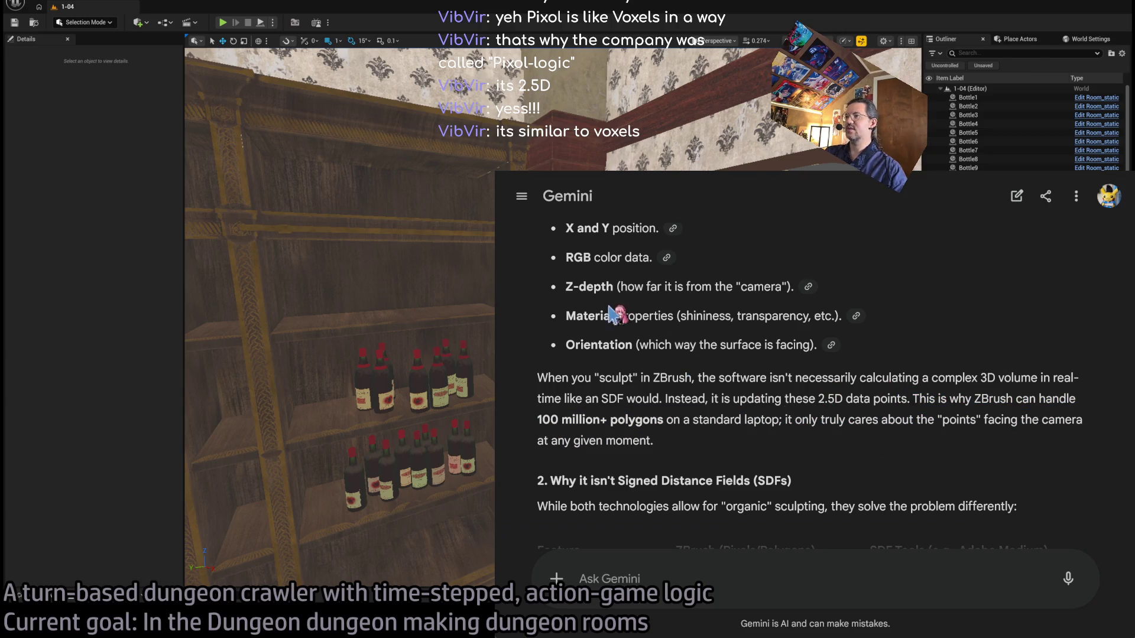
{"action": "scroll", "coordinate": [694, 336], "scroll_direction": "up", "scroll_amount": 1}
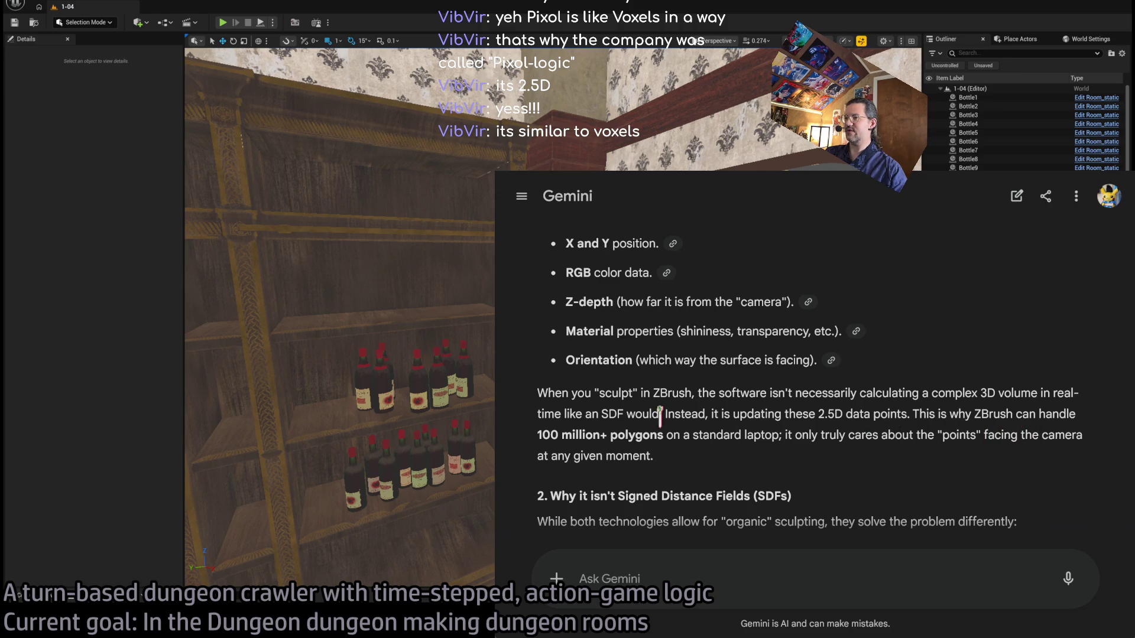
{"action": "scroll", "coordinate": [653, 415], "scroll_direction": "down", "scroll_amount": 3}
{"action": "scroll", "coordinate": [679, 361], "scroll_direction": "down", "scroll_amount": 2}
{"action": "mouse_move", "coordinate": [584, 343]}
{"action": "left_mouse_down"}
{"action": "mouse_move", "coordinate": [668, 370]}
{"action": "mouse_move", "coordinate": [910, 366]}
{"action": "left_mouse_up"}
{"action": "scroll", "coordinate": [767, 395], "scroll_direction": "down", "scroll_amount": 1}
{"action": "scroll", "coordinate": [766, 395], "scroll_direction": "down", "scroll_amount": 3}
{"action": "scroll", "coordinate": [768, 397], "scroll_direction": "down", "scroll_amount": 2}
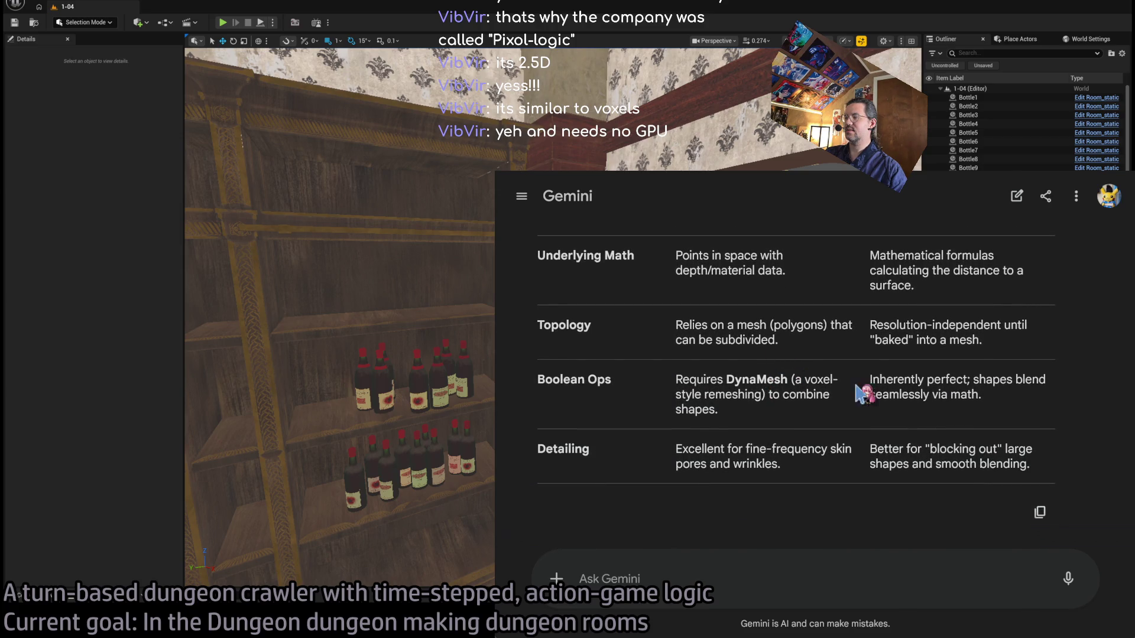
{"action": "scroll", "coordinate": [842, 392], "scroll_direction": "down", "scroll_amount": 1}
{"action": "scroll", "coordinate": [842, 392], "scroll_direction": "down", "scroll_amount": 2}
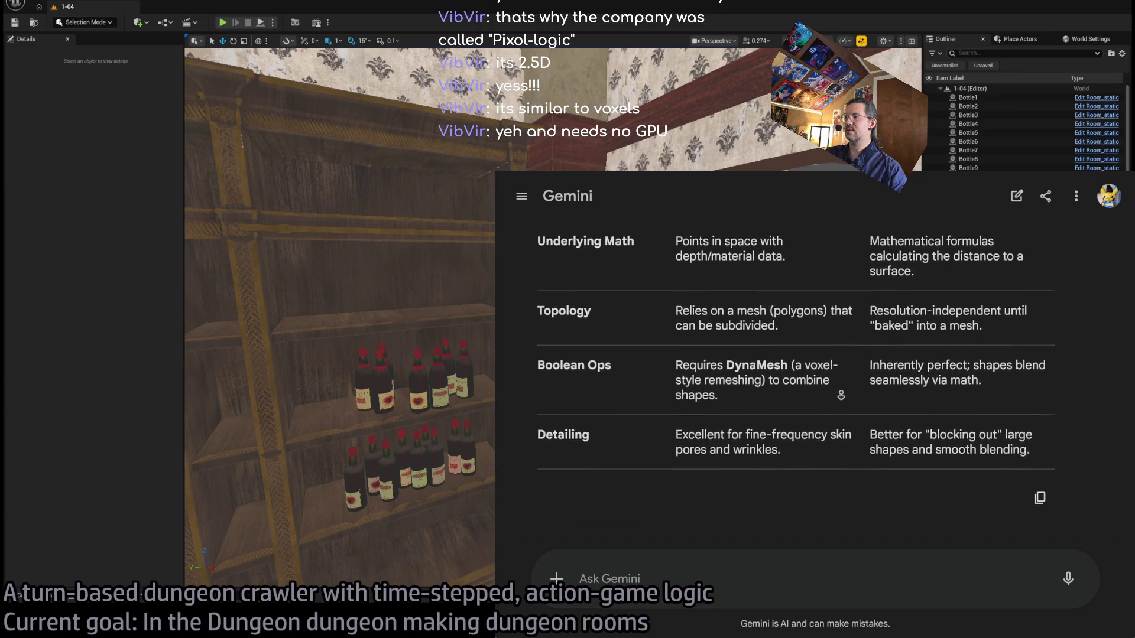
{"action": "scroll", "coordinate": [841, 394], "scroll_direction": "down", "scroll_amount": 2}
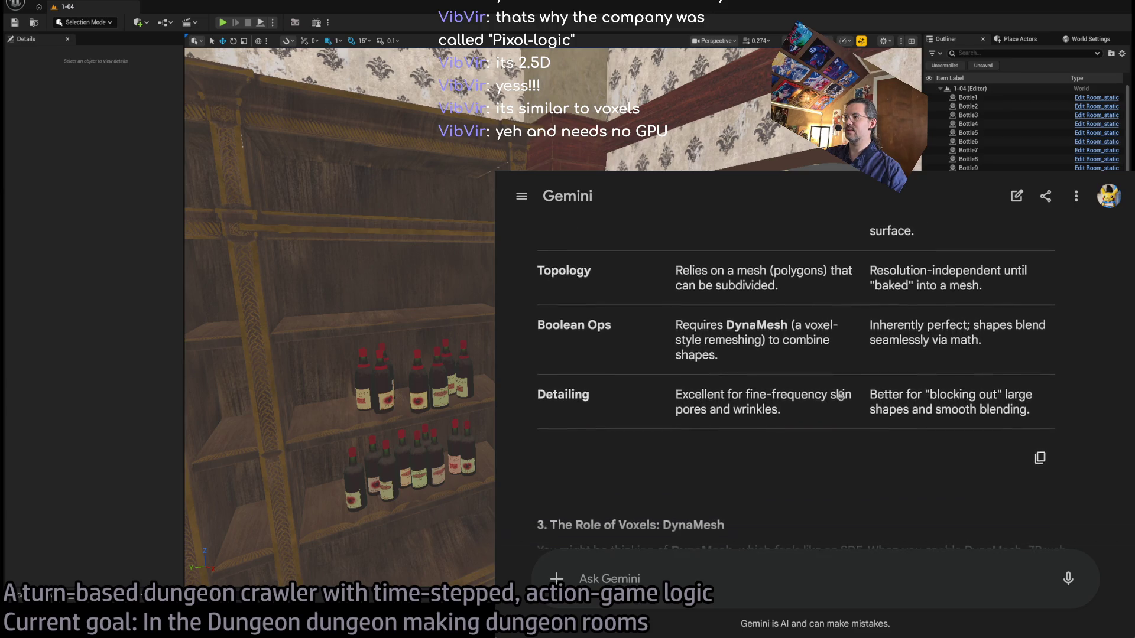
{"action": "scroll", "coordinate": [840, 396], "scroll_direction": "down", "scroll_amount": 5}
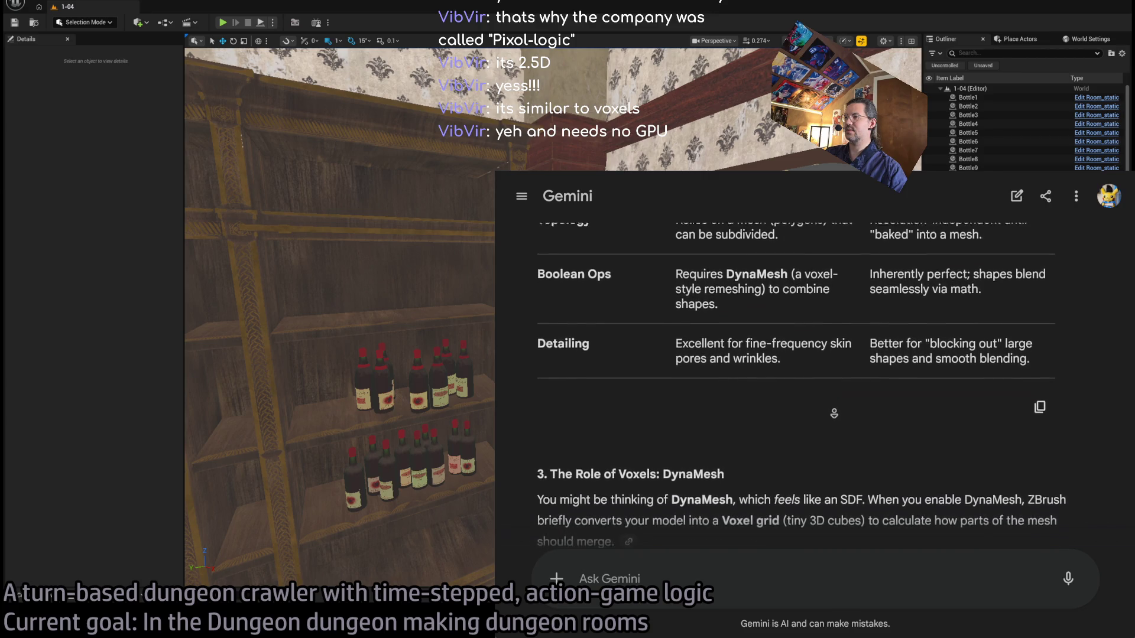
{"action": "scroll", "coordinate": [840, 419], "scroll_direction": "down", "scroll_amount": 1}
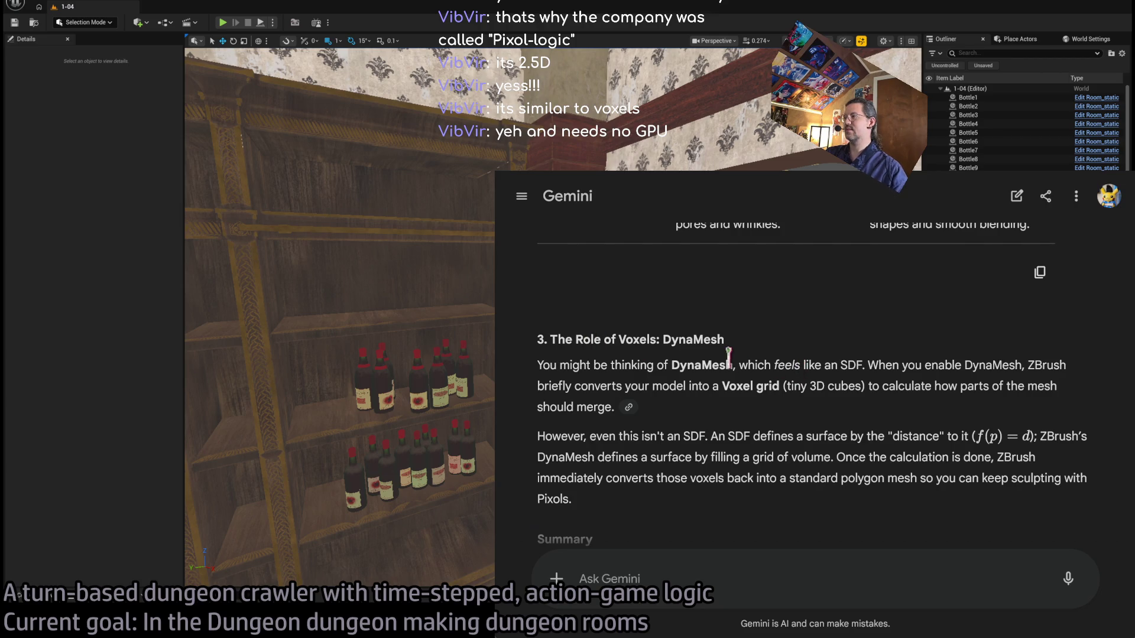
{"action": "double_click", "coordinate": [702, 365]}
{"action": "left_click_drag", "start_coordinate": [703, 365], "coordinate": [885, 385]}
{"action": "left_click", "coordinate": [791, 381]}
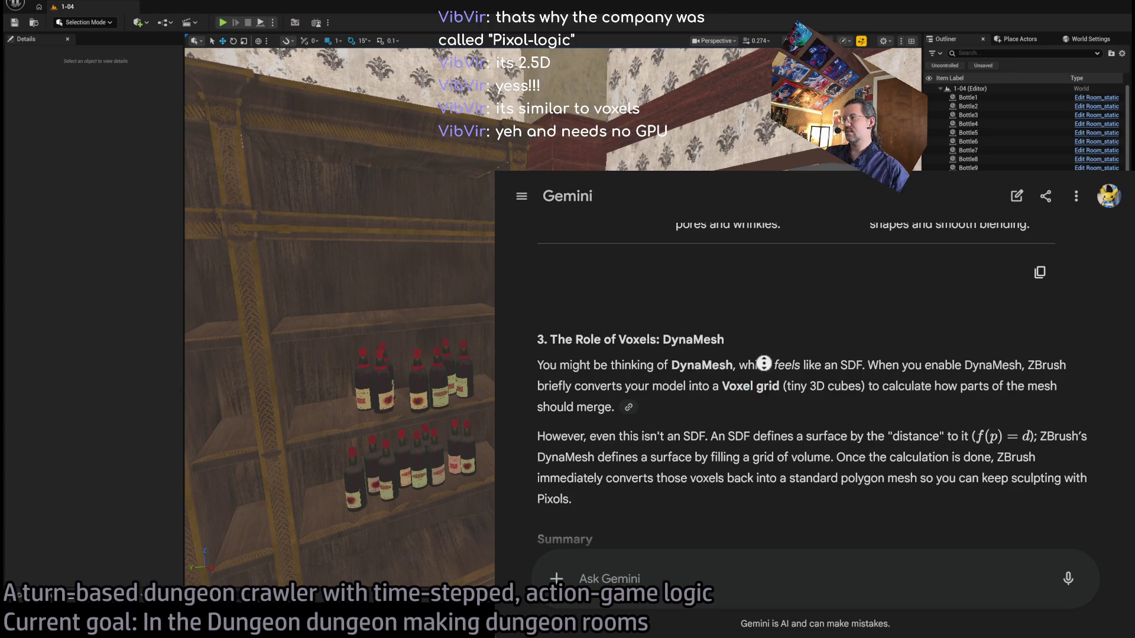
{"action": "scroll", "coordinate": [772, 378], "scroll_direction": "down", "scroll_amount": 2}
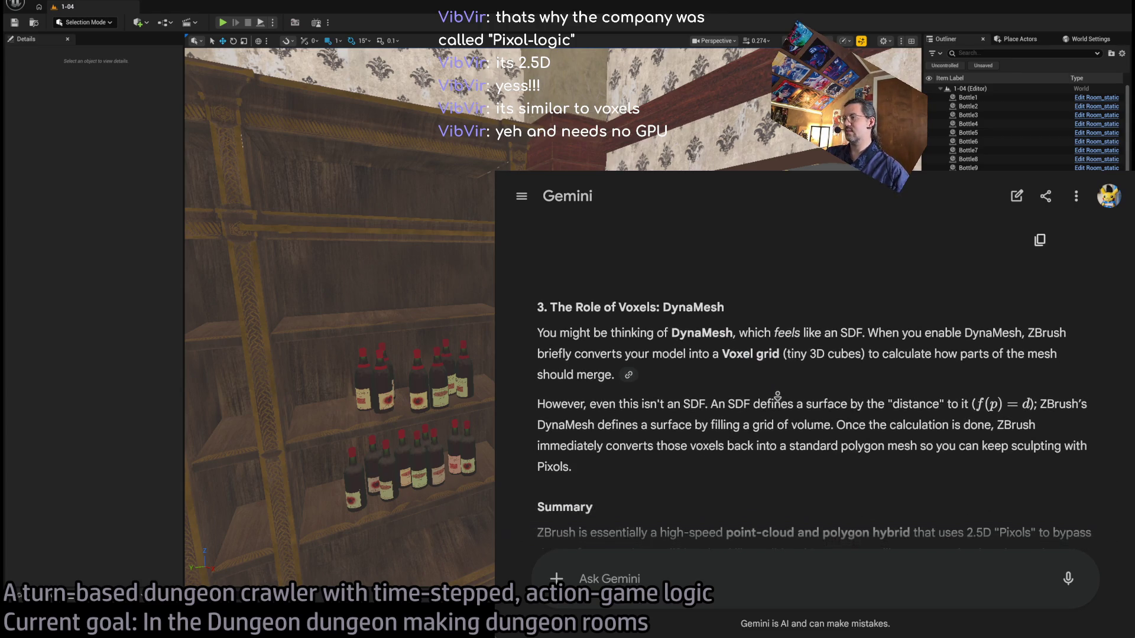
{"action": "scroll", "coordinate": [779, 397], "scroll_direction": "down", "scroll_amount": 2}
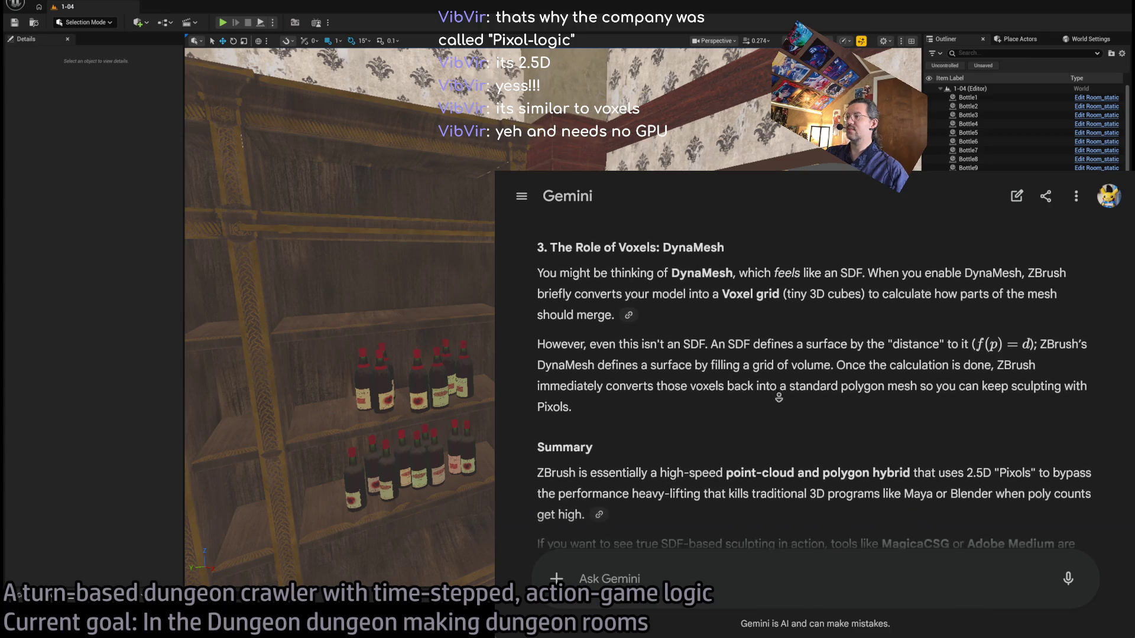
{"action": "scroll", "coordinate": [779, 397], "scroll_direction": "down", "scroll_amount": 1}
{"action": "middle_click", "coordinate": [779, 397]}
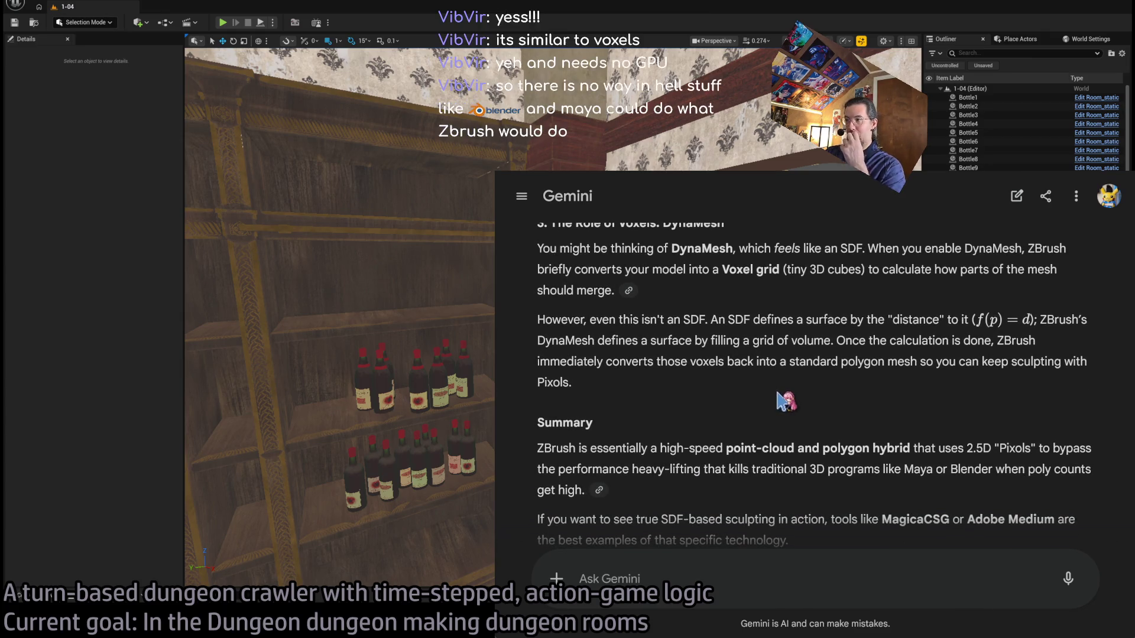
{"action": "middle_click", "coordinate": [778, 351]}
{"action": "scroll", "coordinate": [777, 351], "scroll_direction": "down", "scroll_amount": 1}
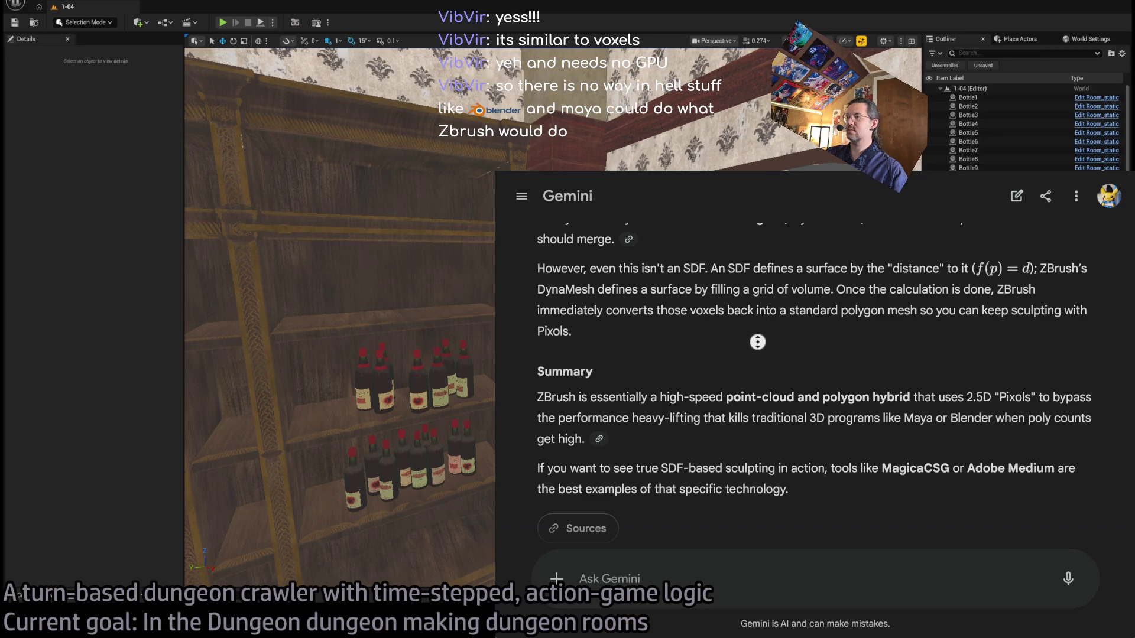
{"action": "left_click", "coordinate": [686, 345]}
{"action": "mouse_move", "coordinate": [686, 345]}
{"action": "left_mouse_down"}
{"action": "mouse_move", "coordinate": [955, 359]}
{"action": "mouse_move", "coordinate": [937, 362]}
{"action": "left_mouse_up"}
{"action": "left_click", "coordinate": [779, 353]}
{"action": "left_click_drag", "start_coordinate": [697, 348], "coordinate": [921, 369]}
{"action": "mouse_move", "coordinate": [601, 416]}
{"action": "left_mouse_down"}
{"action": "mouse_move", "coordinate": [723, 437]}
{"action": "mouse_move", "coordinate": [659, 436]}
{"action": "mouse_move", "coordinate": [674, 436]}
{"action": "left_mouse_up"}
{"action": "left_click", "coordinate": [852, 443]}
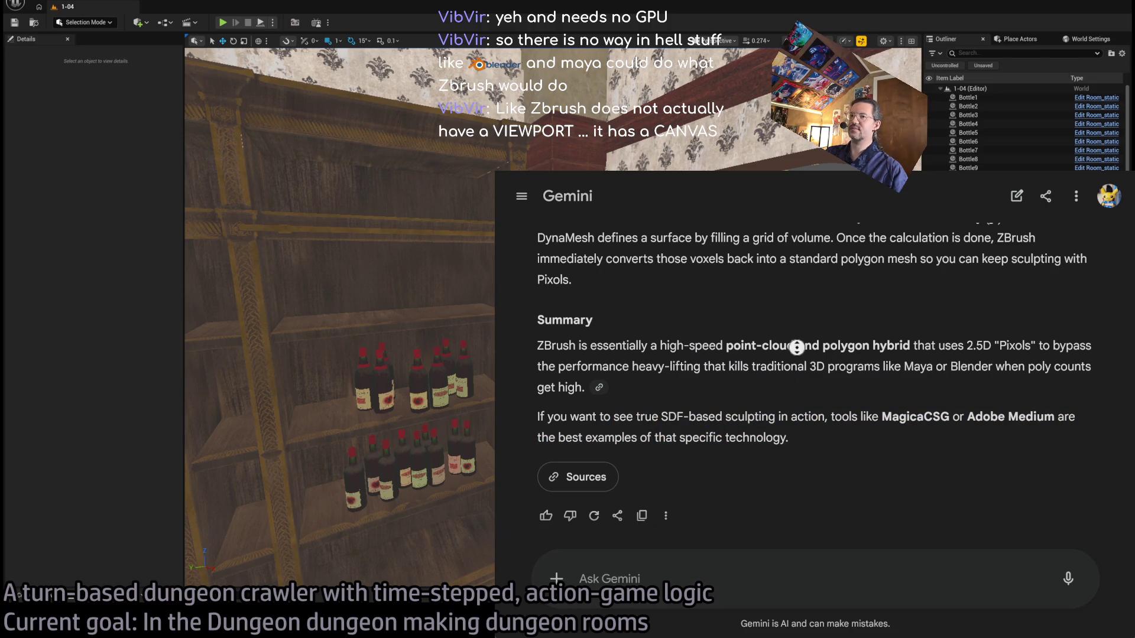
{"action": "left_click", "coordinate": [777, 576]}
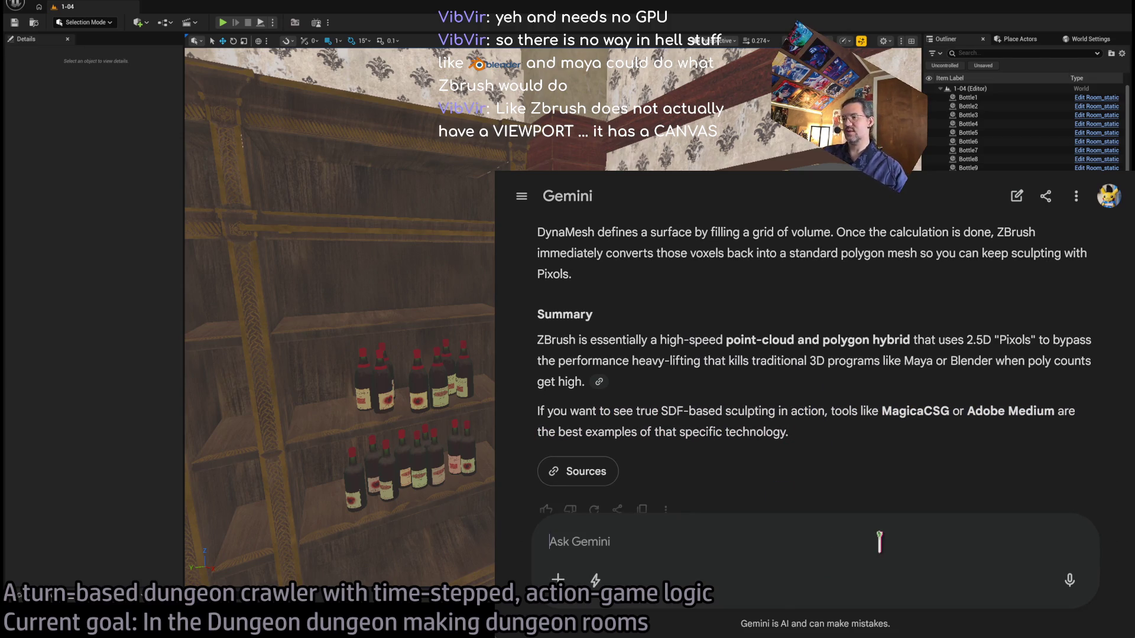
Ask Gemini whether pixols align when sculpted and how ZBrush reconciles differently oriented pixols.
{"action": "type", "text": "If these pixols"}
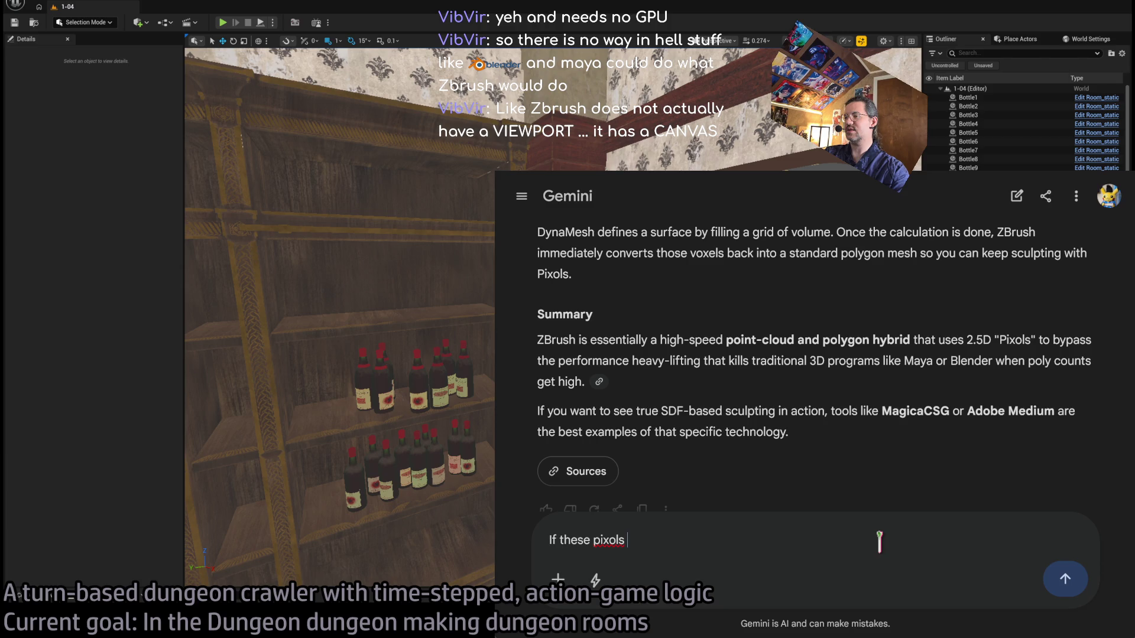
{"action": "key", "text": "ctrl+a"}
{"action": "key", "text": "BackSpace"}
{"action": "type", "text": "Are"}
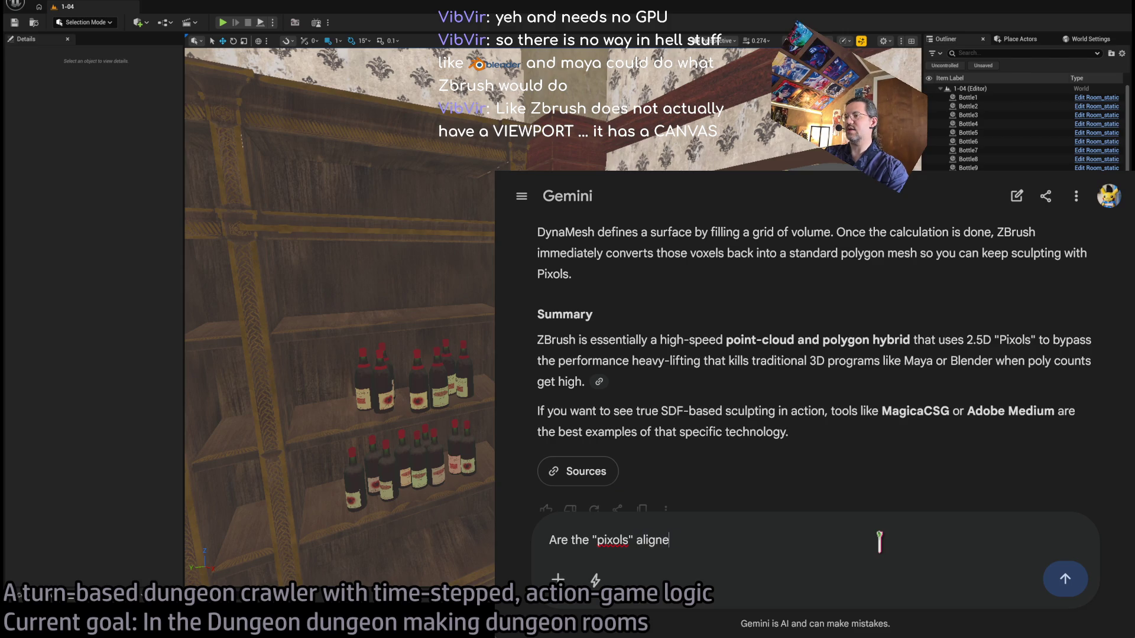
{"action": "type", "text": "the time that they are painte"}
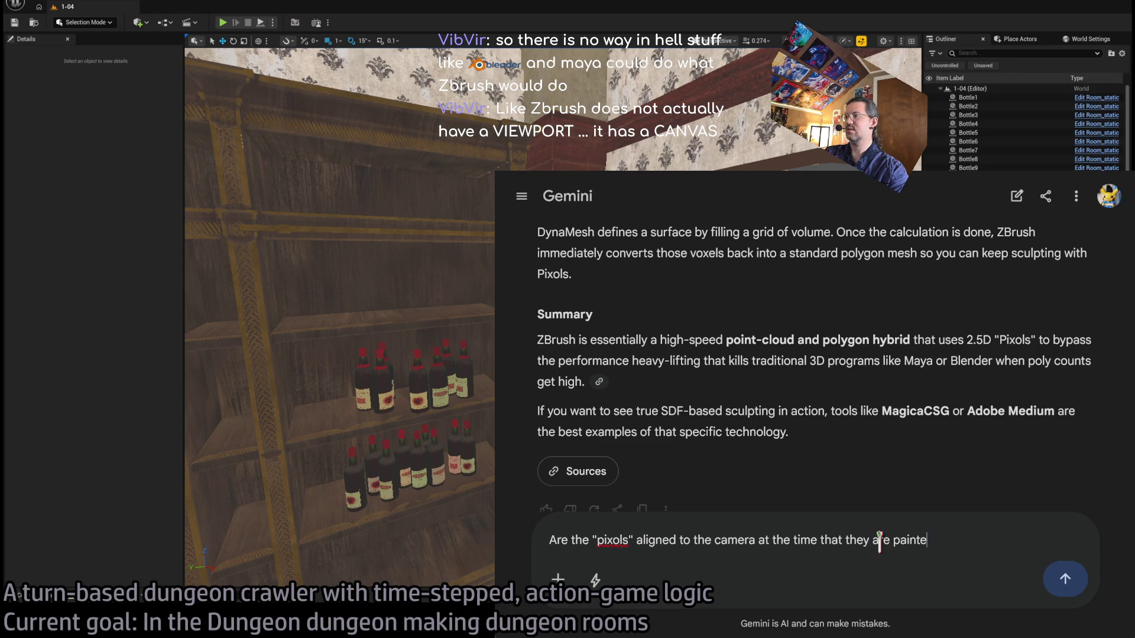
{"action": "key", "text": "BackSpace"}
{"action": "key", "text": "BackSpace"}
{"action": "key", "text": "BackSpace"}
{"action": "key", "text": "BackSpace"}
{"action": "key", "text": "BackSpace"}
{"action": "key", "text": "BackSpace"}
{"action": "type", "text": "sculpted? What"}
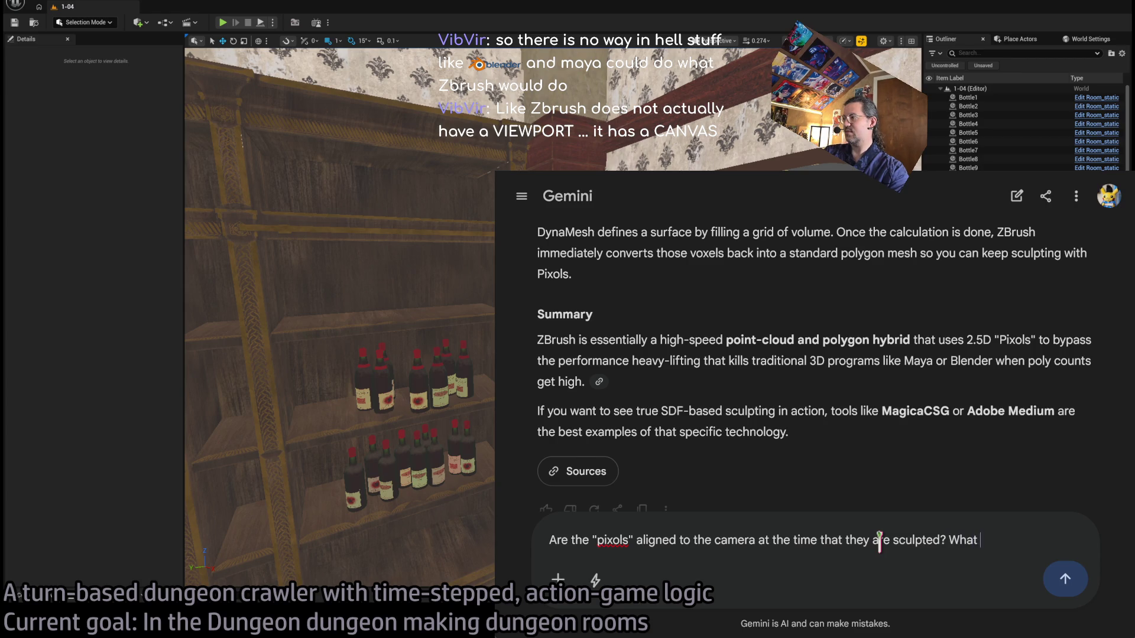
{"action": "type", "text": "g is how ZBrush integrates various batches of pixols that may have orientations that di"}
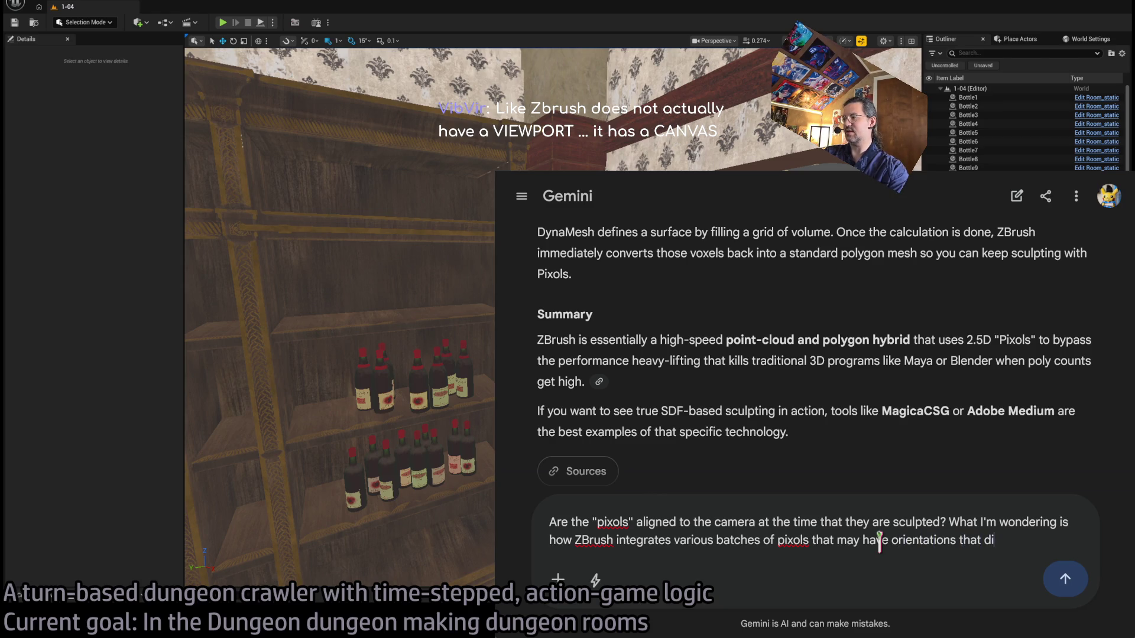
{"action": "type", "text": "sagree with one another due to how an artist rotates the mesh"}
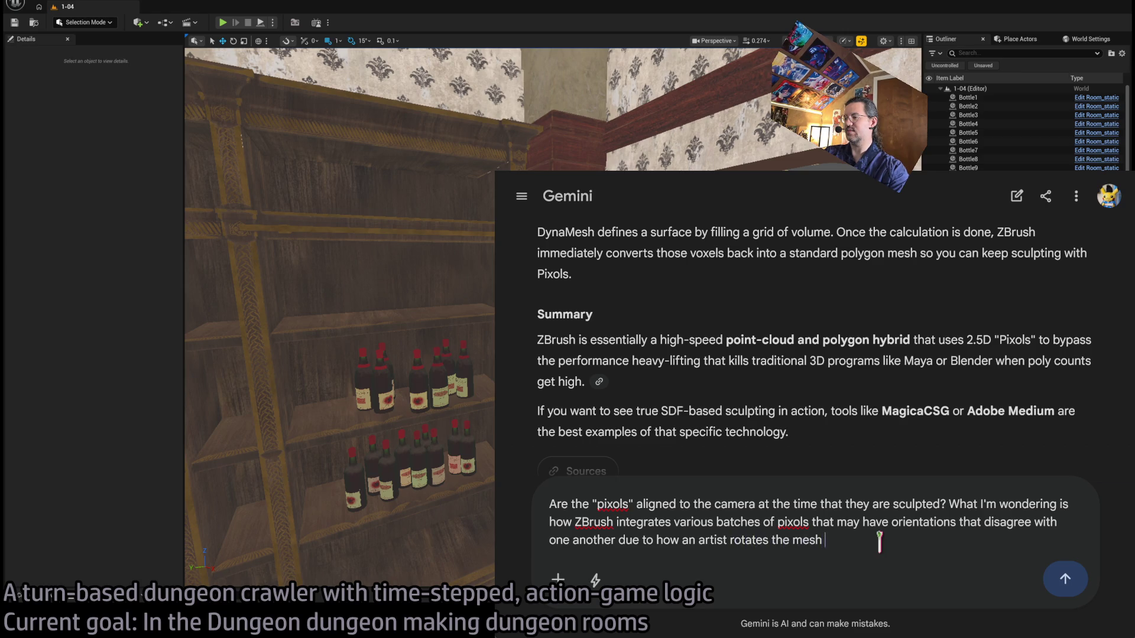
{"action": "type", "text": "constantly while sculpting."}
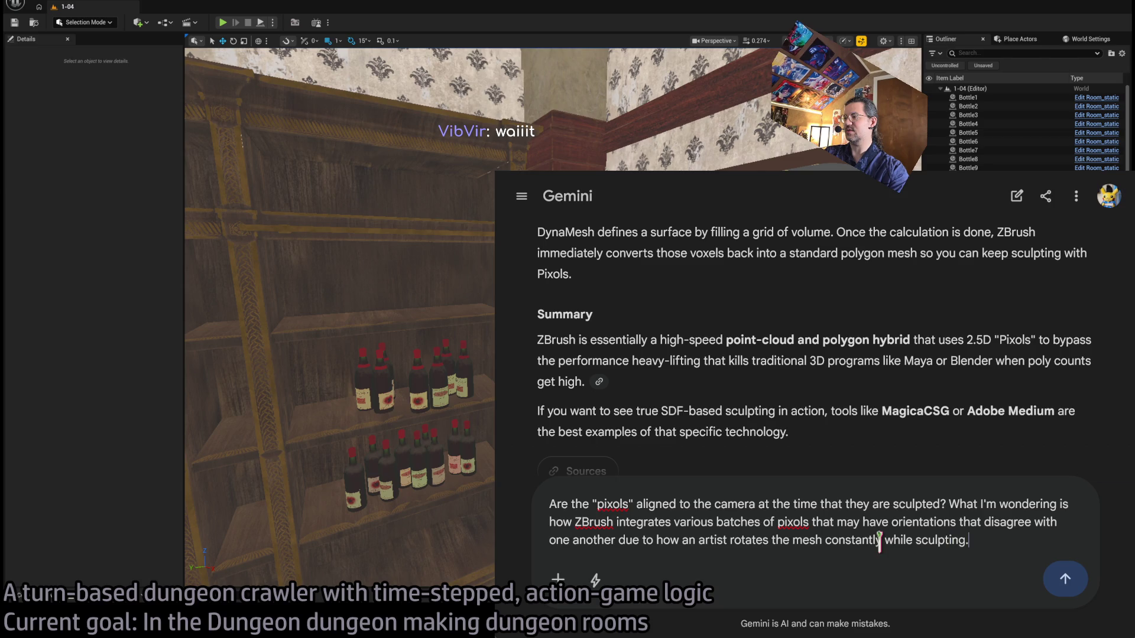
{"action": "key", "text": "Return"}
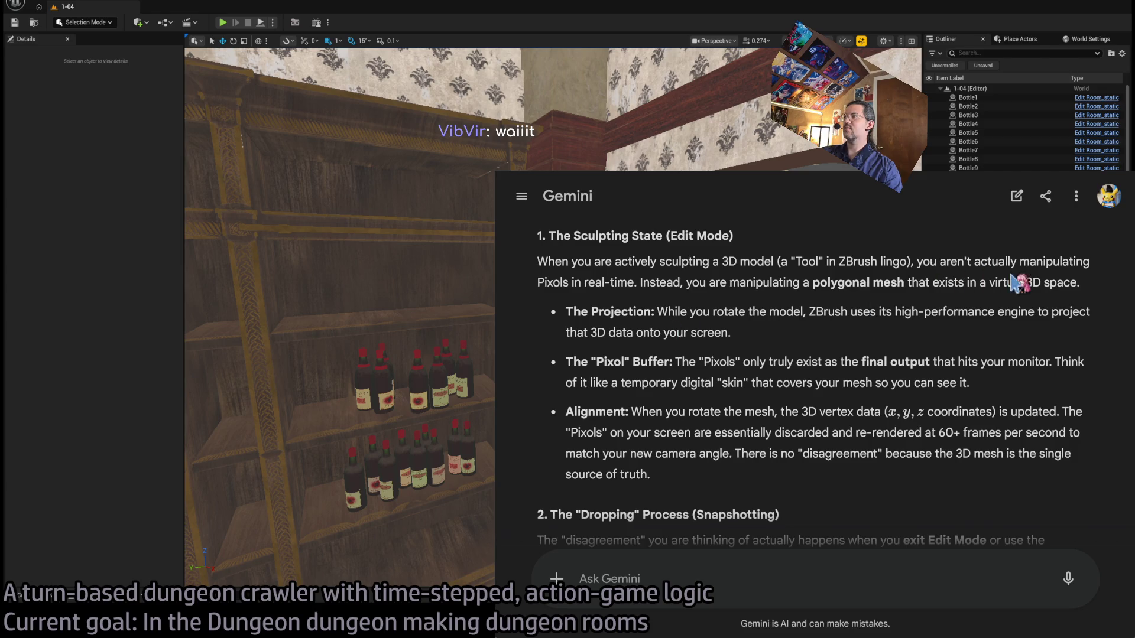
{"action": "triple_click", "coordinate": [591, 308]}
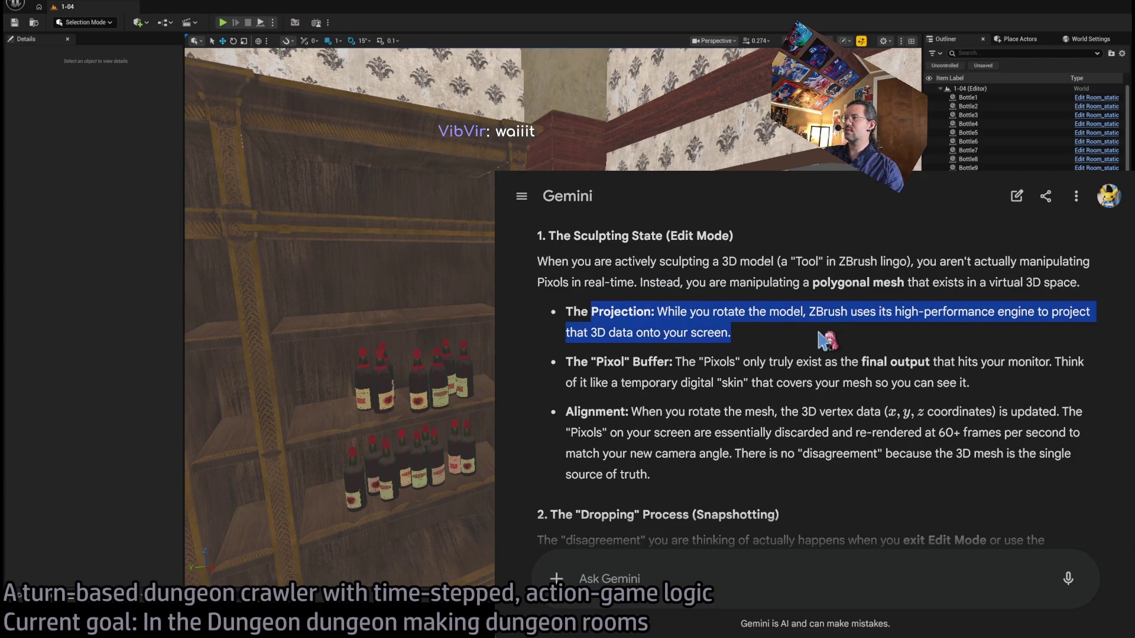
{"action": "left_click", "coordinate": [866, 341]}
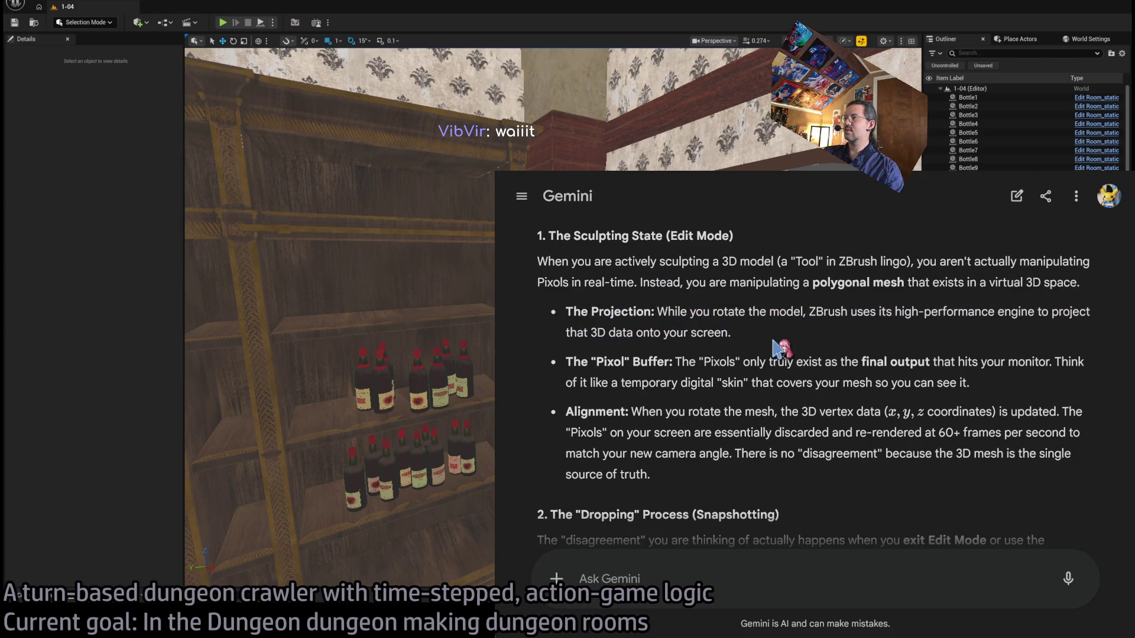
{"action": "triple_click", "coordinate": [579, 308]}
{"action": "left_click", "coordinate": [798, 334]}
{"action": "left_click_drag", "start_coordinate": [731, 333], "coordinate": [616, 282]}
{"action": "double_click", "coordinate": [580, 261]}
{"action": "left_click_drag", "start_coordinate": [539, 261], "coordinate": [901, 282]}
{"action": "left_click", "coordinate": [638, 261]}
{"action": "left_click_drag", "start_coordinate": [638, 261], "coordinate": [709, 261]}
{"action": "triple_click", "coordinate": [710, 261]}
{"action": "left_click", "coordinate": [652, 262]}
{"action": "double_click", "coordinate": [543, 261]}
{"action": "left_click_drag", "start_coordinate": [542, 262], "coordinate": [1022, 262]}
{"action": "left_click", "coordinate": [885, 262]}
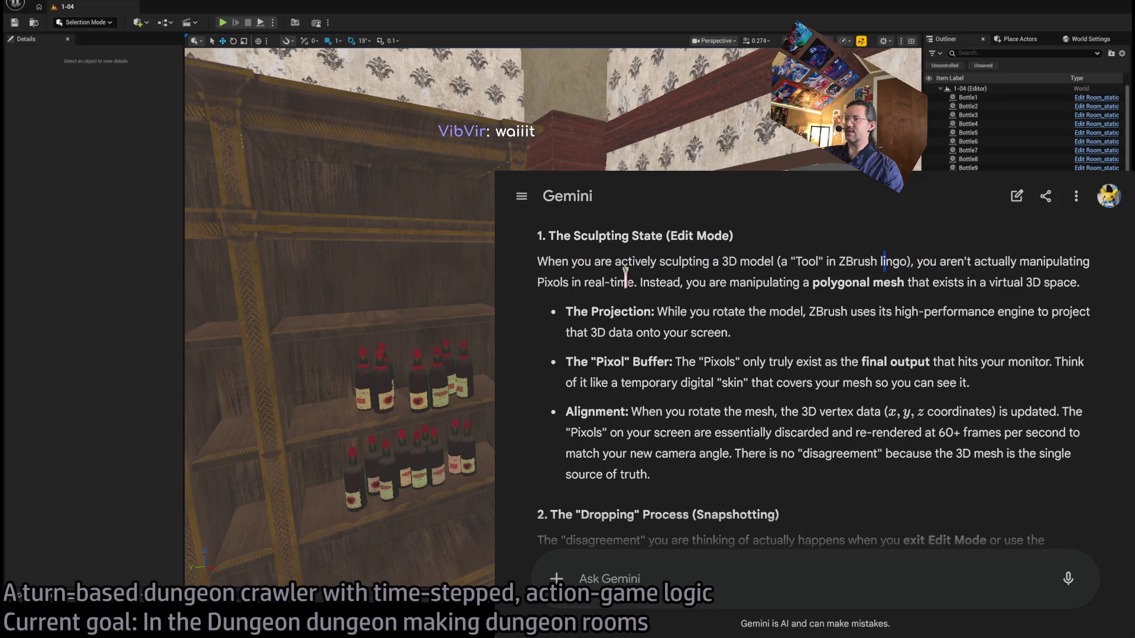
{"action": "left_click_drag", "start_coordinate": [669, 282], "coordinate": [1014, 287]}
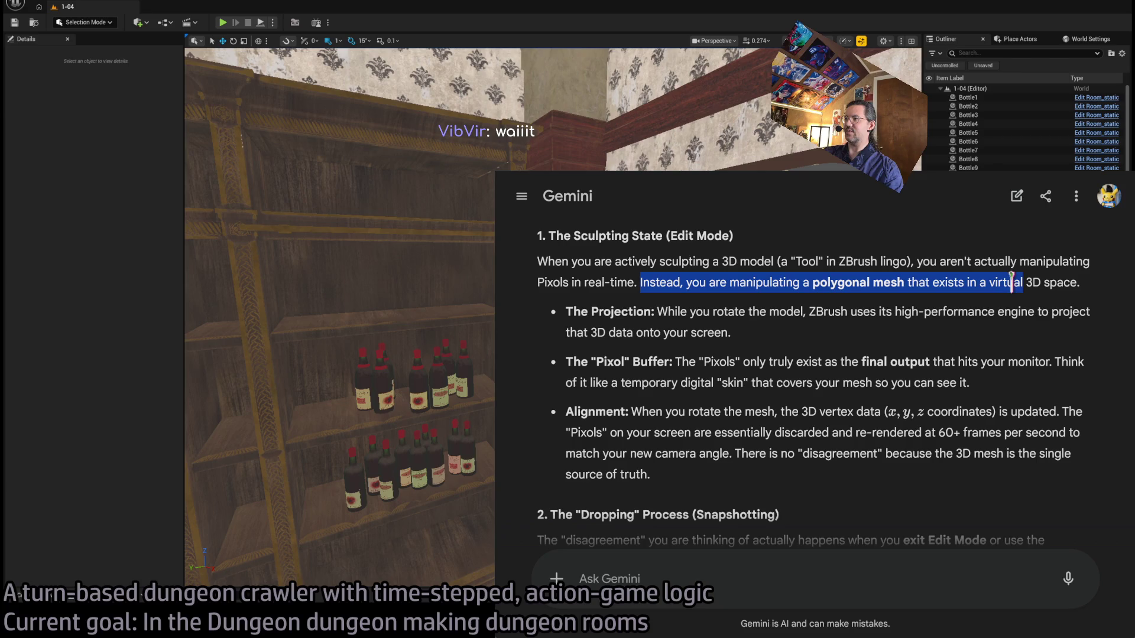
{"action": "left_click", "coordinate": [774, 349]}
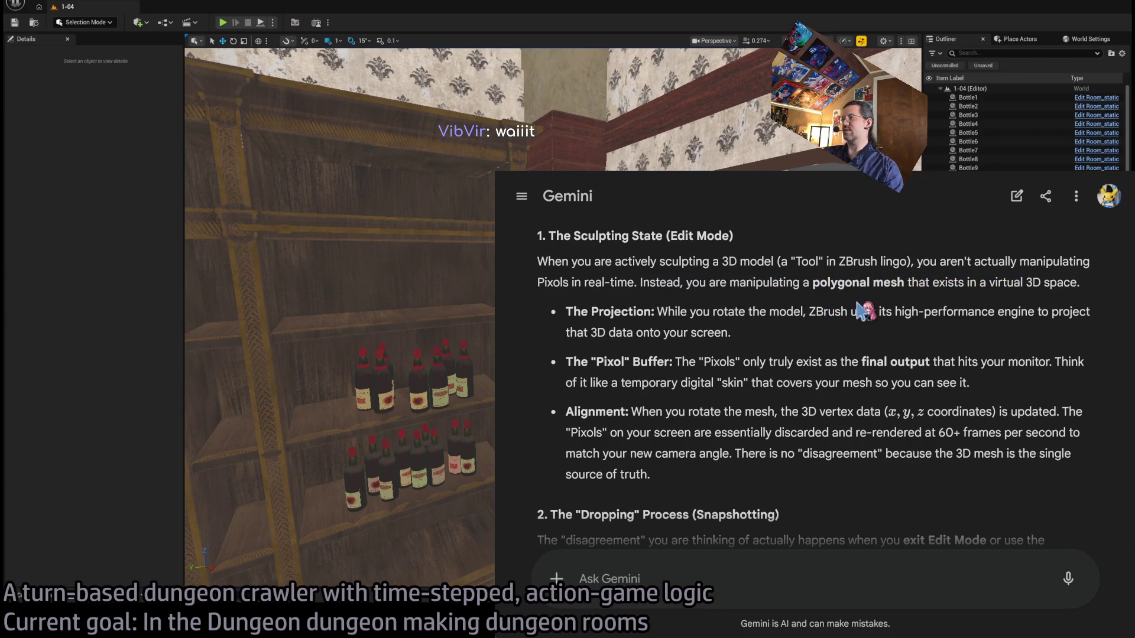
{"action": "left_click_drag", "start_coordinate": [566, 335], "coordinate": [751, 343]}
{"action": "left_click", "coordinate": [627, 352]}
{"action": "left_click_drag", "start_coordinate": [573, 362], "coordinate": [775, 362]}
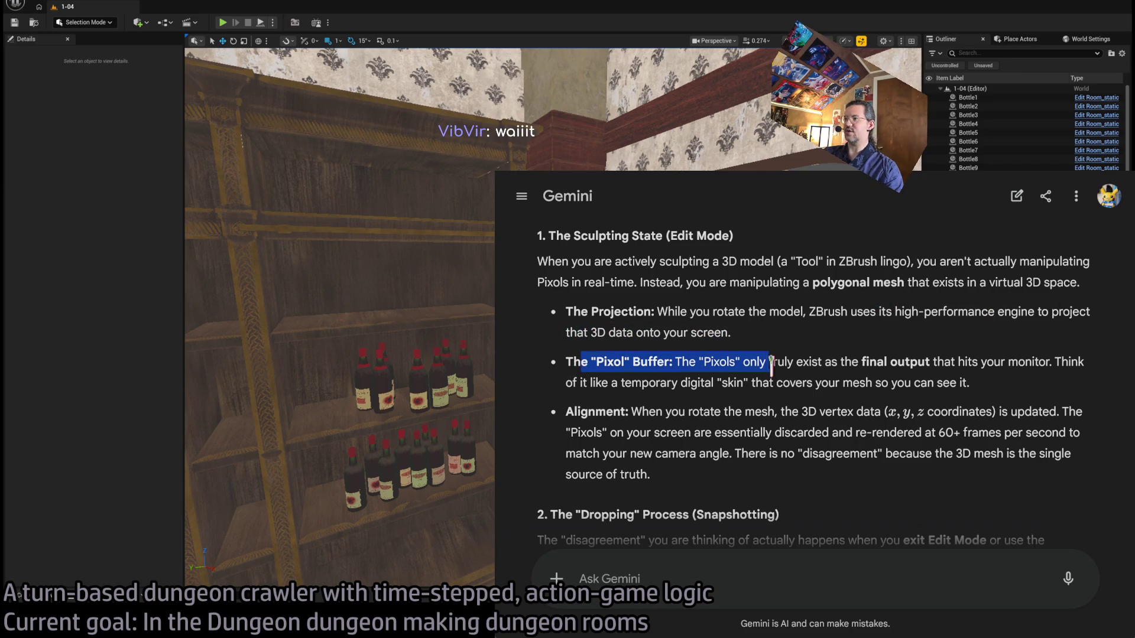
{"action": "mouse_move", "coordinate": [675, 362]}
{"action": "left_mouse_down"}
{"action": "mouse_move", "coordinate": [807, 381]}
{"action": "mouse_move", "coordinate": [905, 367]}
{"action": "mouse_move", "coordinate": [945, 393]}
{"action": "left_mouse_up"}
{"action": "mouse_move", "coordinate": [1019, 390]}
{"action": "left_mouse_down"}
{"action": "mouse_move", "coordinate": [588, 378]}
{"action": "mouse_move", "coordinate": [564, 362]}
{"action": "left_mouse_up"}
{"action": "triple_click", "coordinate": [789, 364]}
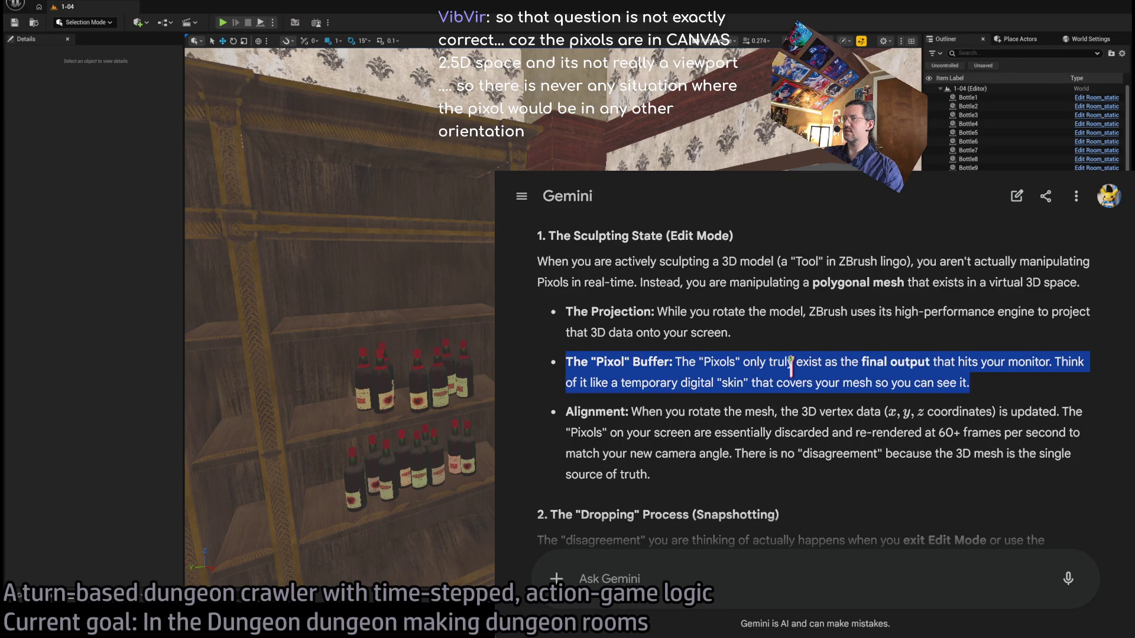
{"action": "left_click", "coordinate": [822, 312]}
{"action": "scroll", "coordinate": [819, 314], "scroll_direction": "down", "scroll_amount": 1}
{"action": "left_click_drag", "start_coordinate": [565, 355], "coordinate": [706, 374]}
{"action": "left_click", "coordinate": [655, 361]}
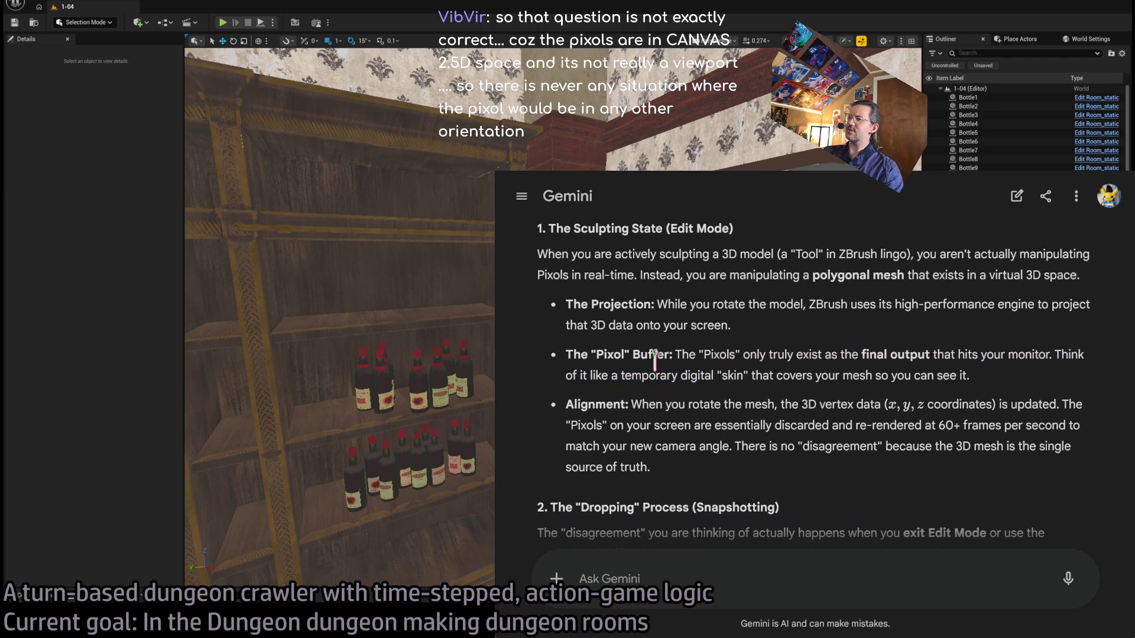
{"action": "triple_click", "coordinate": [655, 361]}
{"action": "left_click", "coordinate": [780, 276]}
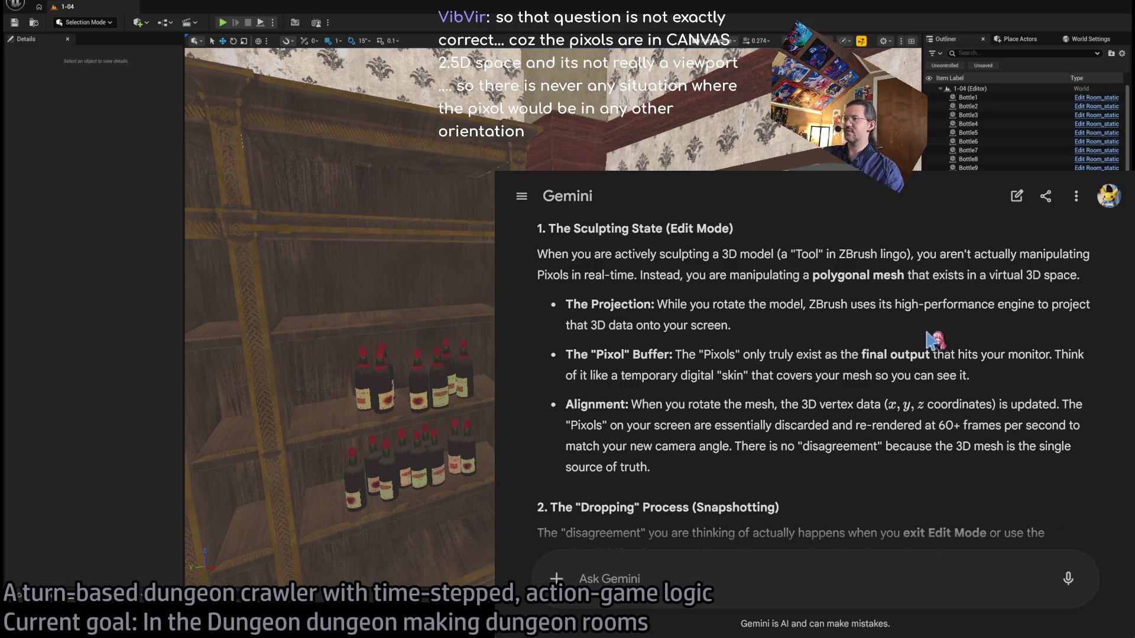
{"action": "scroll", "coordinate": [873, 356], "scroll_direction": "down", "scroll_amount": 1}
{"action": "scroll", "coordinate": [874, 356], "scroll_direction": "down", "scroll_amount": 1}
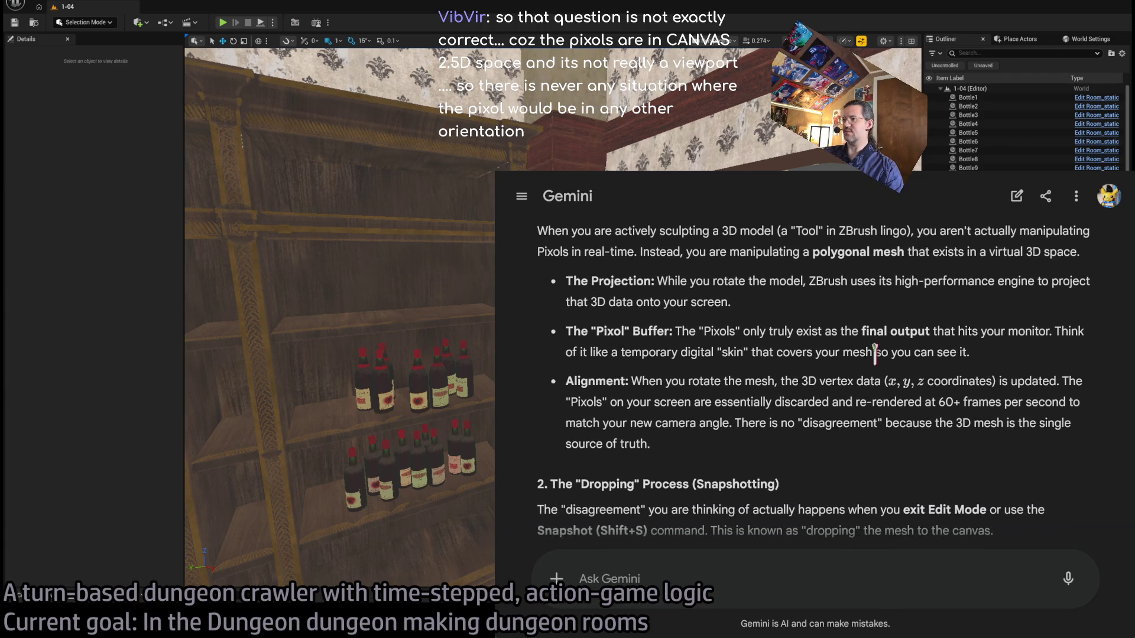
{"action": "left_click_drag", "start_coordinate": [652, 386], "coordinate": [715, 455]}
{"action": "left_click", "coordinate": [679, 398]}
{"action": "mouse_move", "coordinate": [653, 381]}
{"action": "left_mouse_down"}
{"action": "mouse_move", "coordinate": [1051, 397]}
{"action": "mouse_move", "coordinate": [591, 400]}
{"action": "mouse_move", "coordinate": [990, 404]}
{"action": "left_mouse_up"}
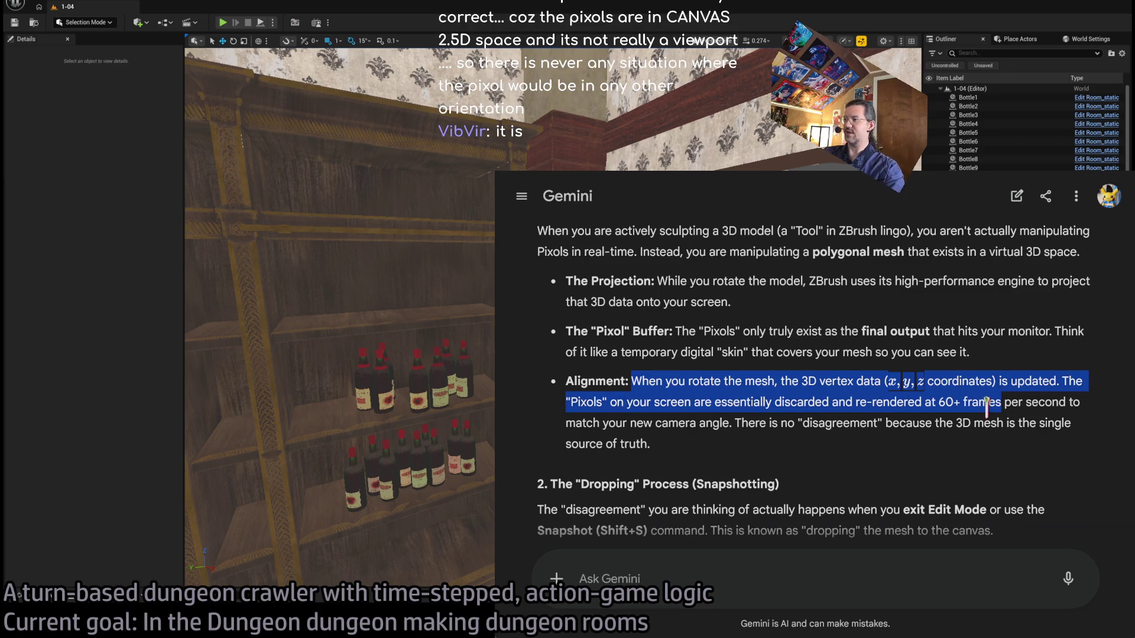
{"action": "left_click", "coordinate": [796, 421]}
{"action": "left_click_drag", "start_coordinate": [735, 423], "coordinate": [650, 443]}
{"action": "left_click", "coordinate": [651, 443]}
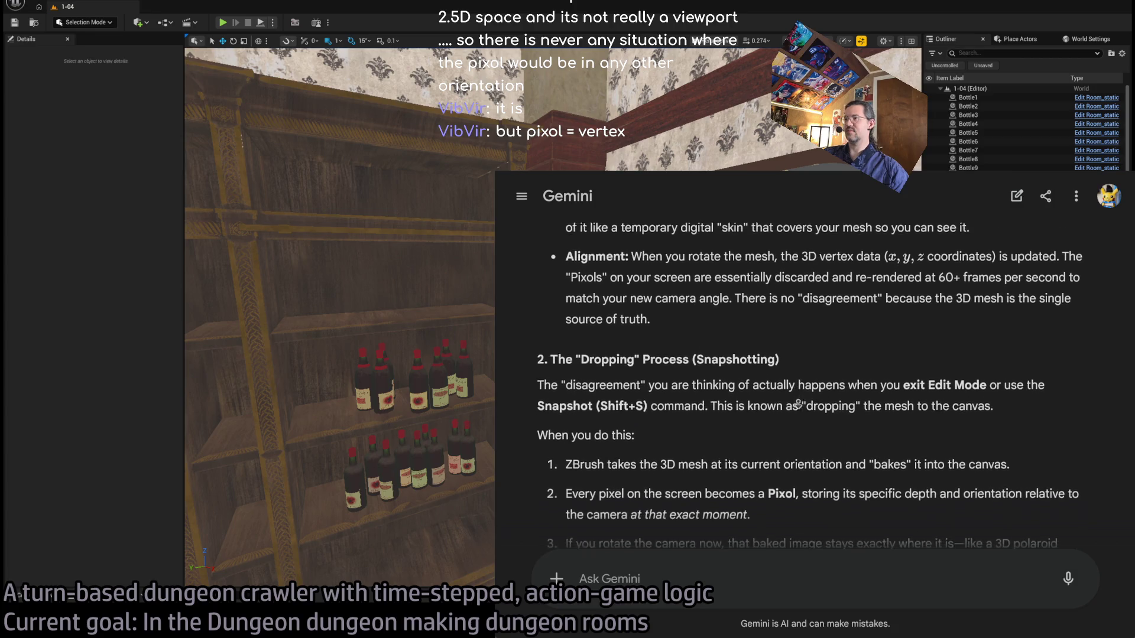
{"action": "triple_click", "coordinate": [1014, 358]}
{"action": "left_click", "coordinate": [889, 354]}
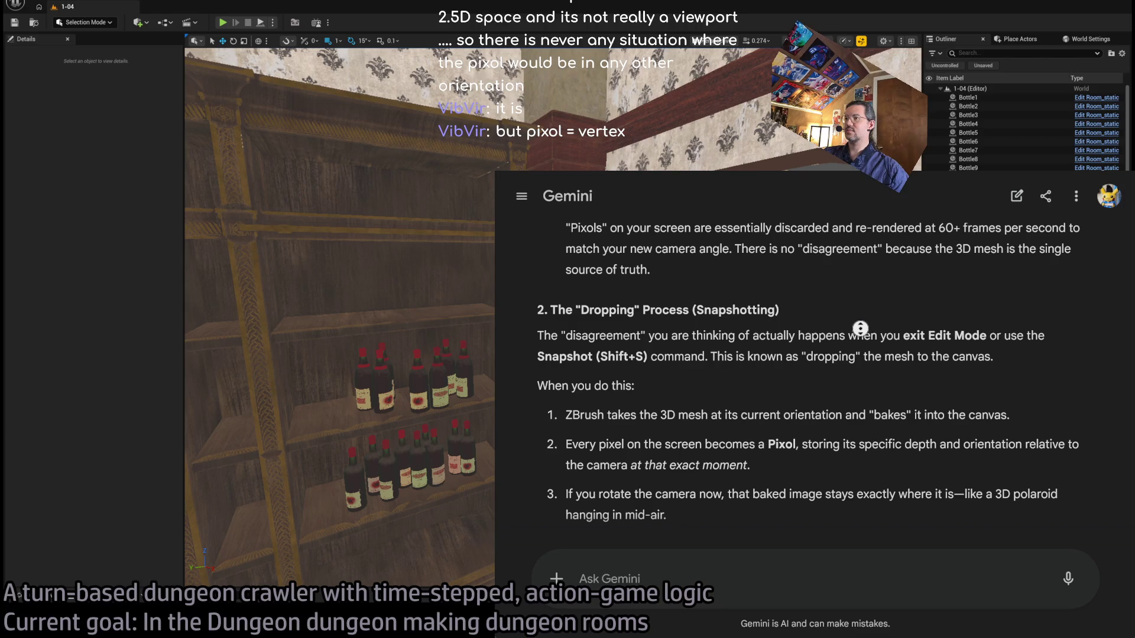
{"action": "mouse_move", "coordinate": [591, 283]}
{"action": "left_mouse_down"}
{"action": "mouse_move", "coordinate": [898, 285]}
{"action": "mouse_move", "coordinate": [743, 300]}
{"action": "left_mouse_up"}
{"action": "left_click", "coordinate": [601, 338]}
{"action": "double_click", "coordinate": [589, 363]}
{"action": "mouse_move", "coordinate": [589, 363]}
{"action": "left_mouse_down"}
{"action": "mouse_move", "coordinate": [831, 367]}
{"action": "mouse_move", "coordinate": [1027, 335]}
{"action": "left_mouse_up"}
{"action": "left_click", "coordinate": [1049, 311]}
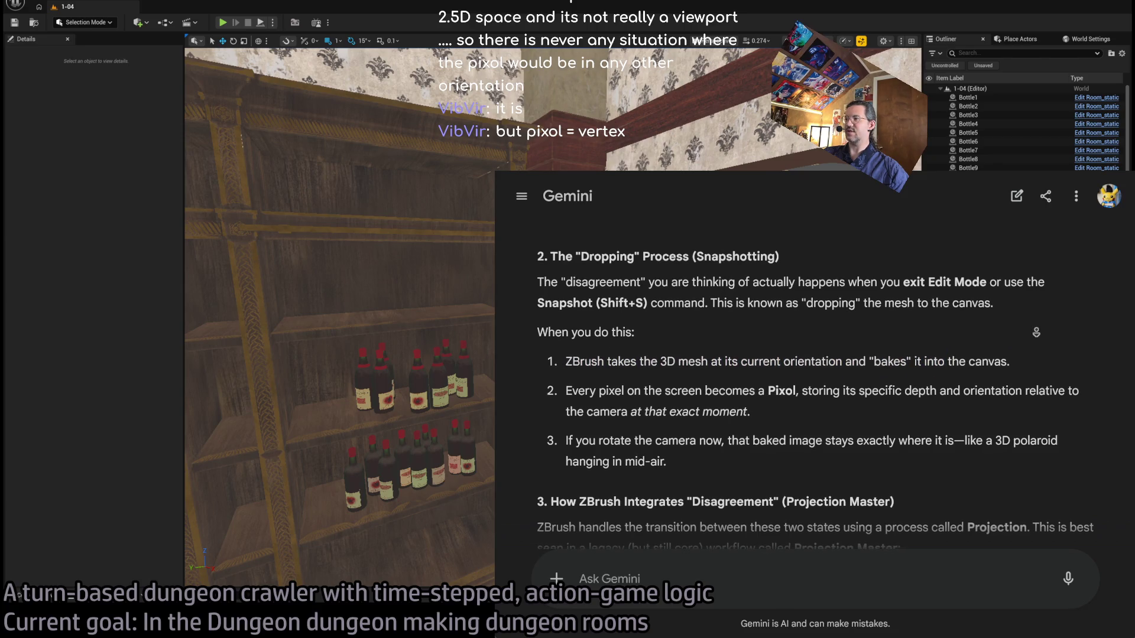
{"action": "left_click_drag", "start_coordinate": [578, 355], "coordinate": [827, 391]}
{"action": "left_click", "coordinate": [827, 392]}
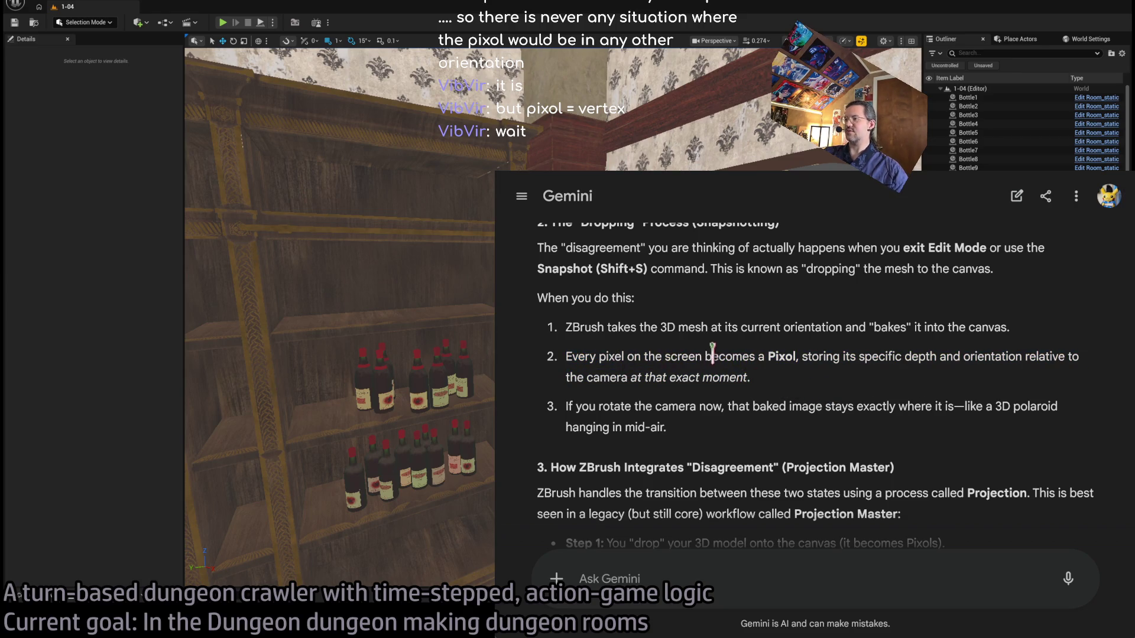
{"action": "left_click_drag", "start_coordinate": [701, 357], "coordinate": [863, 395]}
{"action": "left_click", "coordinate": [686, 405]}
{"action": "mouse_move", "coordinate": [687, 405]}
{"action": "left_mouse_down"}
{"action": "mouse_move", "coordinate": [696, 406]}
{"action": "mouse_move", "coordinate": [668, 427]}
{"action": "left_mouse_up"}
{"action": "left_click", "coordinate": [865, 400]}
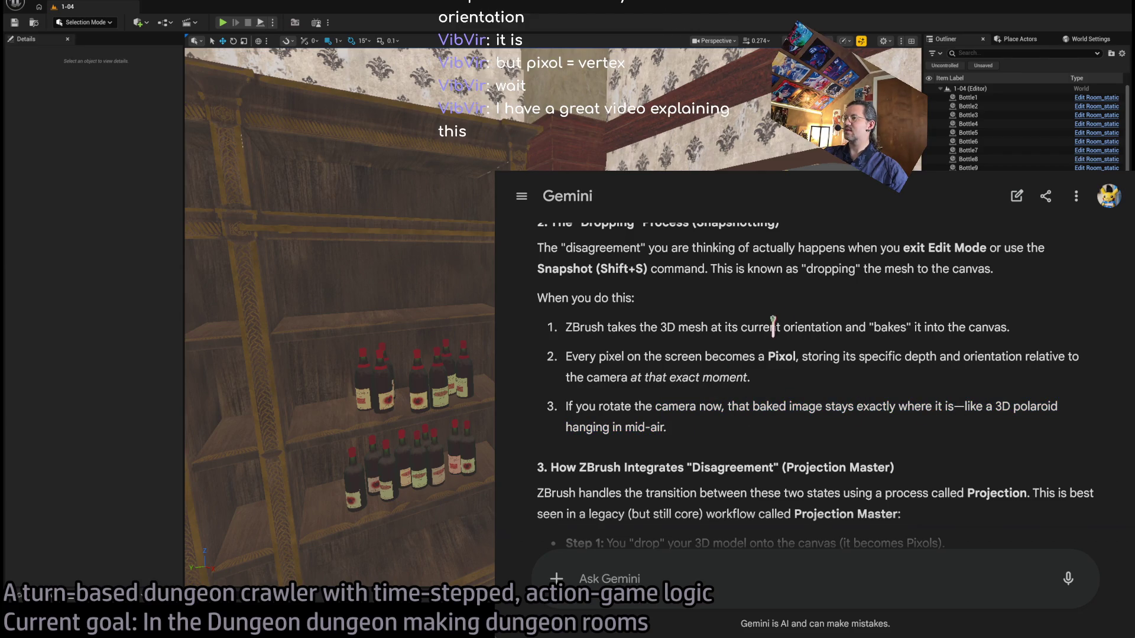
{"action": "scroll", "coordinate": [791, 322], "scroll_direction": "down", "scroll_amount": 3}
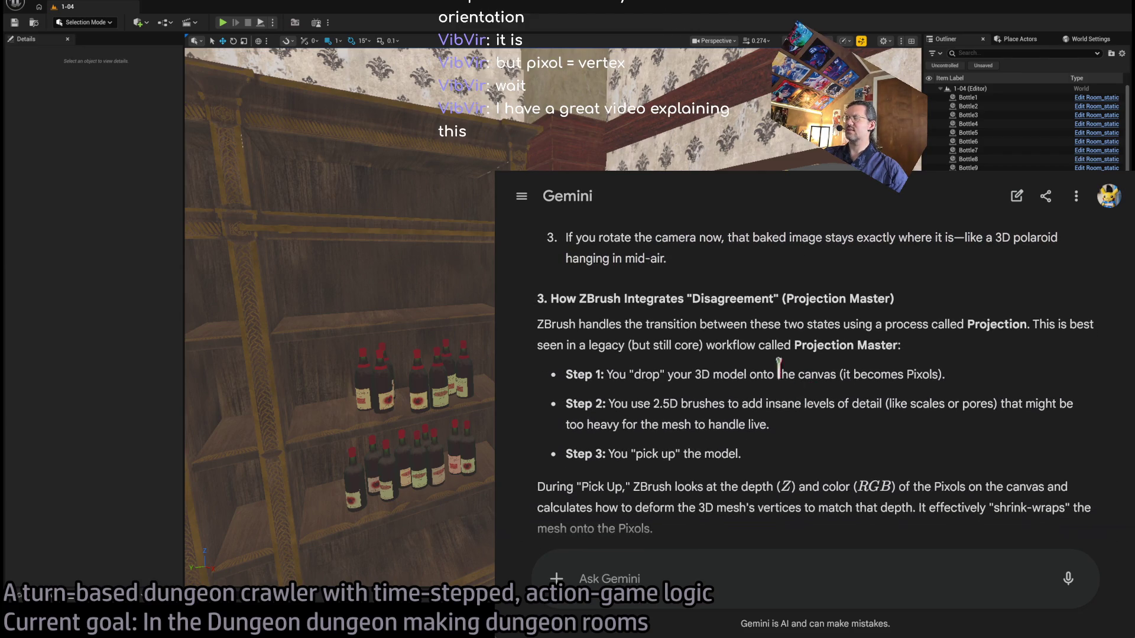
{"action": "mouse_move", "coordinate": [579, 324]}
{"action": "left_mouse_down"}
{"action": "mouse_move", "coordinate": [858, 344]}
{"action": "mouse_move", "coordinate": [787, 346]}
{"action": "mouse_move", "coordinate": [825, 344]}
{"action": "left_mouse_up"}
{"action": "left_click", "coordinate": [969, 351]}
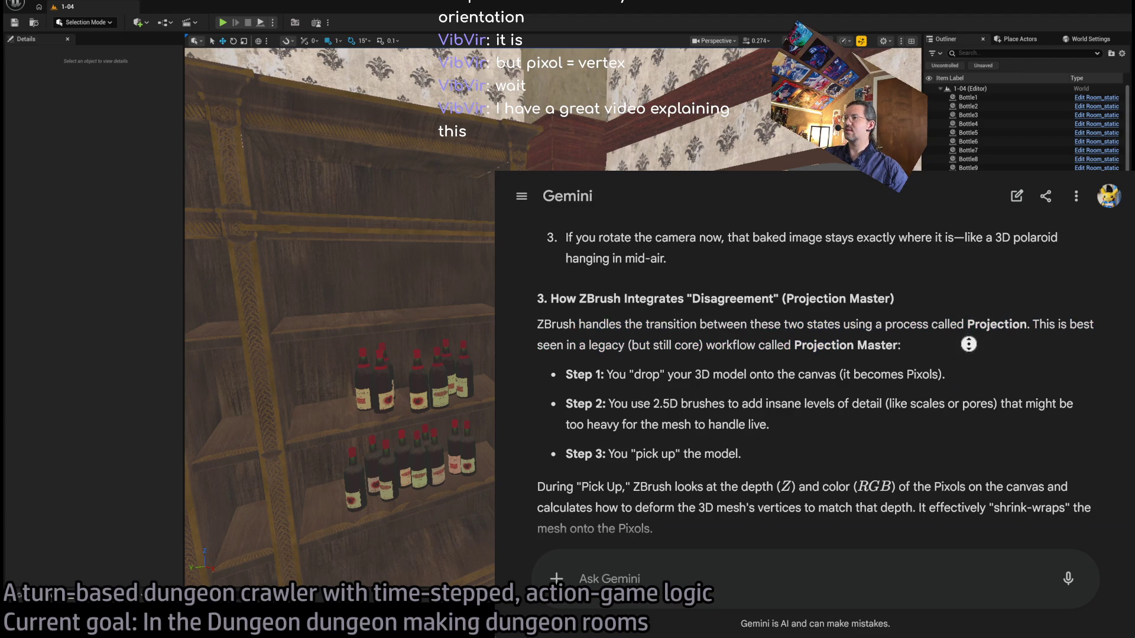
{"action": "scroll", "coordinate": [969, 366], "scroll_direction": "down", "scroll_amount": 1}
{"action": "scroll", "coordinate": [970, 369], "scroll_direction": "down", "scroll_amount": 2}
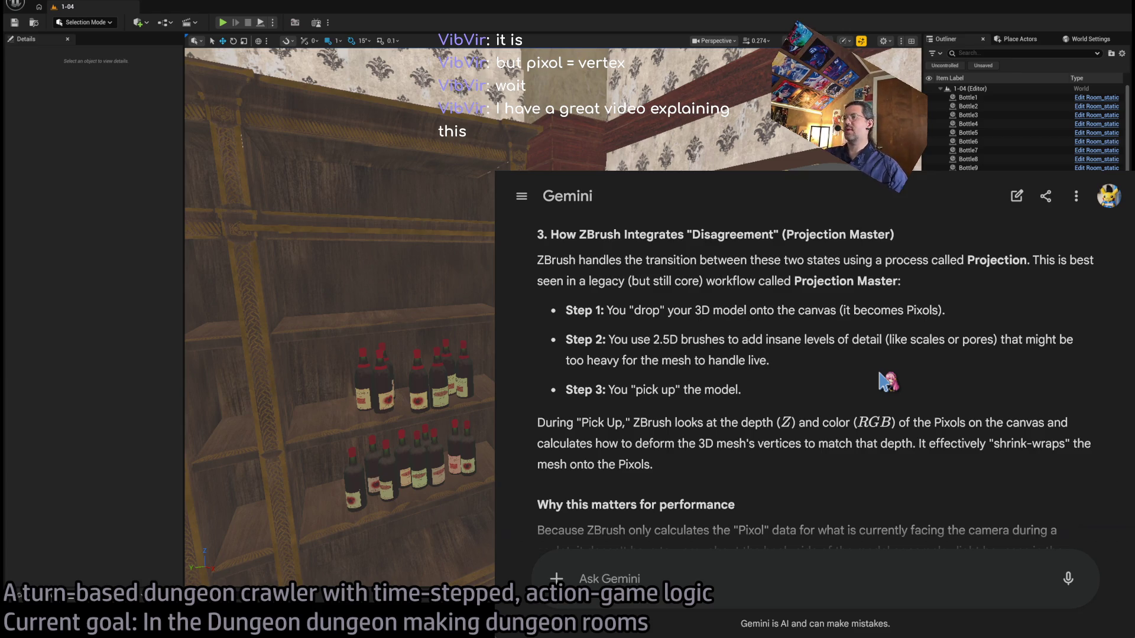
{"action": "triple_click", "coordinate": [621, 337]}
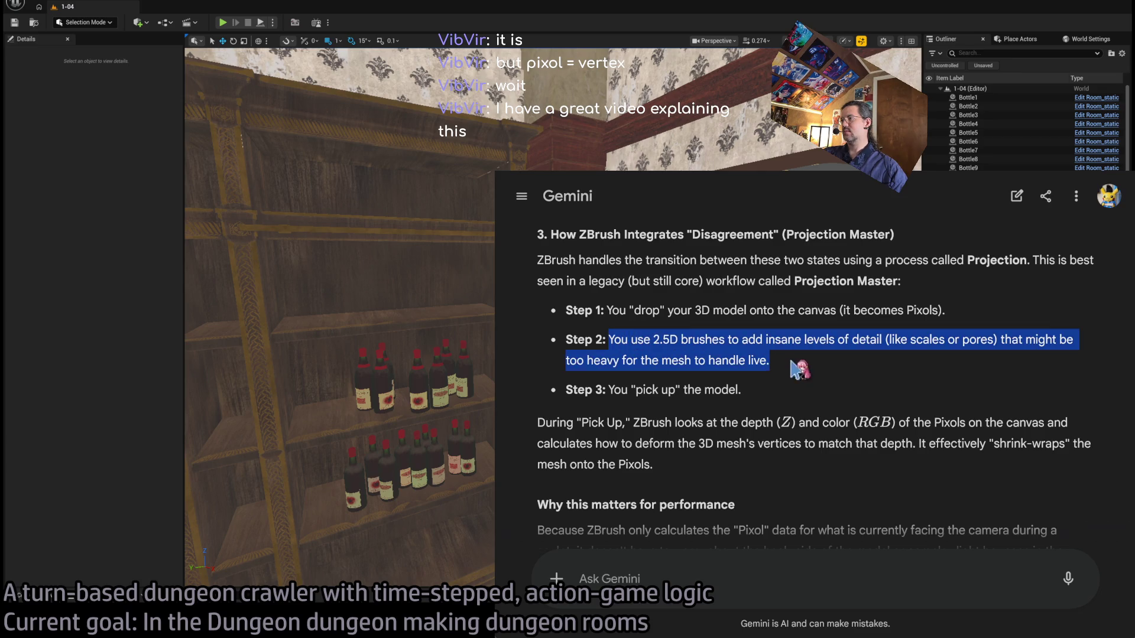
{"action": "left_click", "coordinate": [830, 375]}
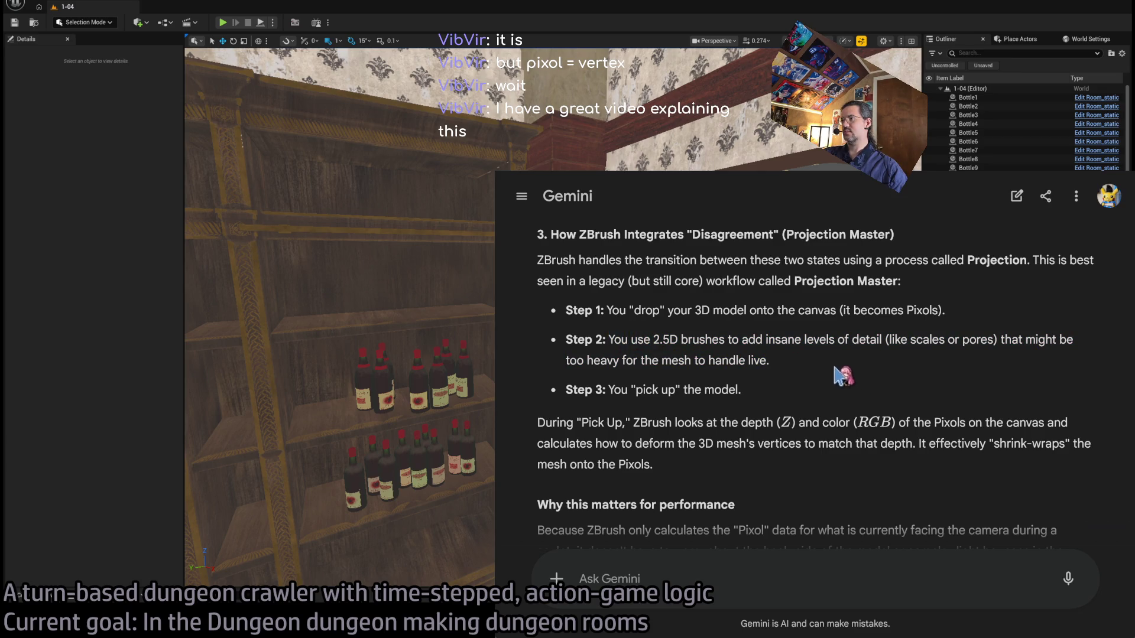
{"action": "middle_click", "coordinate": [1019, 334]}
{"action": "left_click", "coordinate": [817, 344]}
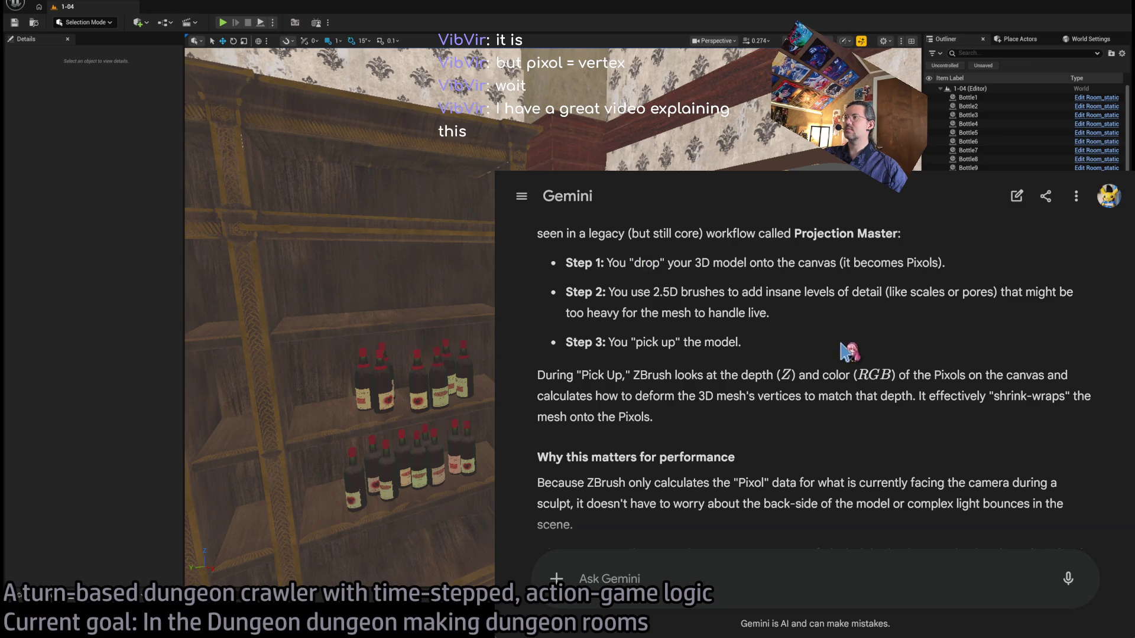
{"action": "scroll", "coordinate": [866, 282], "scroll_direction": "up", "scroll_amount": 1}
{"action": "scroll", "coordinate": [837, 292], "scroll_direction": "down", "scroll_amount": 1}
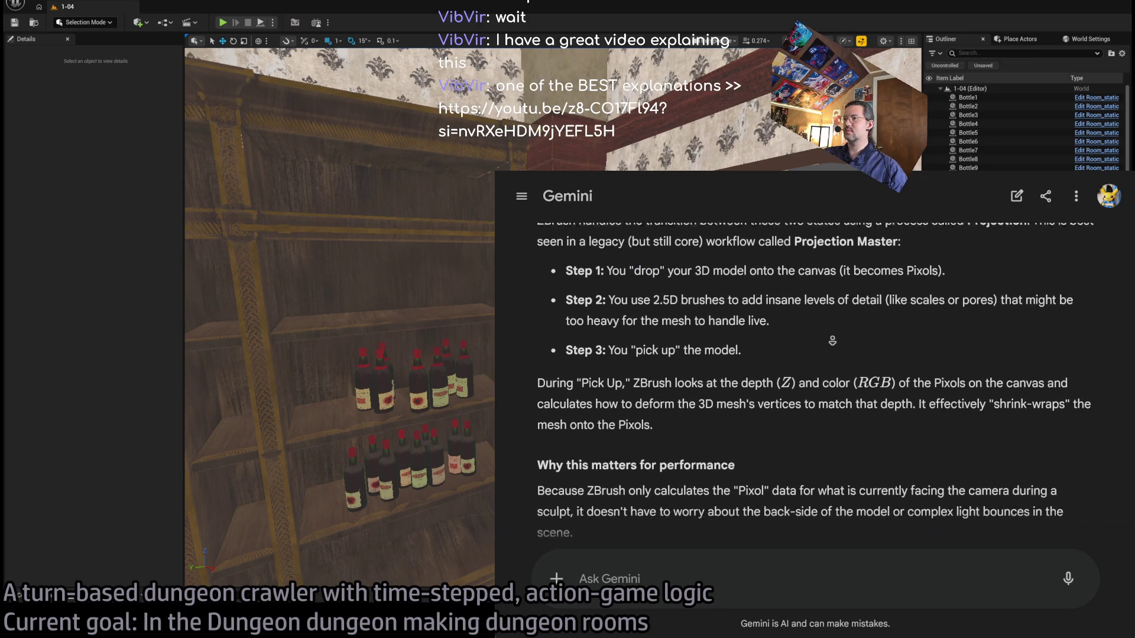
{"action": "mouse_move", "coordinate": [700, 421]}
{"action": "left_mouse_down"}
{"action": "mouse_move", "coordinate": [540, 373]}
{"action": "mouse_move", "coordinate": [734, 372]}
{"action": "left_mouse_up"}
{"action": "left_click", "coordinate": [663, 371]}
{"action": "left_click", "coordinate": [735, 372]}
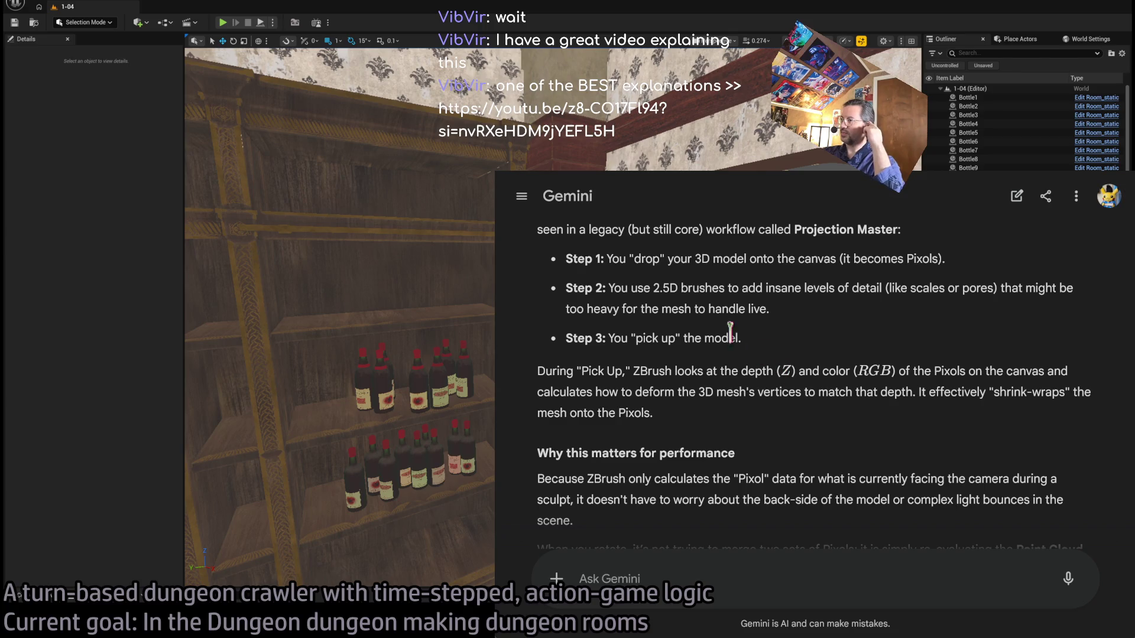
{"action": "left_click_drag", "start_coordinate": [633, 371], "coordinate": [790, 371]}
{"action": "left_click", "coordinate": [840, 373]}
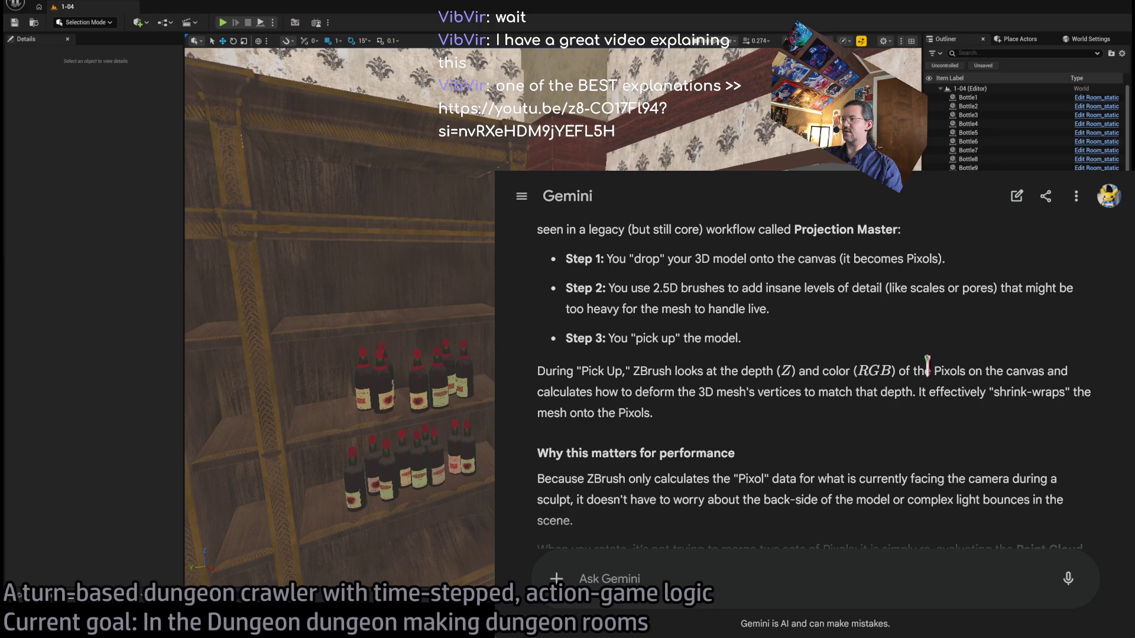
{"action": "mouse_move", "coordinate": [915, 371]}
{"action": "left_mouse_down"}
{"action": "mouse_move", "coordinate": [1044, 373]}
{"action": "mouse_move", "coordinate": [633, 373]}
{"action": "mouse_move", "coordinate": [618, 392]}
{"action": "mouse_move", "coordinate": [893, 393]}
{"action": "mouse_move", "coordinate": [932, 414]}
{"action": "mouse_move", "coordinate": [923, 392]}
{"action": "left_mouse_up"}
{"action": "left_click", "coordinate": [905, 412]}
{"action": "left_click", "coordinate": [931, 410]}
{"action": "left_click", "coordinate": [903, 424]}
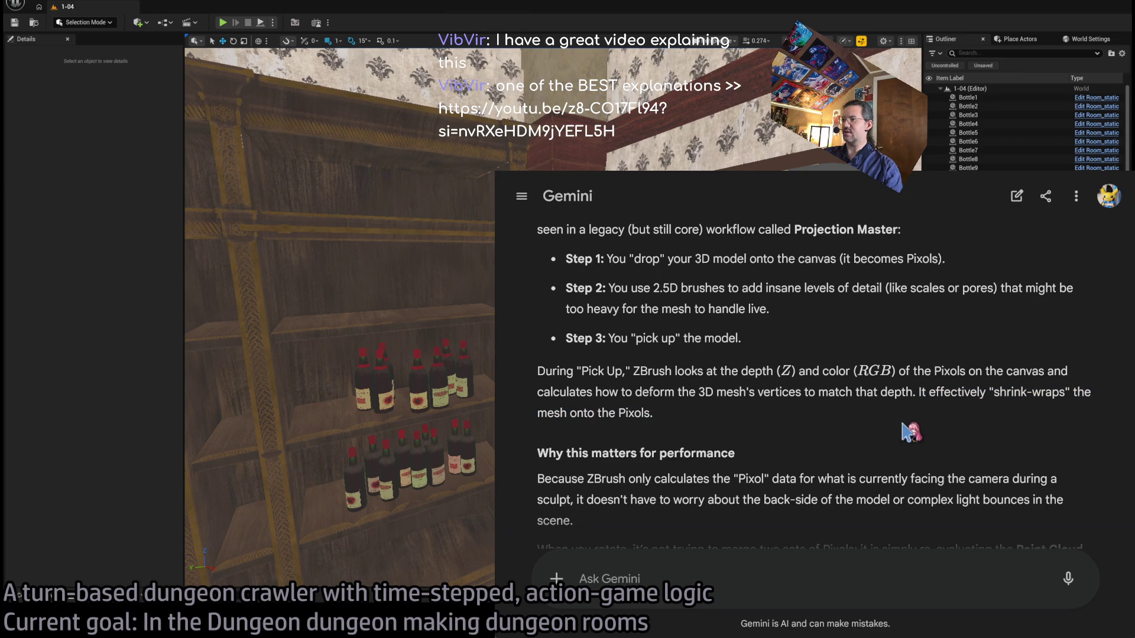
{"action": "scroll", "coordinate": [818, 287], "scroll_direction": "down", "scroll_amount": 5}
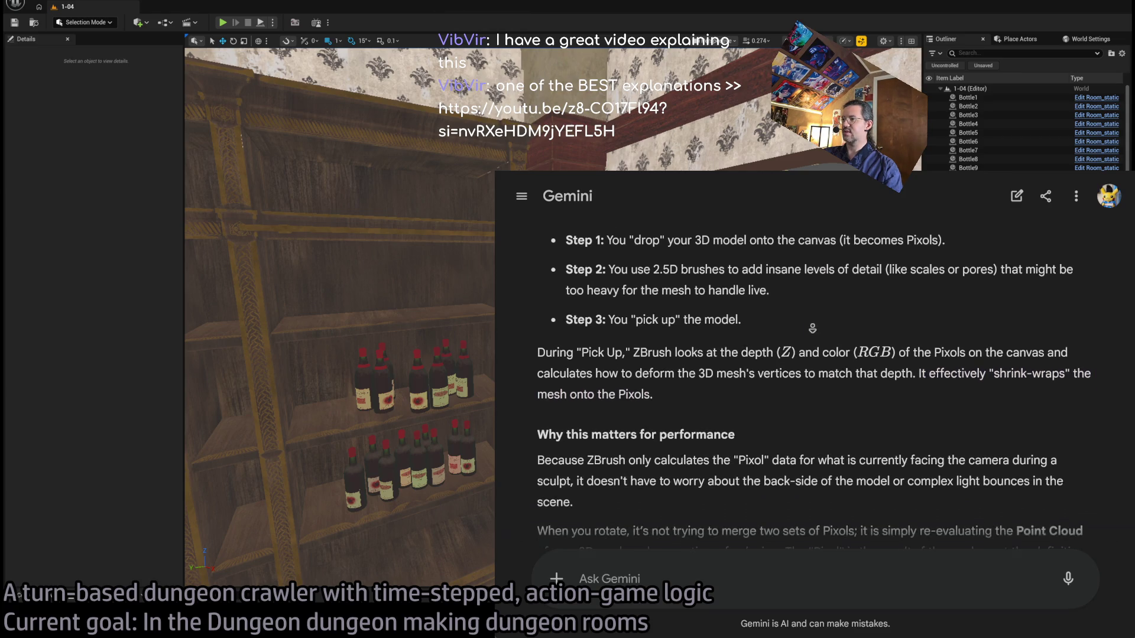
Highlight the 'Because ZBrush only calculates' paragraph and the start of the rotate paragraph.
{"action": "scroll", "coordinate": [812, 331], "scroll_direction": "down", "scroll_amount": 1}
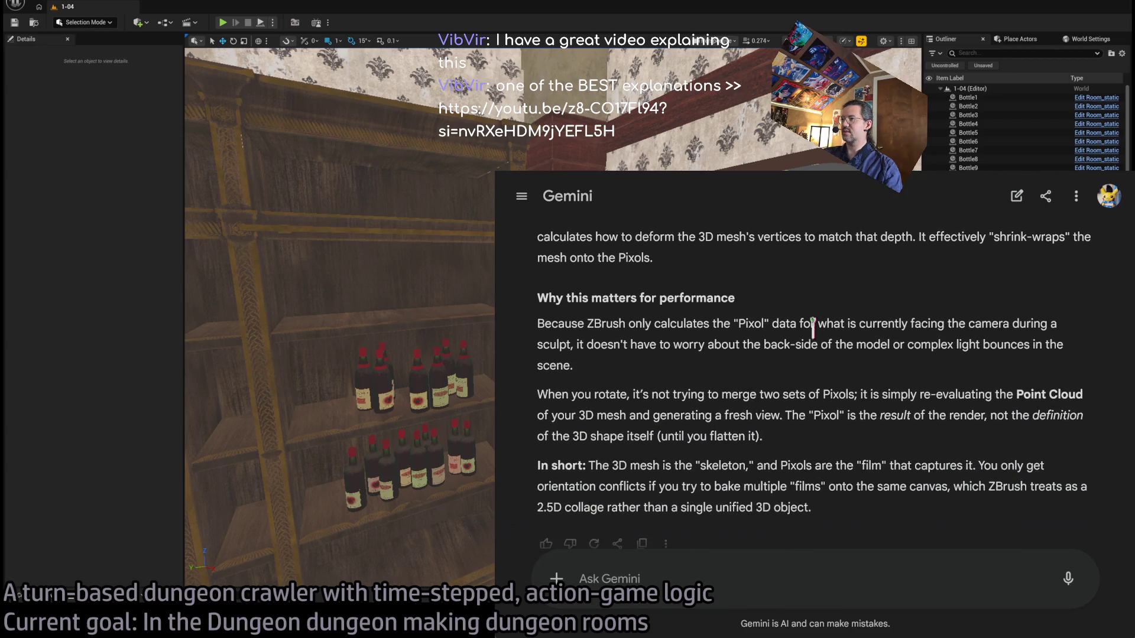
{"action": "left_click_drag", "start_coordinate": [770, 364], "coordinate": [534, 326]}
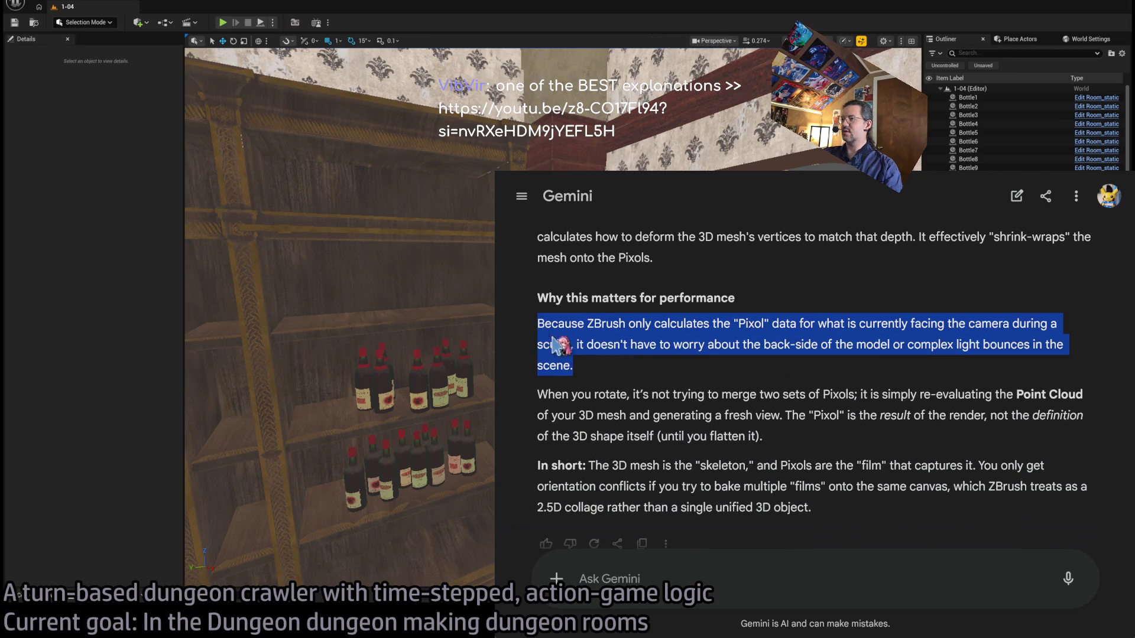
{"action": "left_click", "coordinate": [864, 294]}
{"action": "scroll", "coordinate": [851, 296], "scroll_direction": "down", "scroll_amount": 1}
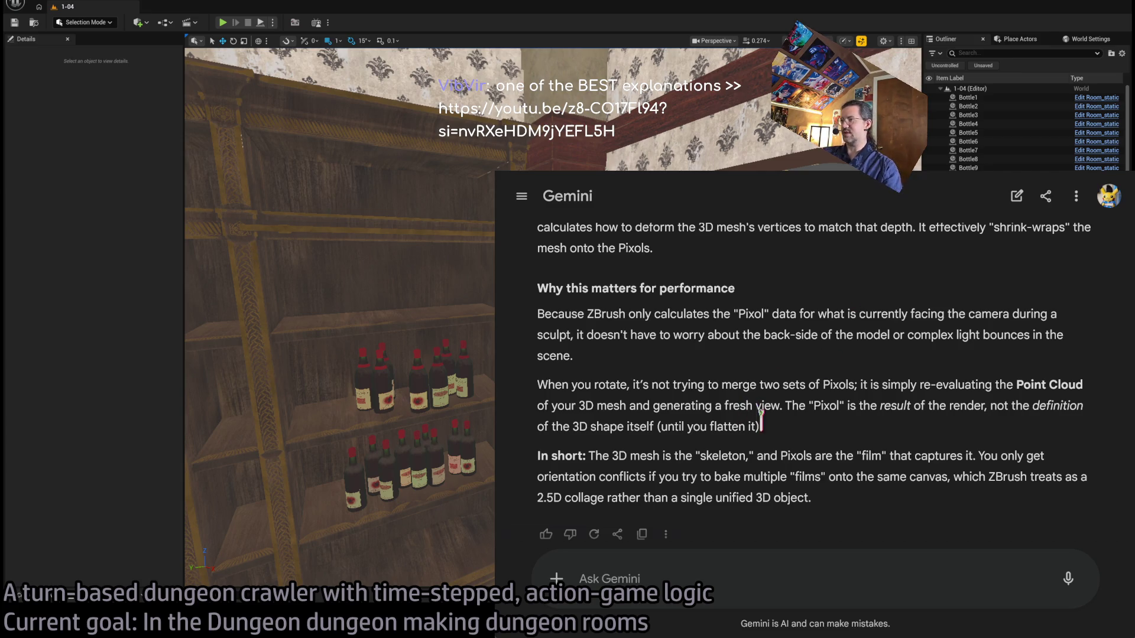
{"action": "left_click_drag", "start_coordinate": [537, 384], "coordinate": [805, 408]}
{"action": "left_click", "coordinate": [829, 407]}
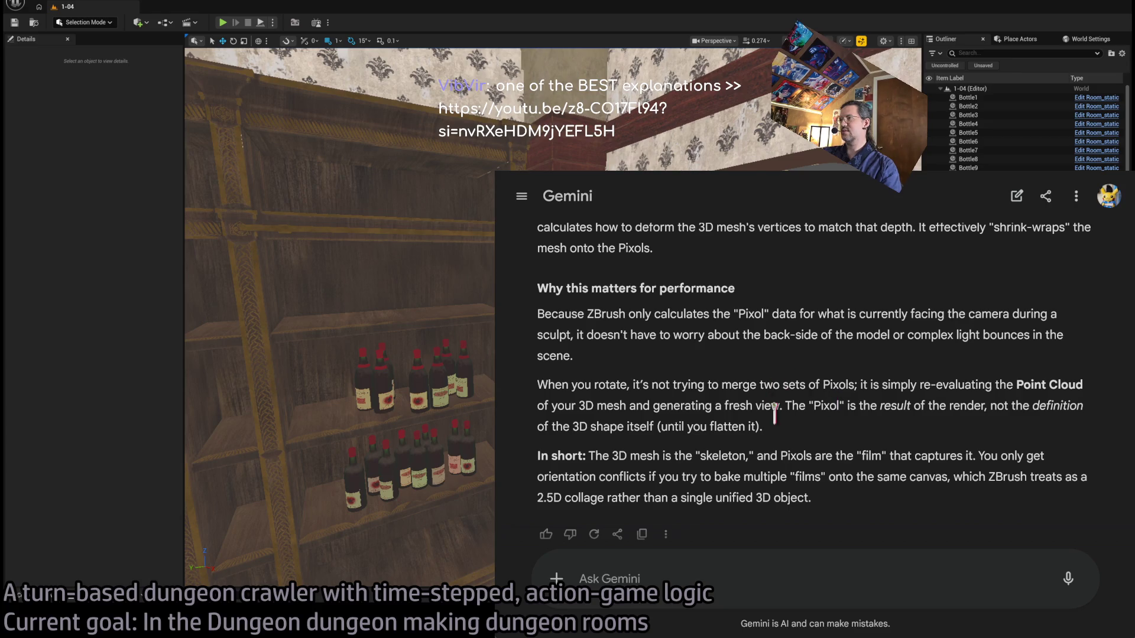
Reread the 'When you rotate' paragraph by repeatedly selecting its opening.
{"action": "scroll", "coordinate": [874, 372], "scroll_direction": "down", "scroll_amount": 1}
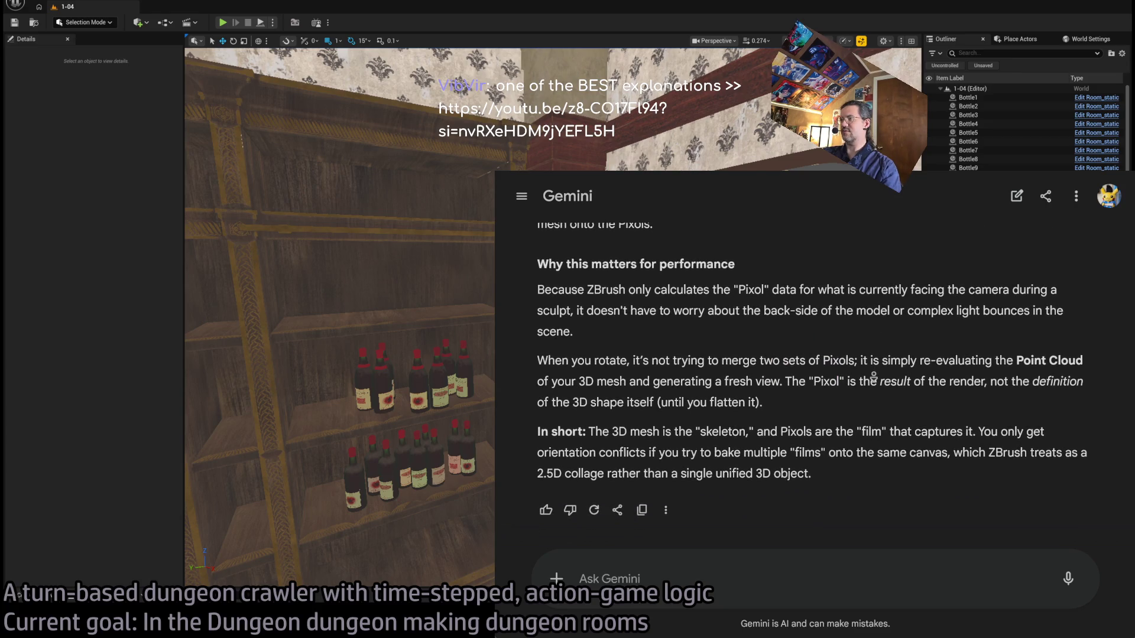
{"action": "triple_click", "coordinate": [824, 408]}
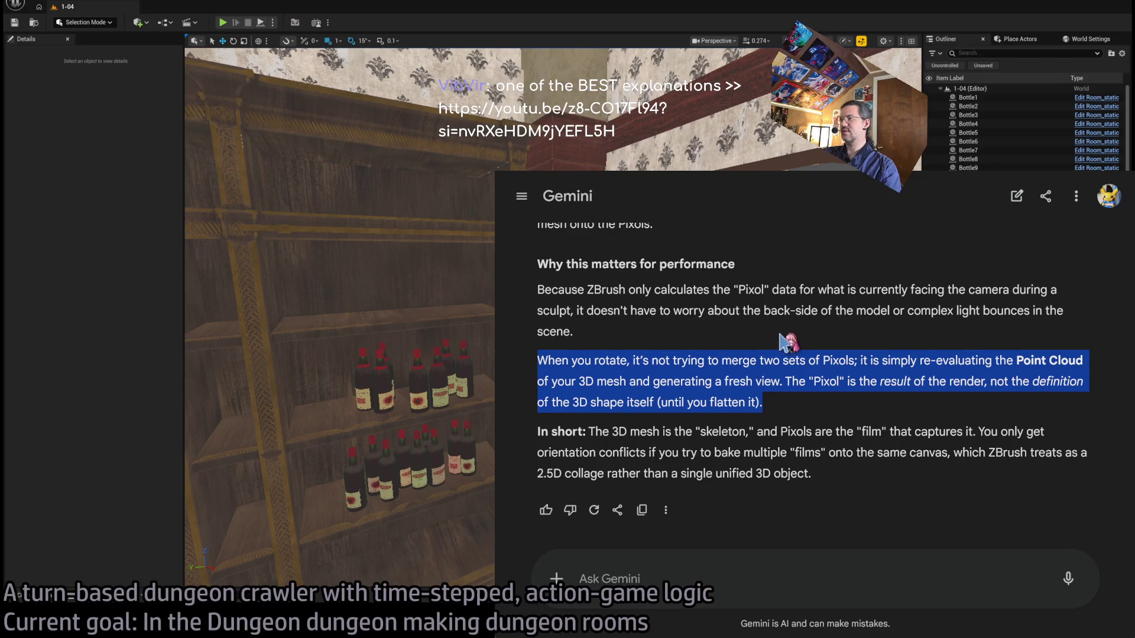
{"action": "mouse_move", "coordinate": [539, 362]}
{"action": "left_mouse_down"}
{"action": "mouse_move", "coordinate": [653, 363]}
{"action": "mouse_move", "coordinate": [861, 408]}
{"action": "left_mouse_up"}
{"action": "left_click", "coordinate": [860, 408]}
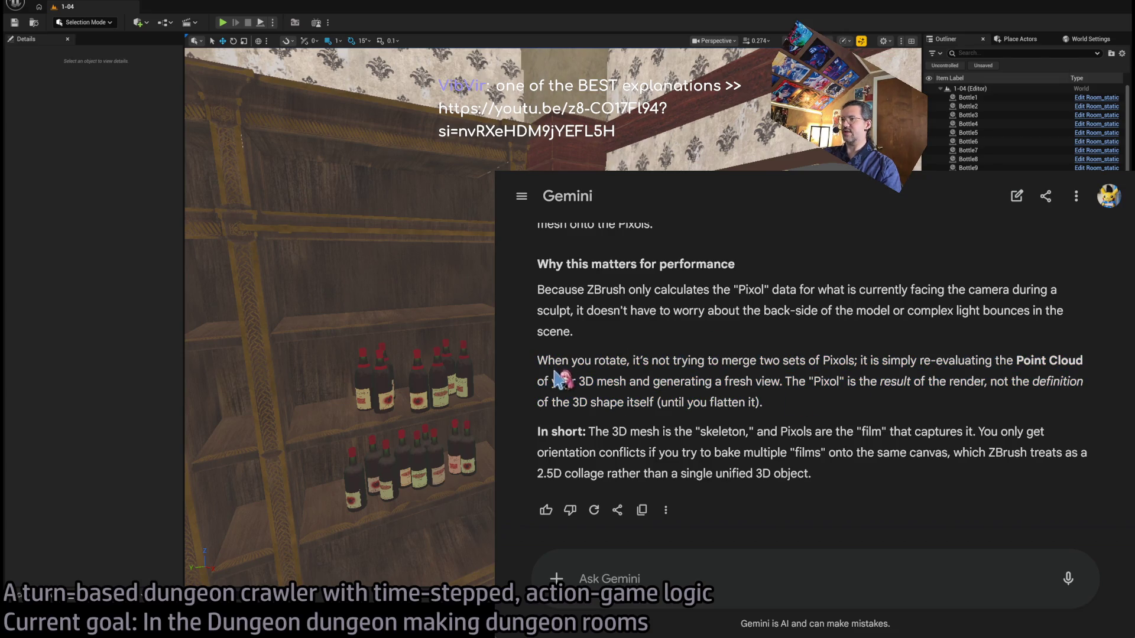
{"action": "left_click_drag", "start_coordinate": [539, 362], "coordinate": [879, 405]}
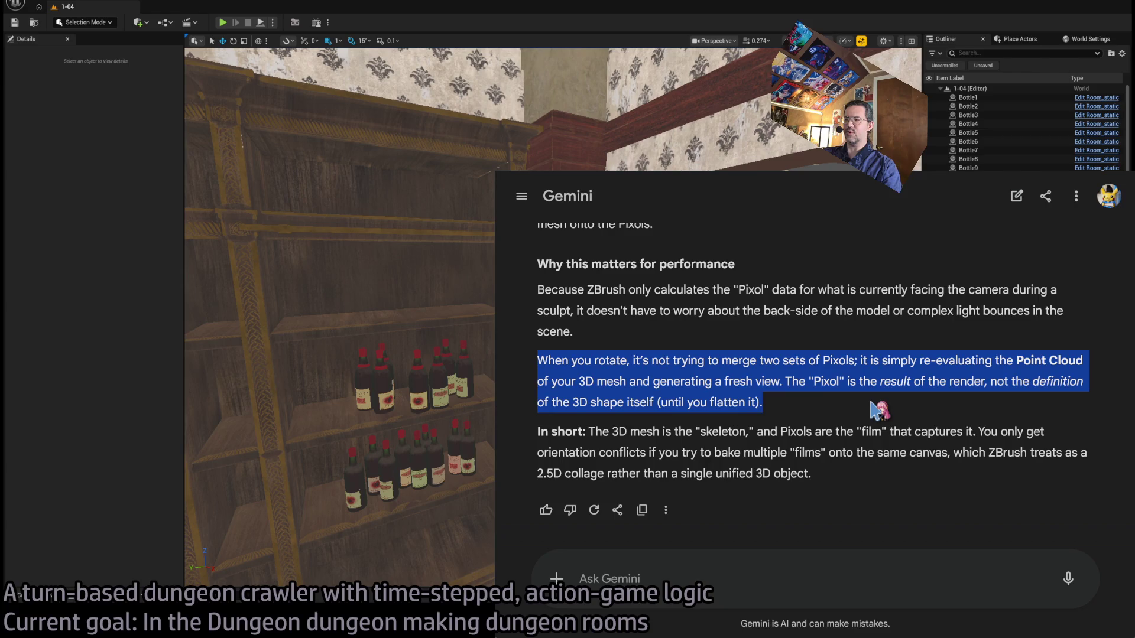
{"action": "left_click", "coordinate": [874, 404]}
{"action": "left_click_drag", "start_coordinate": [538, 361], "coordinate": [854, 408]}
{"action": "left_click", "coordinate": [891, 372]}
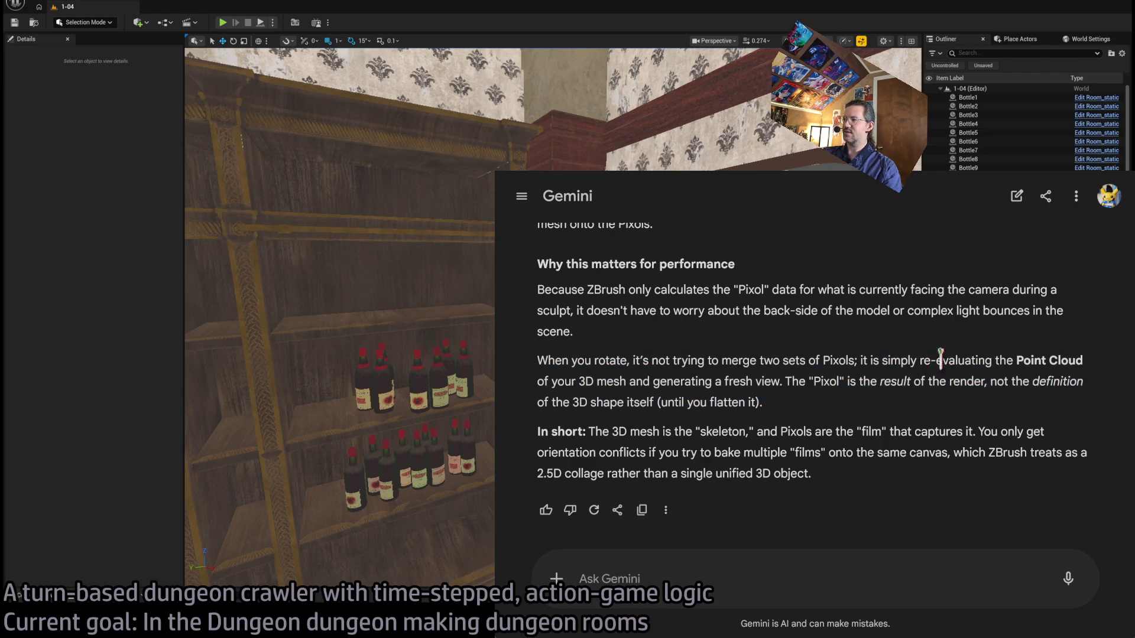
Highlight the merging-Pixols, baking-films and skeleton-and-film passages, then move to the next tab.
{"action": "mouse_move", "coordinate": [708, 361]}
{"action": "left_mouse_down"}
{"action": "mouse_move", "coordinate": [932, 359]}
{"action": "mouse_move", "coordinate": [967, 385]}
{"action": "left_mouse_up"}
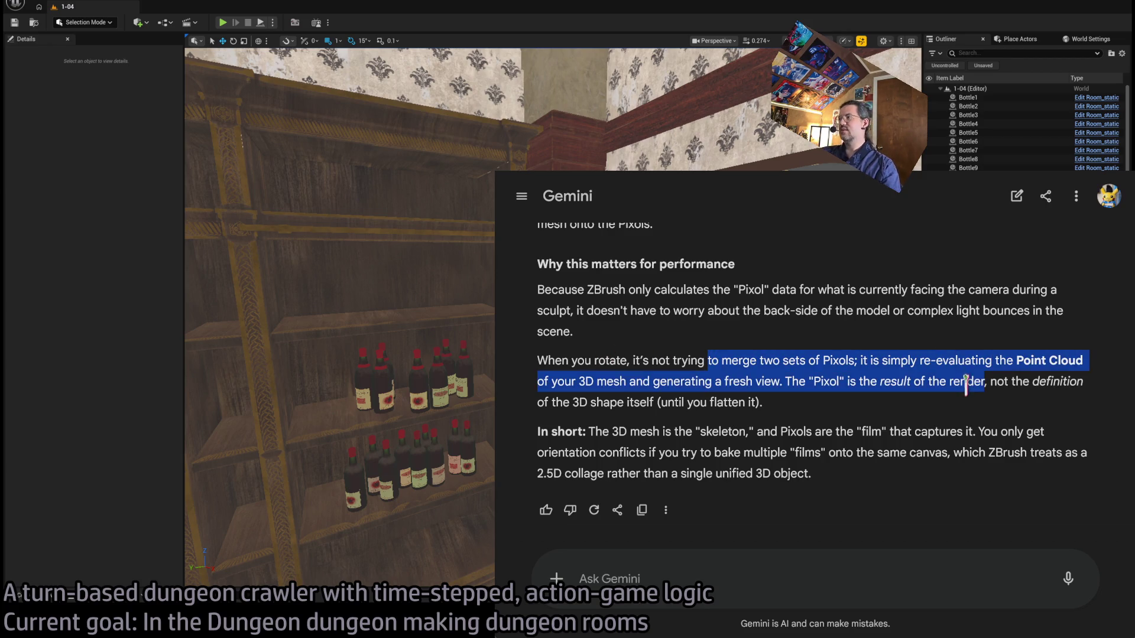
{"action": "left_click", "coordinate": [615, 399]}
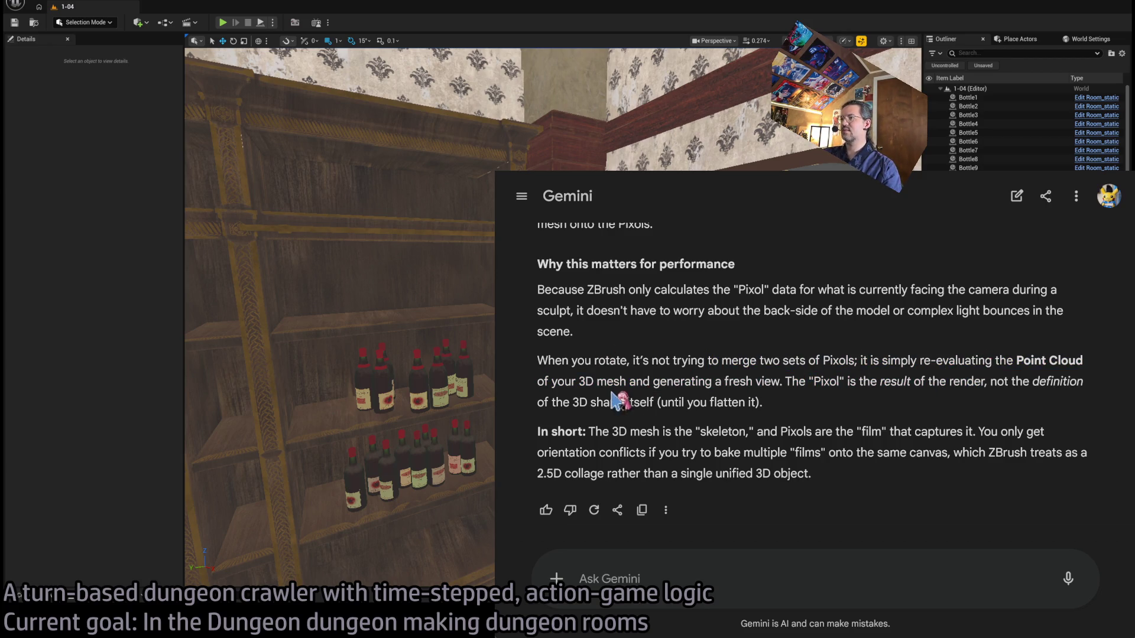
{"action": "mouse_move", "coordinate": [722, 361]}
{"action": "left_mouse_down"}
{"action": "mouse_move", "coordinate": [758, 362]}
{"action": "mouse_move", "coordinate": [874, 407]}
{"action": "left_mouse_up"}
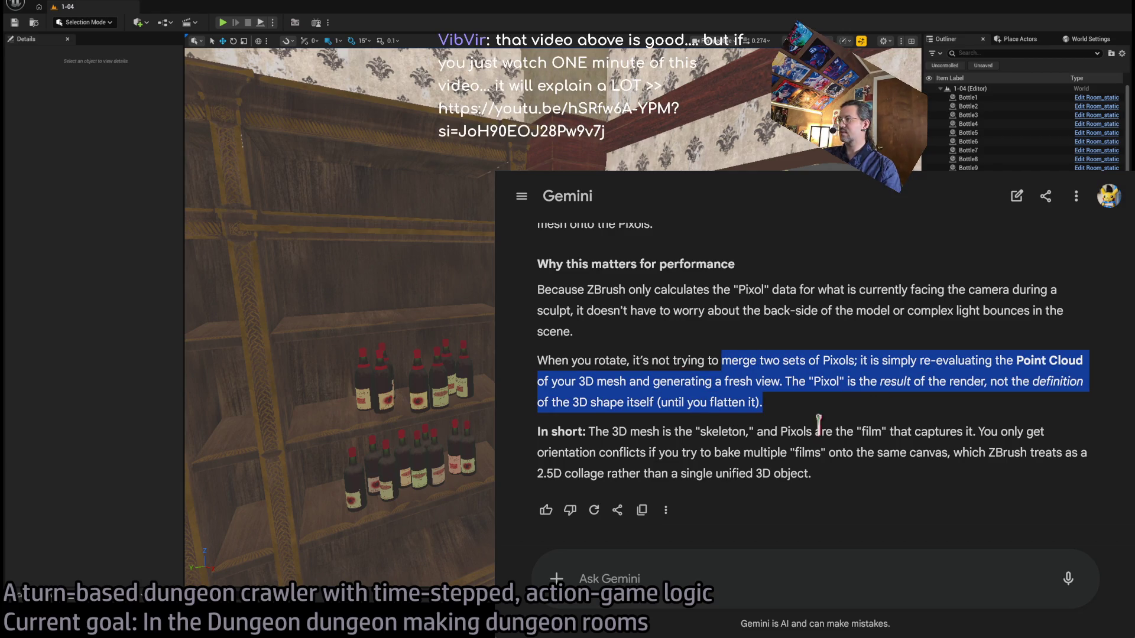
{"action": "left_click", "coordinate": [747, 433]}
{"action": "mouse_move", "coordinate": [598, 451]}
{"action": "left_mouse_down"}
{"action": "mouse_move", "coordinate": [822, 449]}
{"action": "mouse_move", "coordinate": [899, 476]}
{"action": "left_mouse_up"}
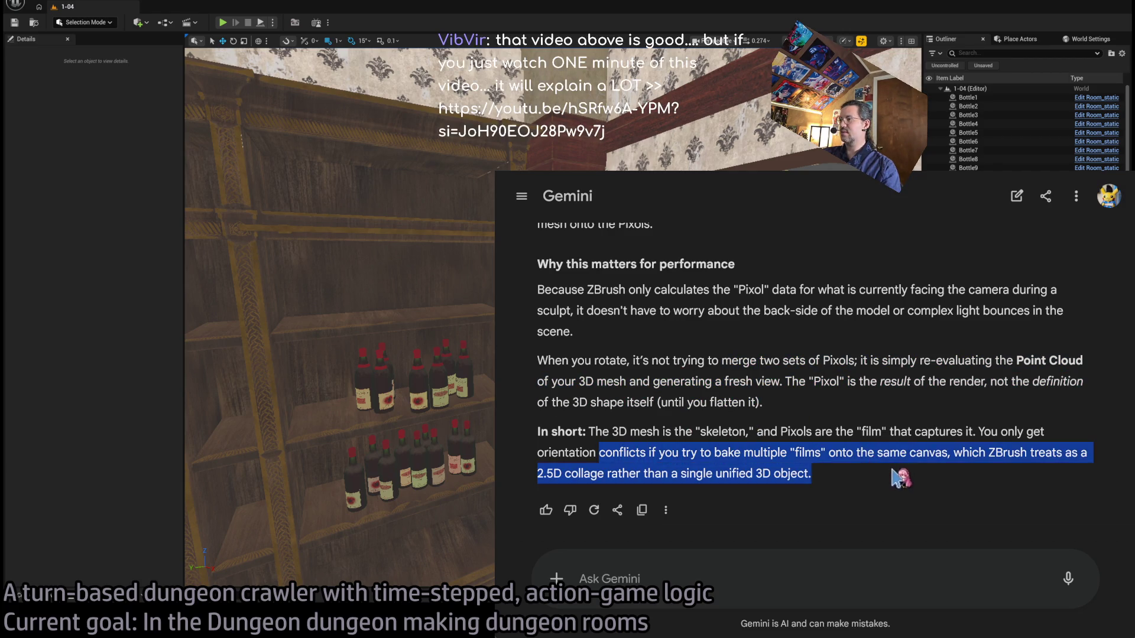
{"action": "left_click_drag", "start_coordinate": [603, 434], "coordinate": [894, 433]}
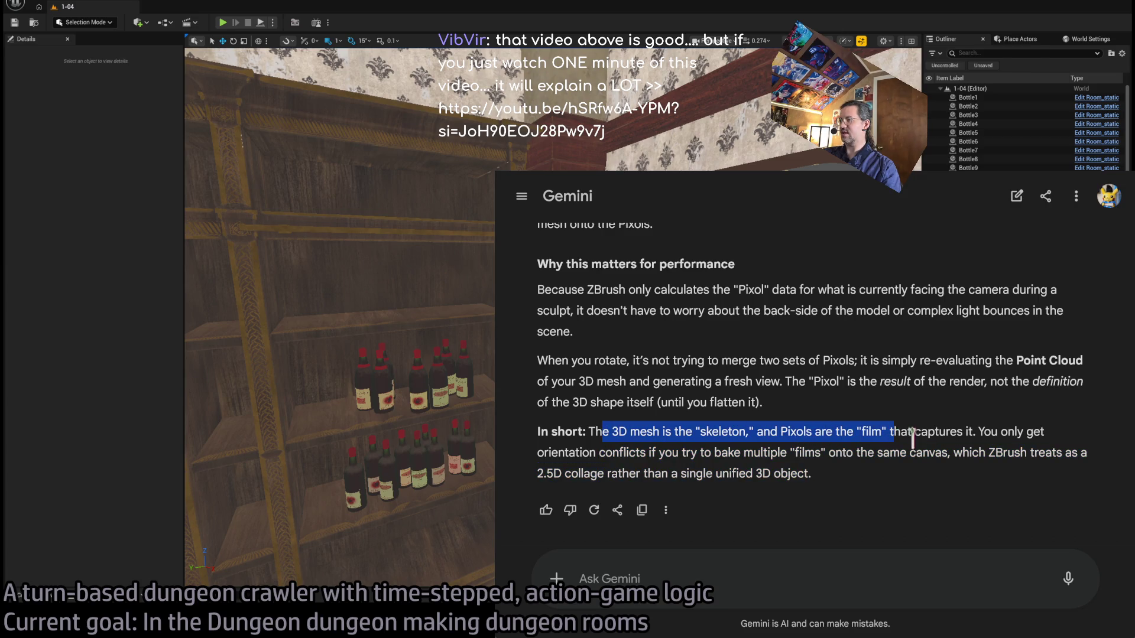
{"action": "left_click", "coordinate": [915, 441]}
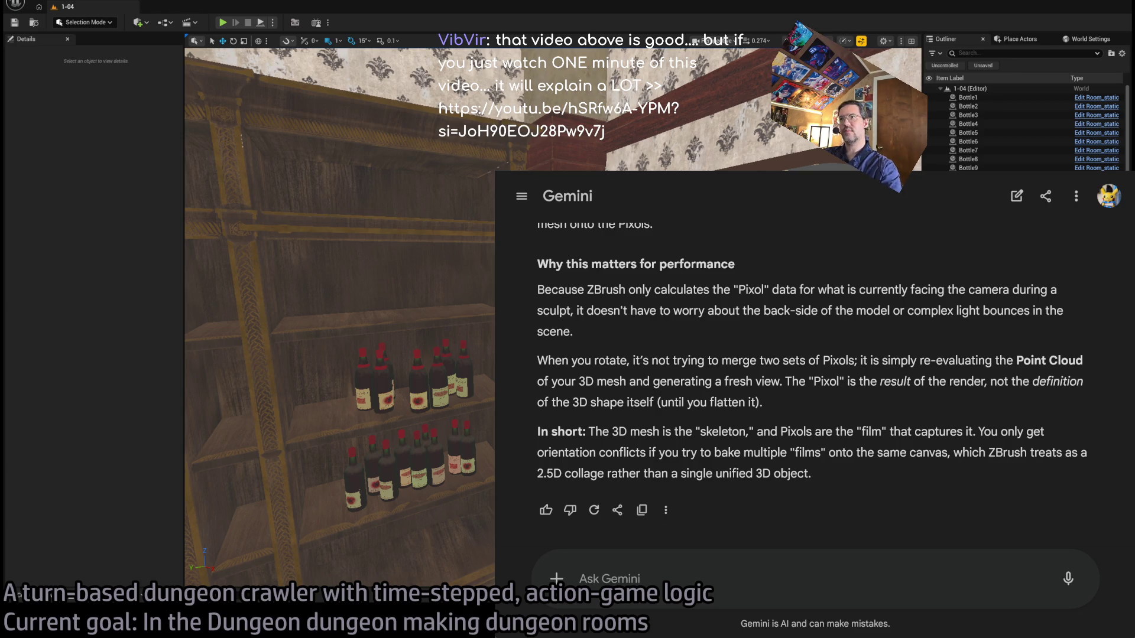
{"action": "key", "text": "ctrl+Tab"}
{"action": "key", "text": "ctrl+Tab"}
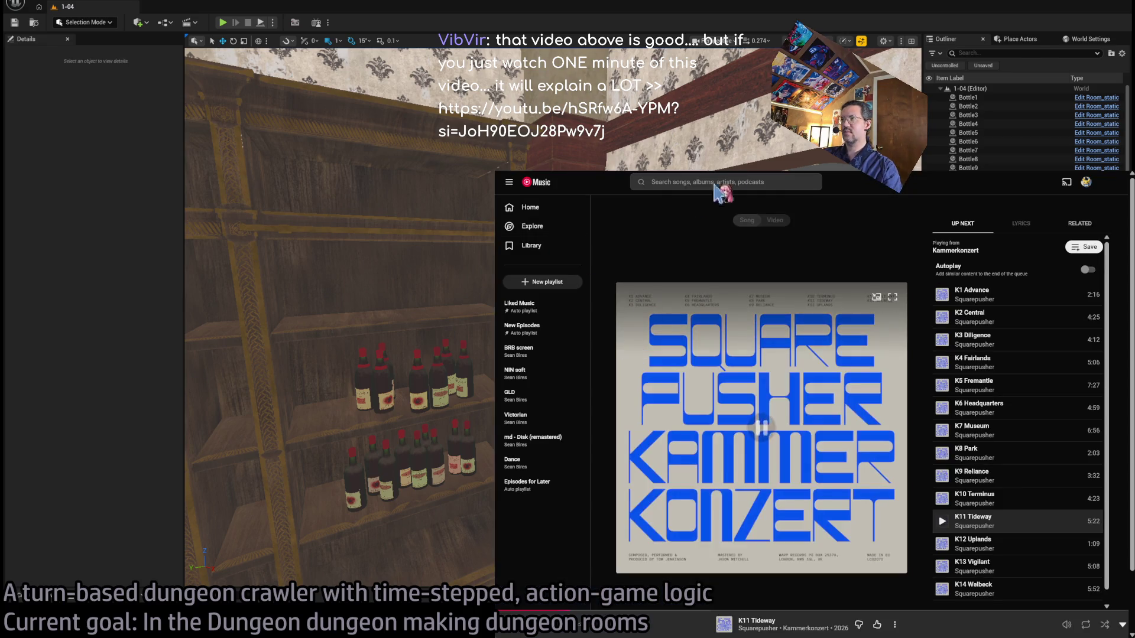
Play the 'ZBrush 4r7 Feature: Nanomesh' video, pausing once and resuming.
{"action": "key", "text": "ctrl+Tab"}
{"action": "left_click", "coordinate": [656, 395]}
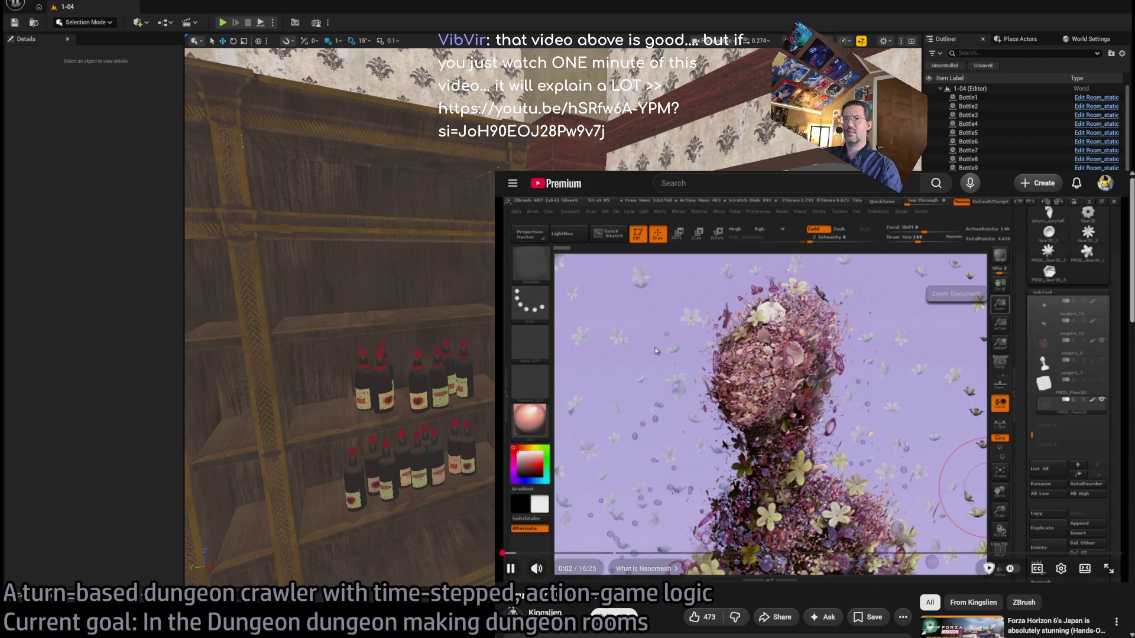
{"action": "left_click", "coordinate": [637, 452]}
{"action": "left_click", "coordinate": [636, 446]}
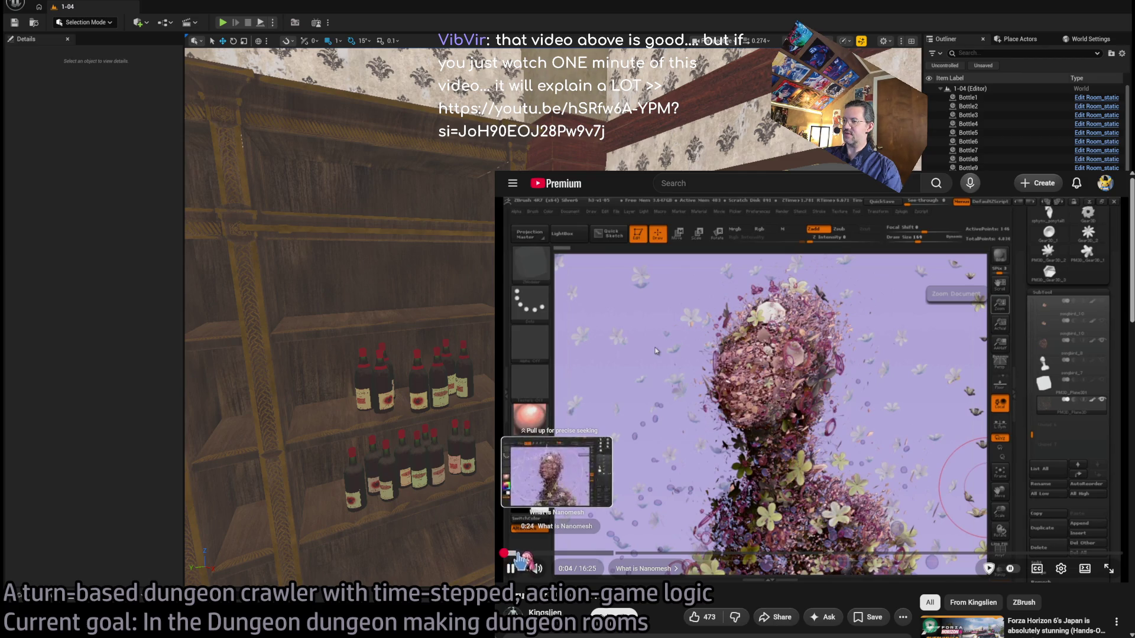
{"action": "scroll", "coordinate": [798, 371], "scroll_direction": "down", "scroll_amount": 1}
{"action": "scroll", "coordinate": [795, 364], "scroll_direction": "down", "scroll_amount": 1}
{"action": "scroll", "coordinate": [794, 364], "scroll_direction": "up", "scroll_amount": 2}
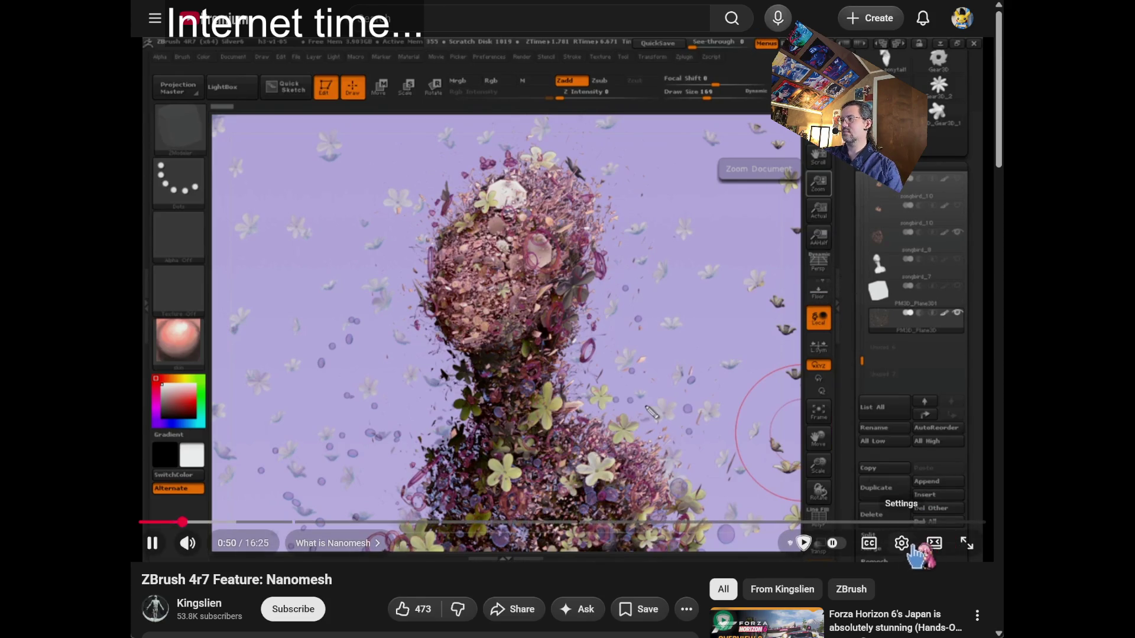
Set the Nanomesh video's playback speed to 1.25x in the player settings.
{"action": "left_click", "coordinate": [916, 545]}
{"action": "left_click", "coordinate": [946, 466]}
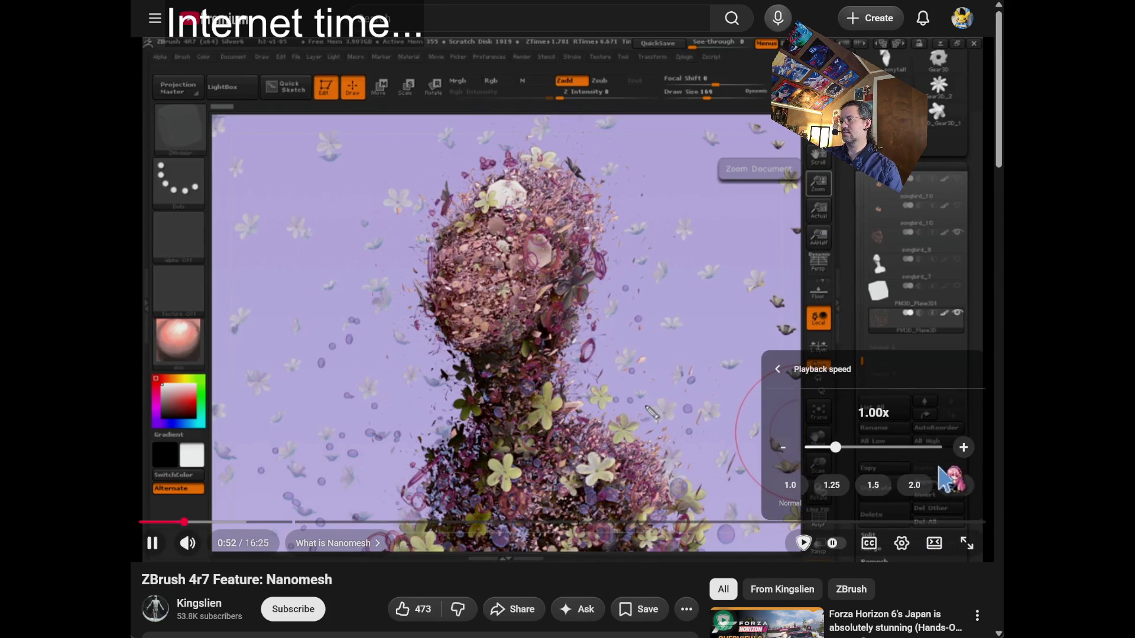
{"action": "left_click", "coordinate": [832, 485]}
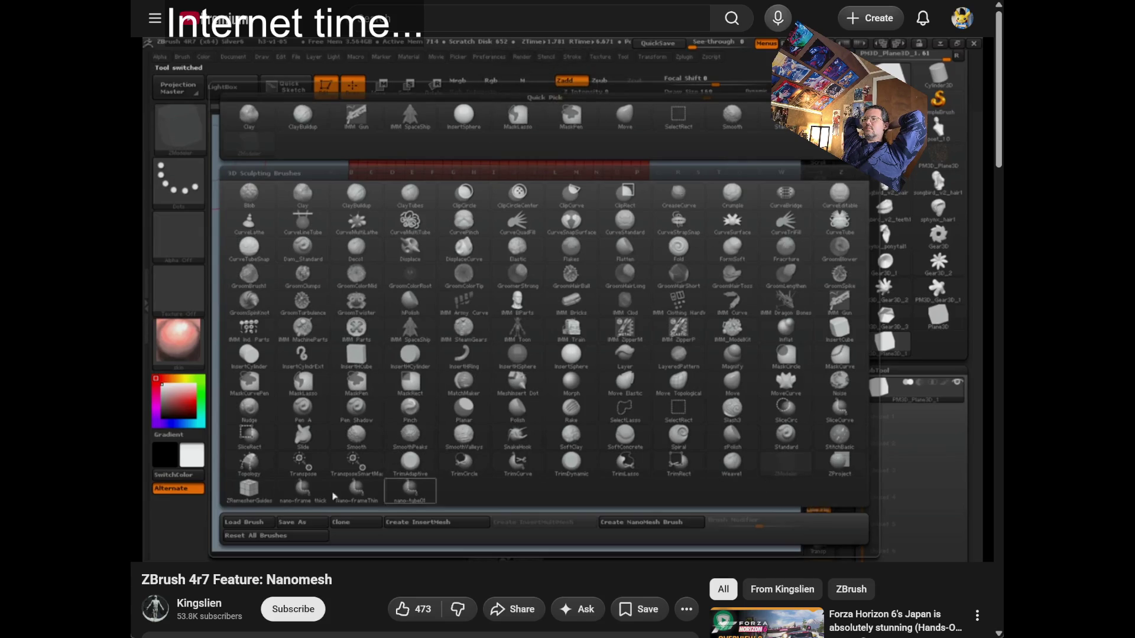
Skip the Nanomesh tutorial ahead with the K, L and Right keys.
{"action": "key", "text": "k"}
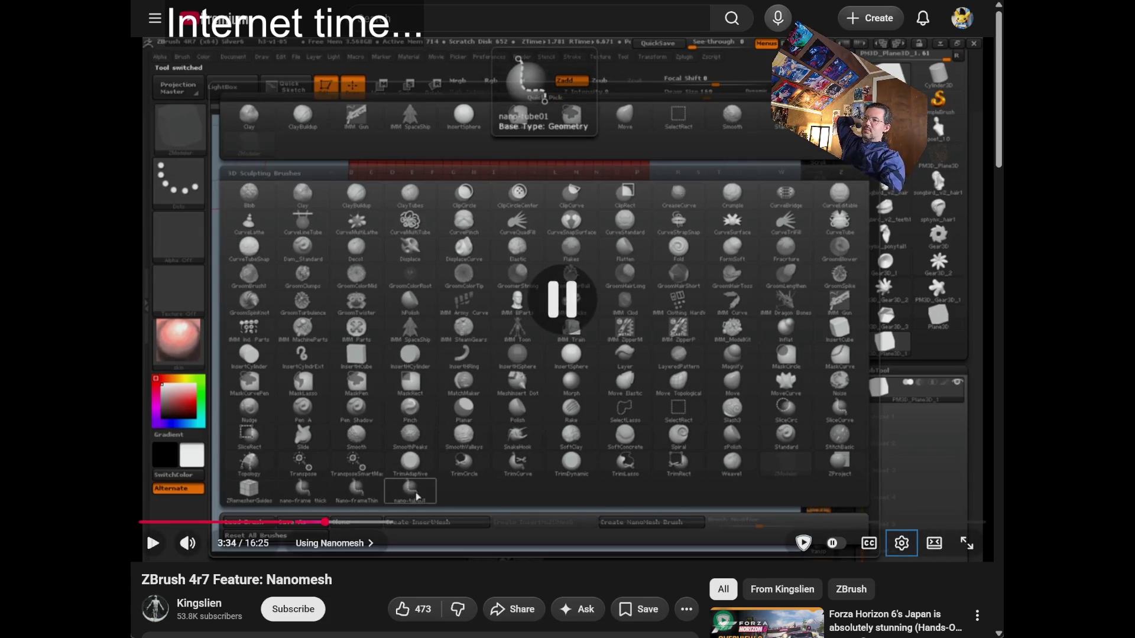
{"action": "key", "text": "l"}
{"action": "key", "text": "k"}
{"action": "key", "text": "Right"}
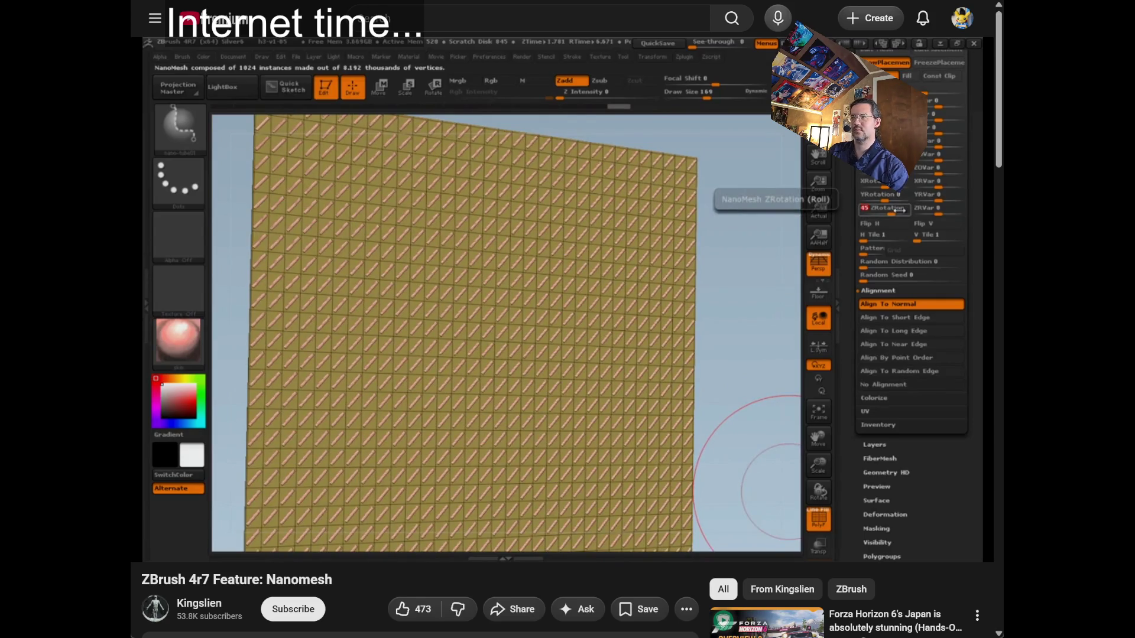
Seek to about 6:22 and pause on the dense scattered instance result.
{"action": "left_click", "coordinate": [608, 336]}
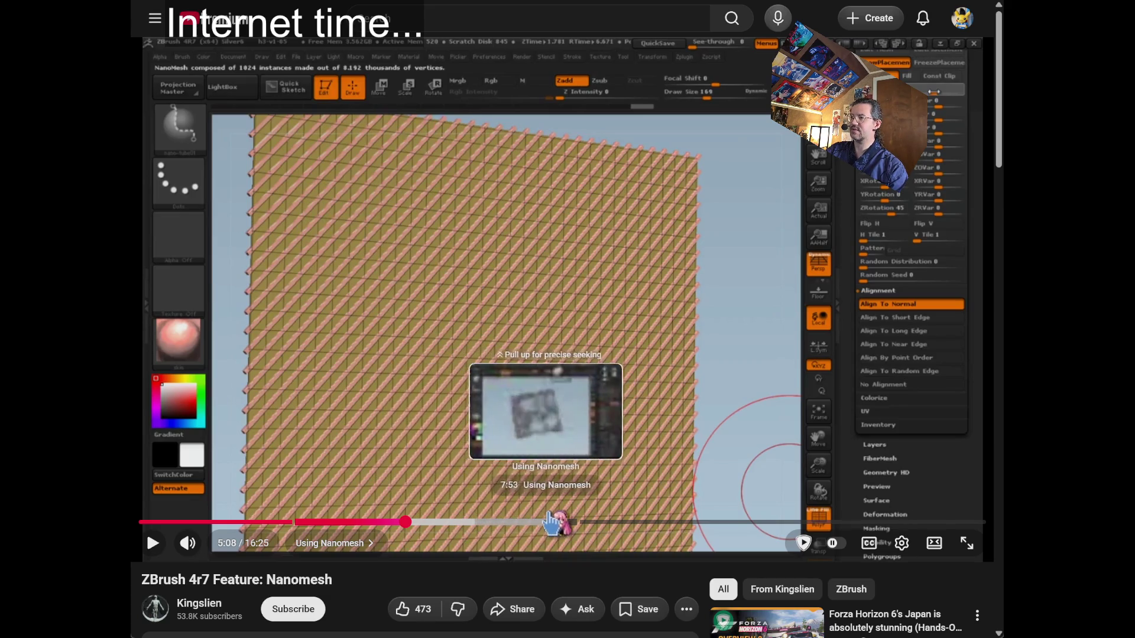
{"action": "left_click", "coordinate": [471, 523]}
{"action": "left_click", "coordinate": [535, 369]}
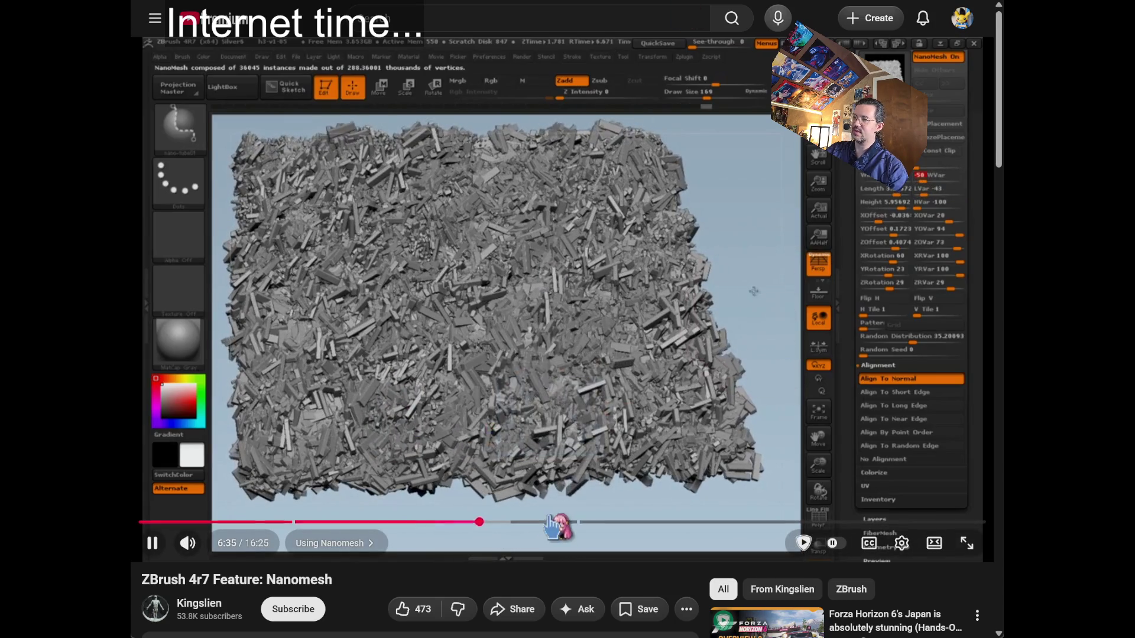
{"action": "left_click", "coordinate": [540, 240]}
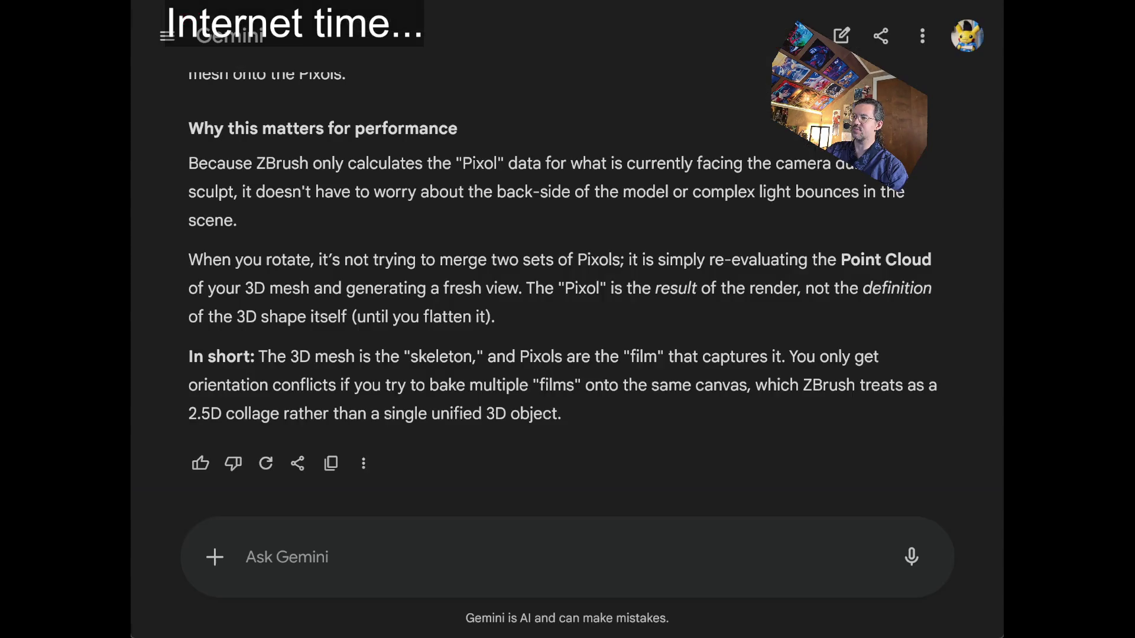
Reread the closing paragraphs of Gemini's Pixol answer, then open a new tab.
{"action": "scroll", "coordinate": [650, 355], "scroll_direction": "up", "scroll_amount": 5}
{"action": "scroll", "coordinate": [656, 353], "scroll_direction": "down", "scroll_amount": 5}
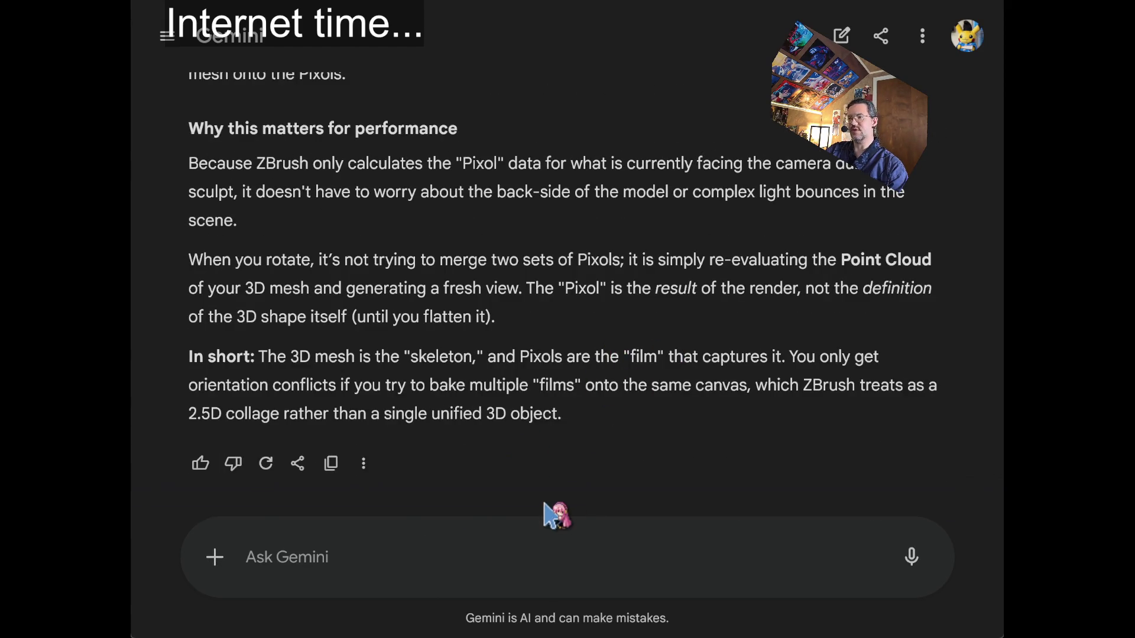
{"action": "left_click_drag", "start_coordinate": [624, 408], "coordinate": [580, 90]}
{"action": "left_click", "coordinate": [580, 90]}
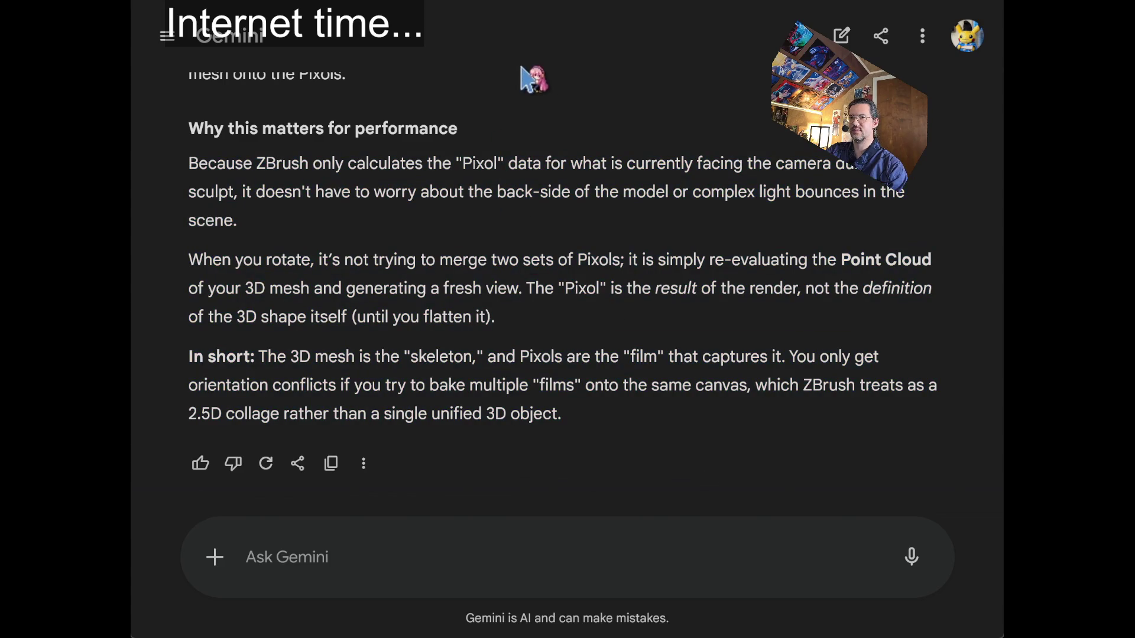
{"action": "mouse_move", "coordinate": [653, 408]}
{"action": "left_mouse_down"}
{"action": "mouse_move", "coordinate": [532, 71]}
{"action": "mouse_move", "coordinate": [616, 316]}
{"action": "left_mouse_up"}
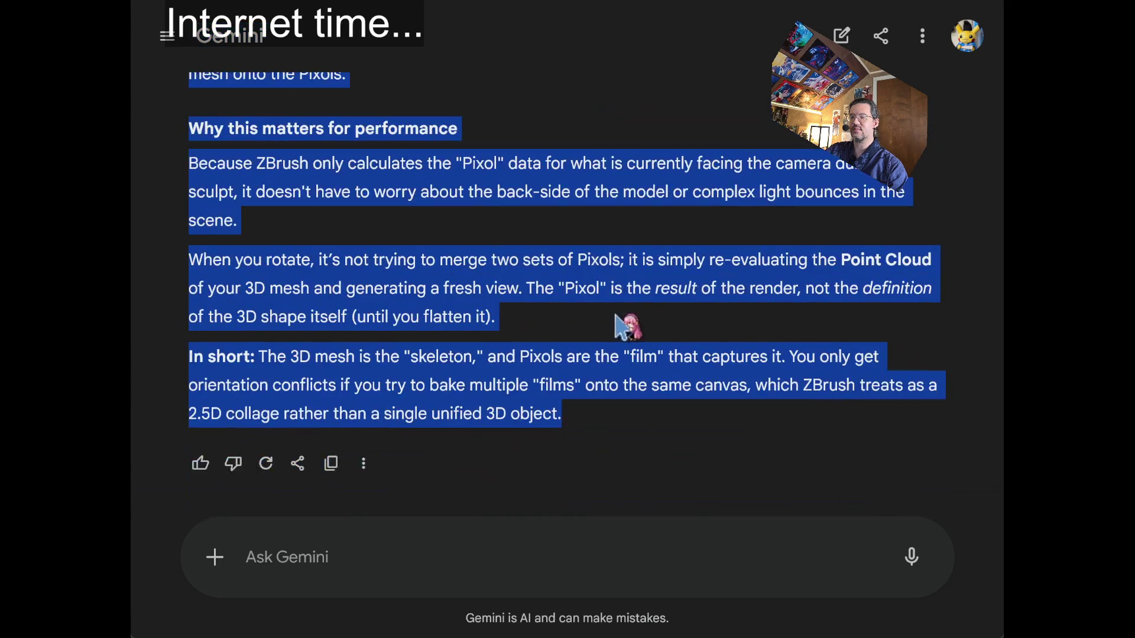
{"action": "left_click", "coordinate": [620, 322]}
{"action": "scroll", "coordinate": [623, 325], "scroll_direction": "up", "scroll_amount": 15}
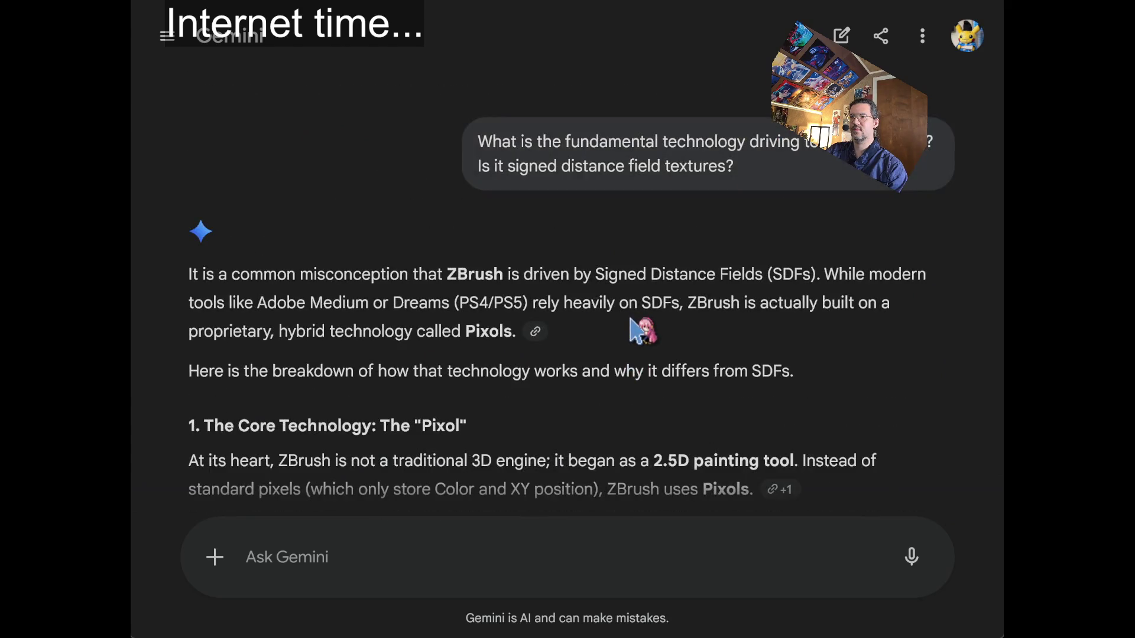
{"action": "scroll", "coordinate": [635, 322], "scroll_direction": "down", "scroll_amount": 4}
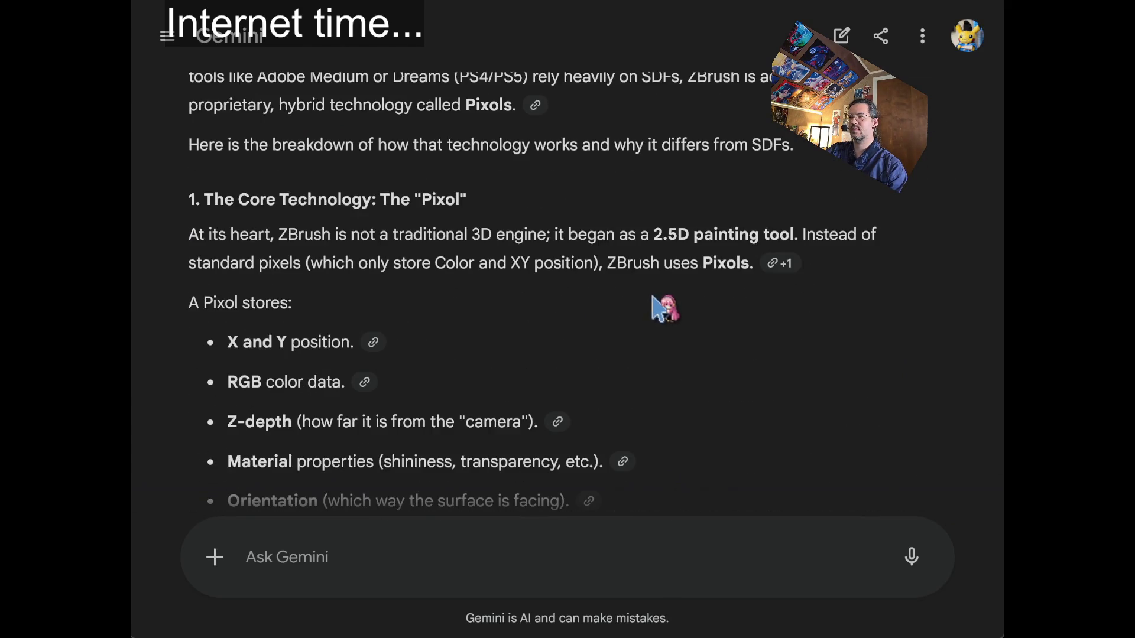
{"action": "scroll", "coordinate": [656, 309], "scroll_direction": "down", "scroll_amount": 10}
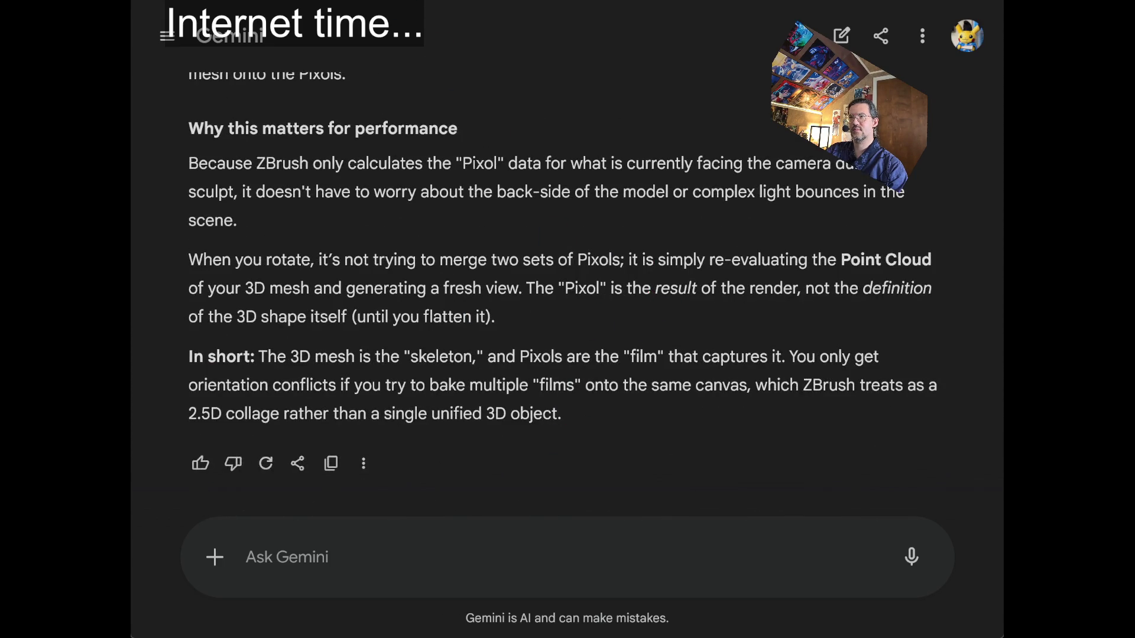
{"action": "key", "text": "ctrl+t"}
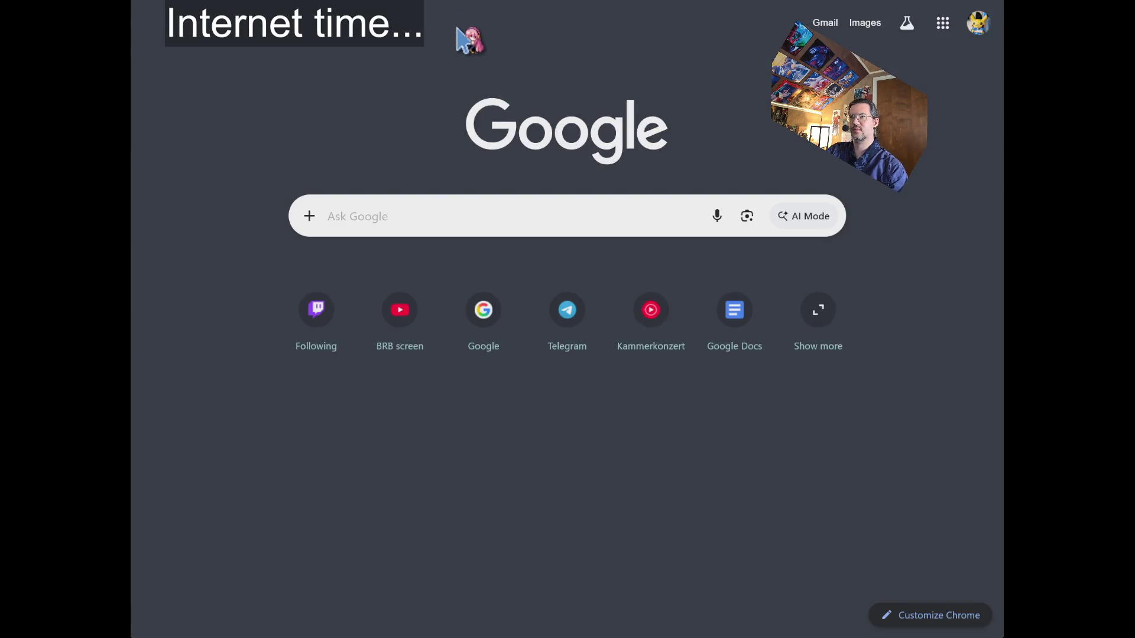
Search Google for 'how does zbrush work' and skim the results.
{"action": "left_click", "coordinate": [450, 215]}
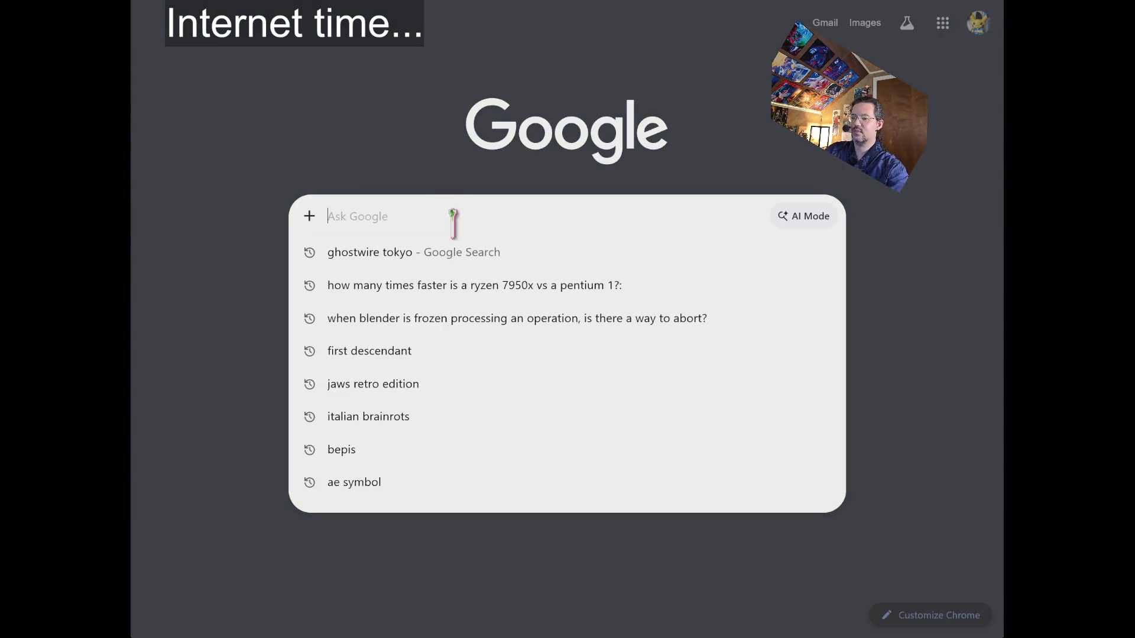
{"action": "type", "text": "how does zbrush wo"}
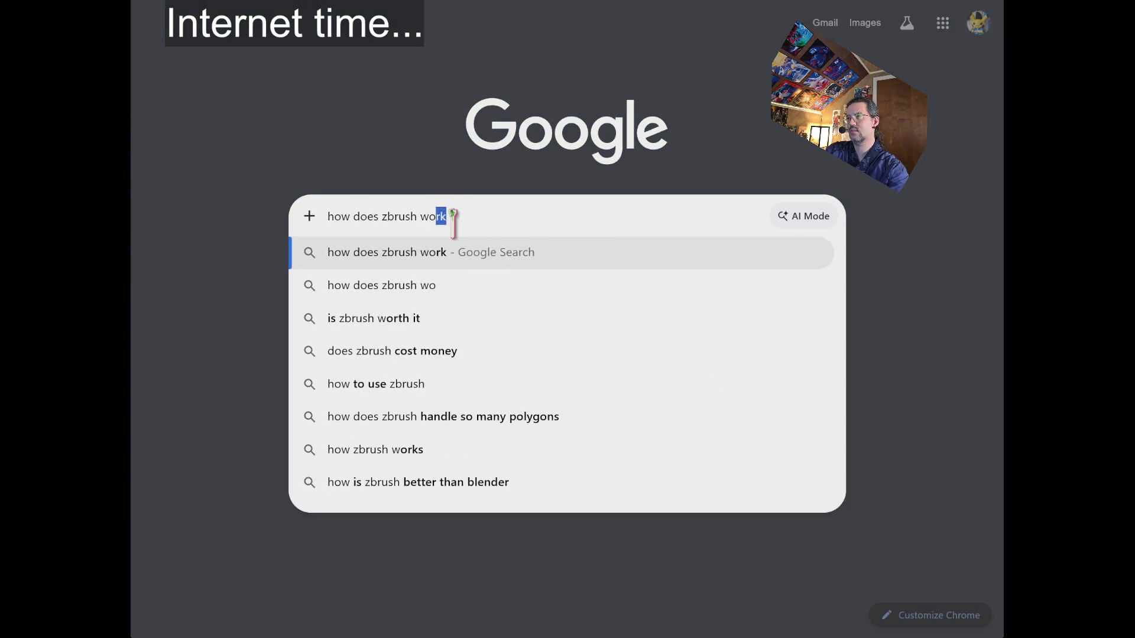
{"action": "key", "text": "Return"}
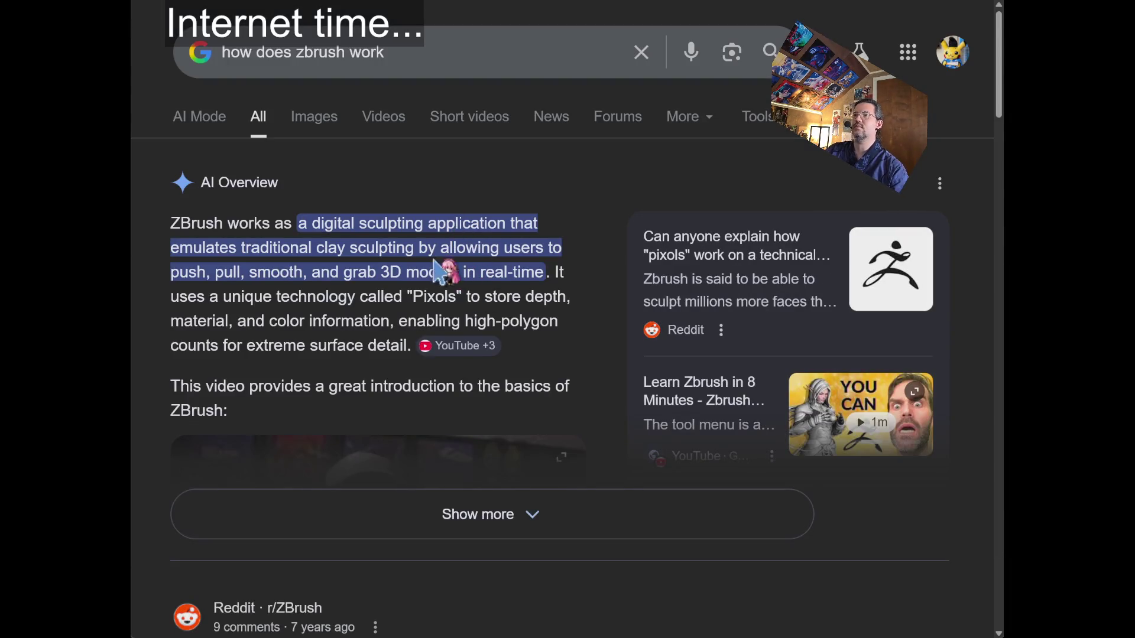
{"action": "scroll", "coordinate": [440, 272], "scroll_direction": "down", "scroll_amount": 5}
{"action": "scroll", "coordinate": [593, 325], "scroll_direction": "down", "scroll_amount": 7}
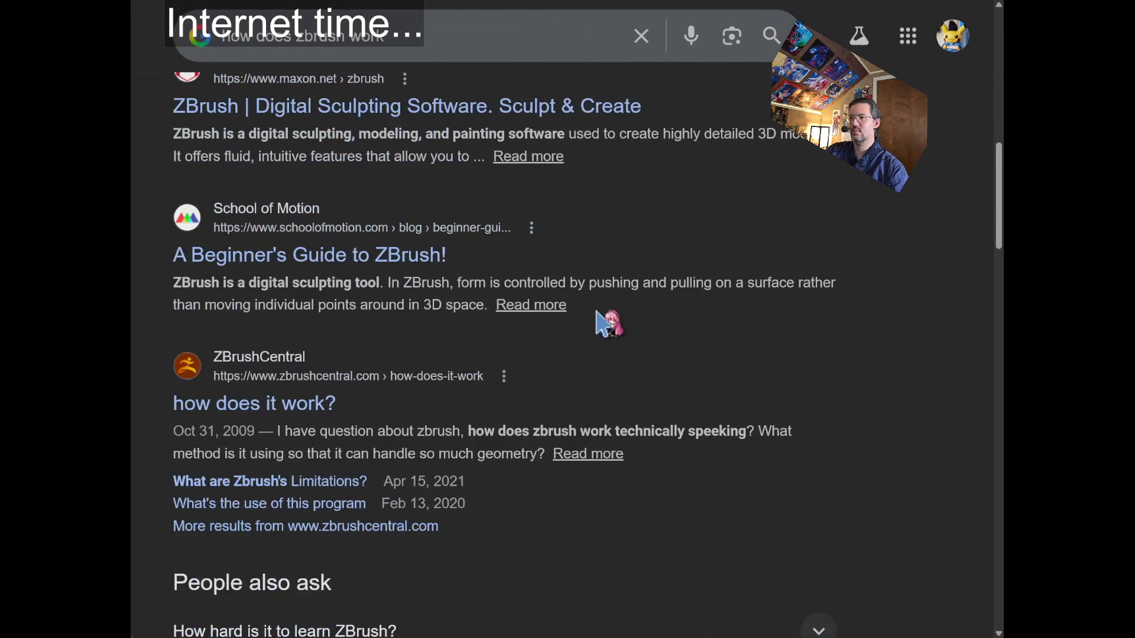
{"action": "scroll", "coordinate": [595, 331], "scroll_direction": "up", "scroll_amount": 10}
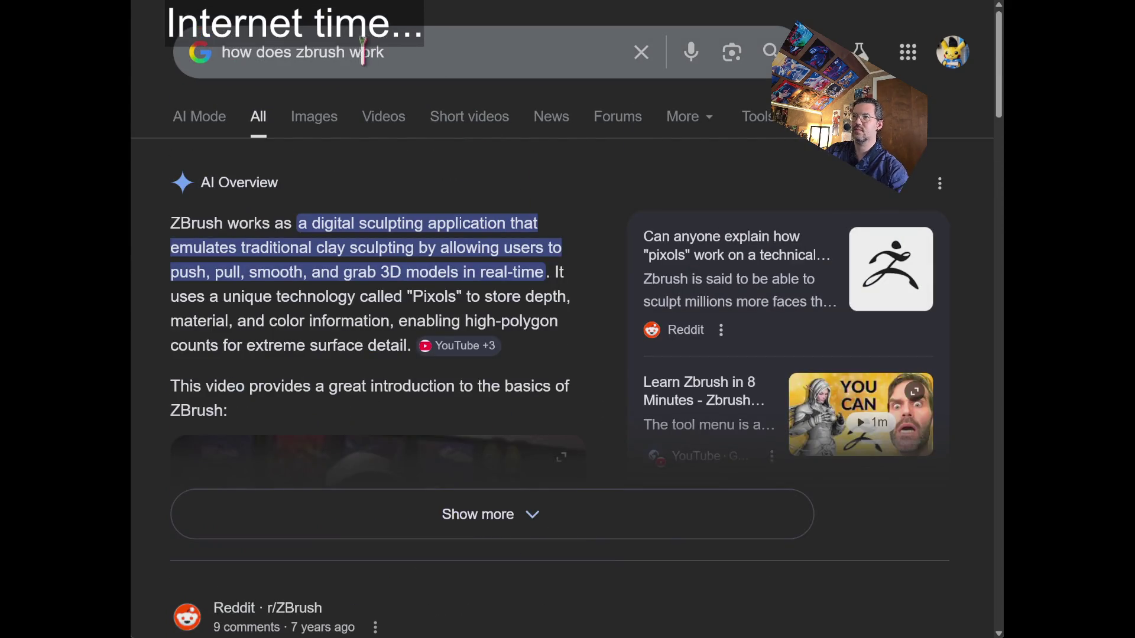
Refine the search to 'how does zbrush technology work'.
{"action": "left_click", "coordinate": [352, 53]}
{"action": "type", "text": "technology work"}
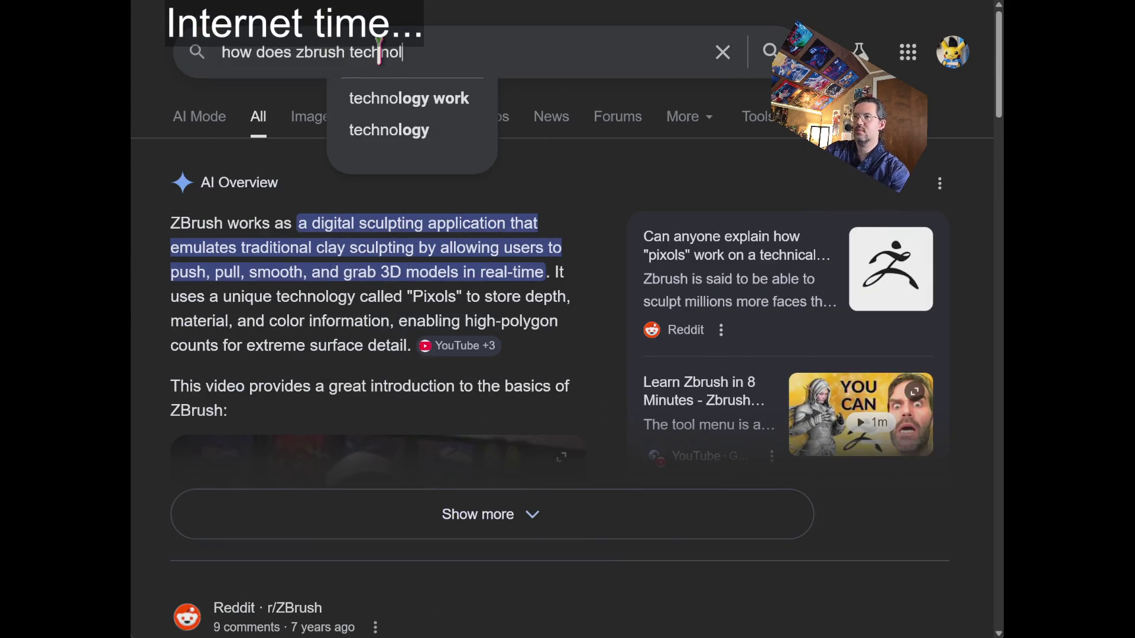
{"action": "key", "text": "Return"}
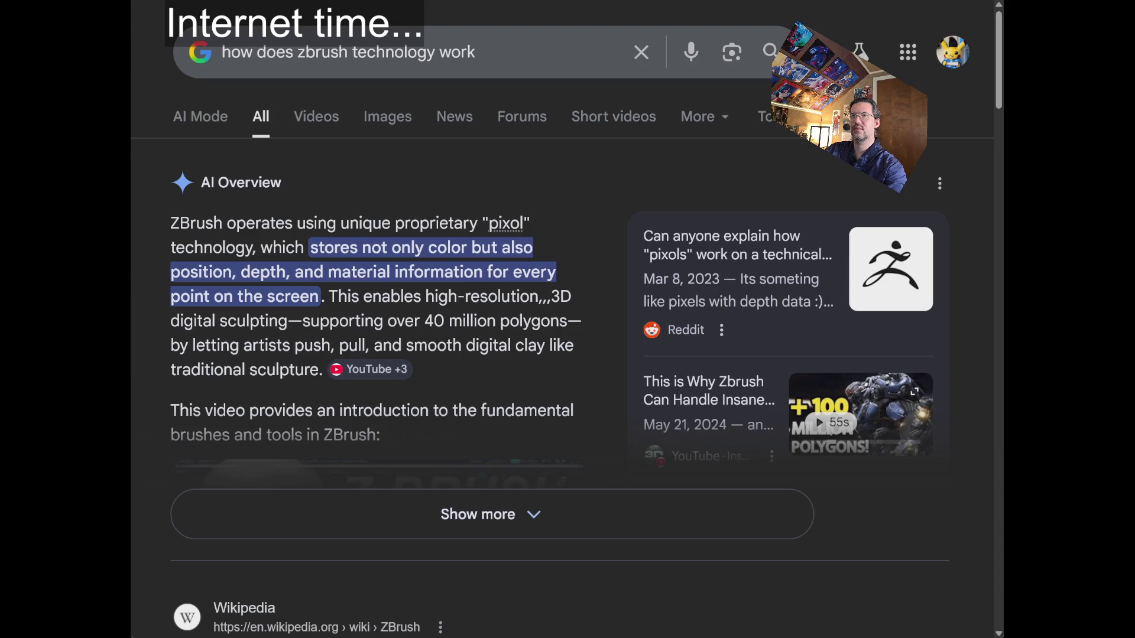
{"action": "key", "text": "ctrl+t"}
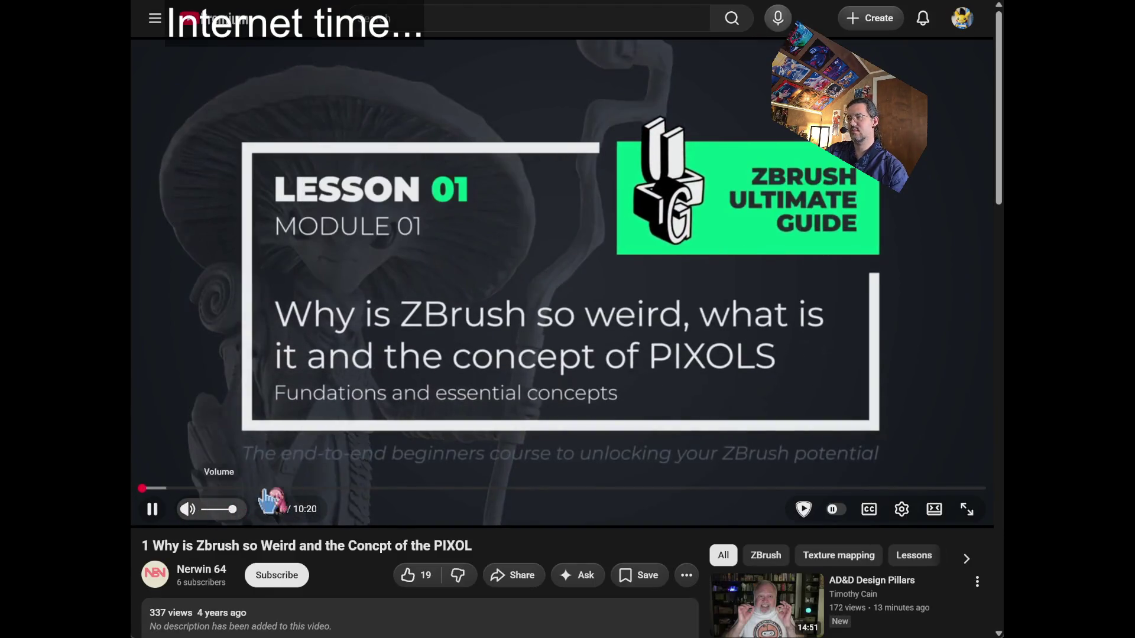
Skim the PIXOL lesson forward through 1:01 and 1:19 to 1:30, then resume.
{"action": "key", "text": "Right"}
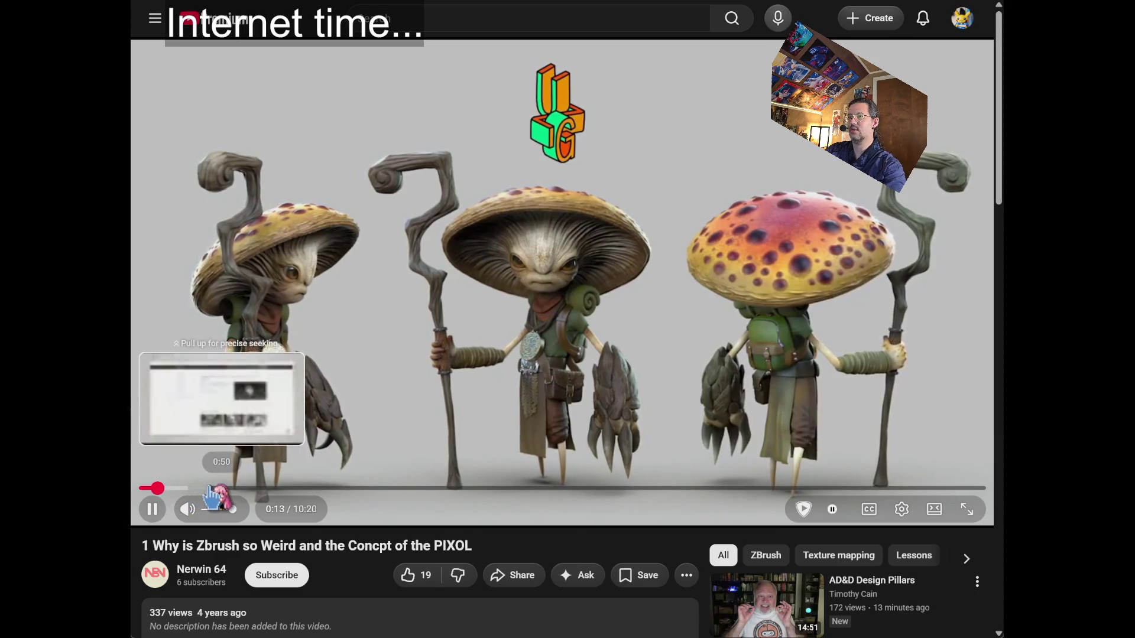
{"action": "left_click", "coordinate": [208, 488]}
{"action": "key", "text": "Right"}
{"action": "key", "text": "Right"}
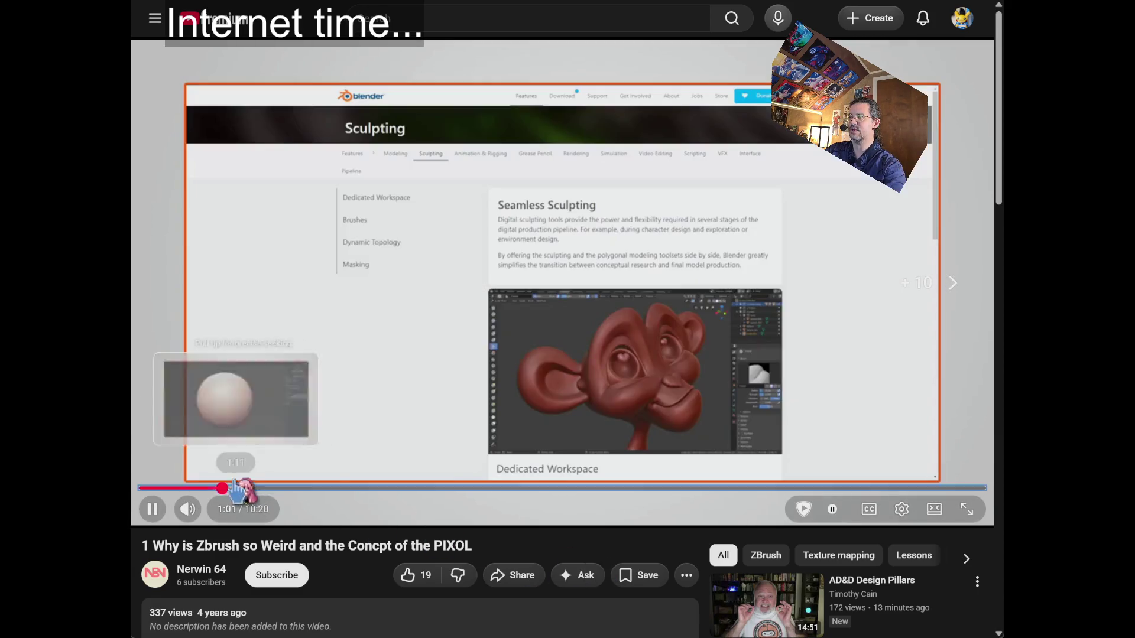
{"action": "key", "text": "space"}
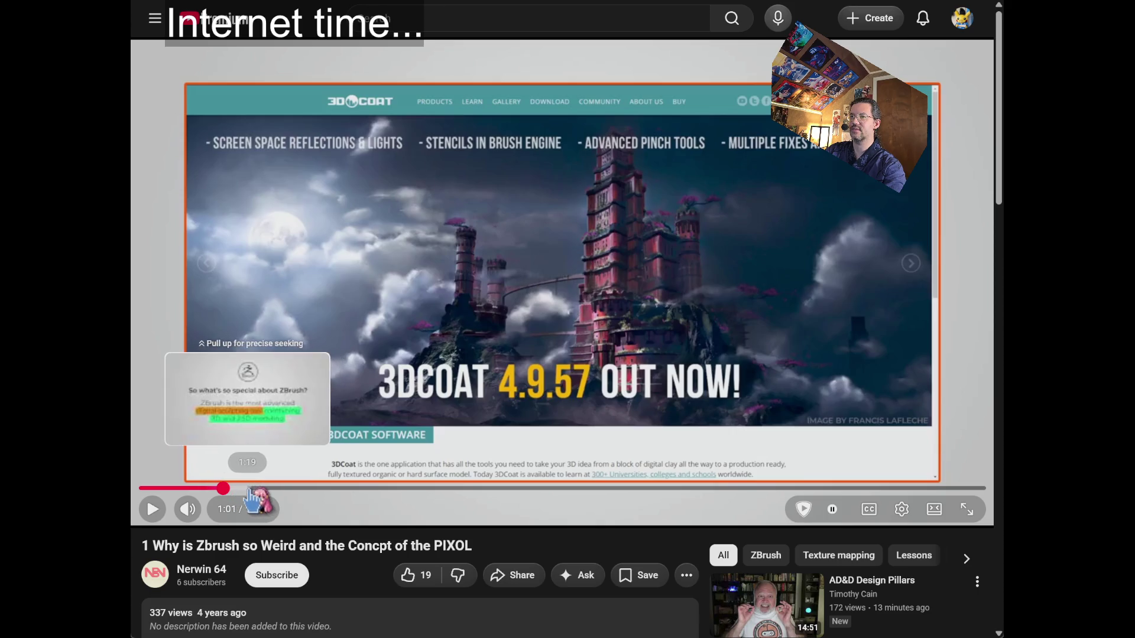
{"action": "left_click", "coordinate": [247, 489]}
{"action": "key", "text": "space"}
{"action": "key", "text": "Right"}
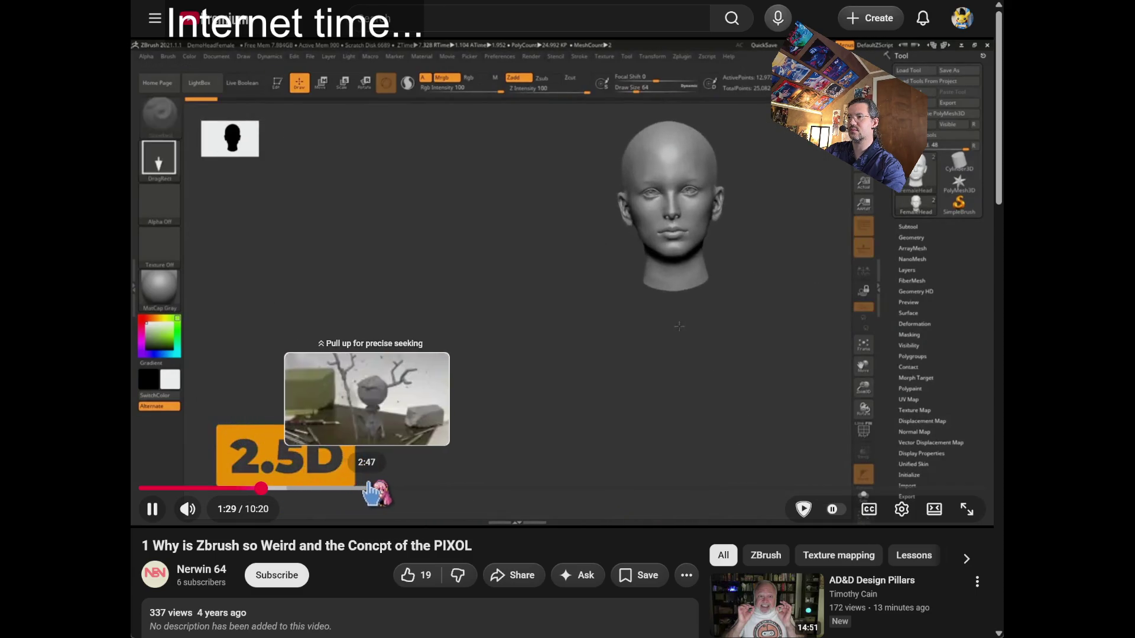
{"action": "key", "text": "space"}
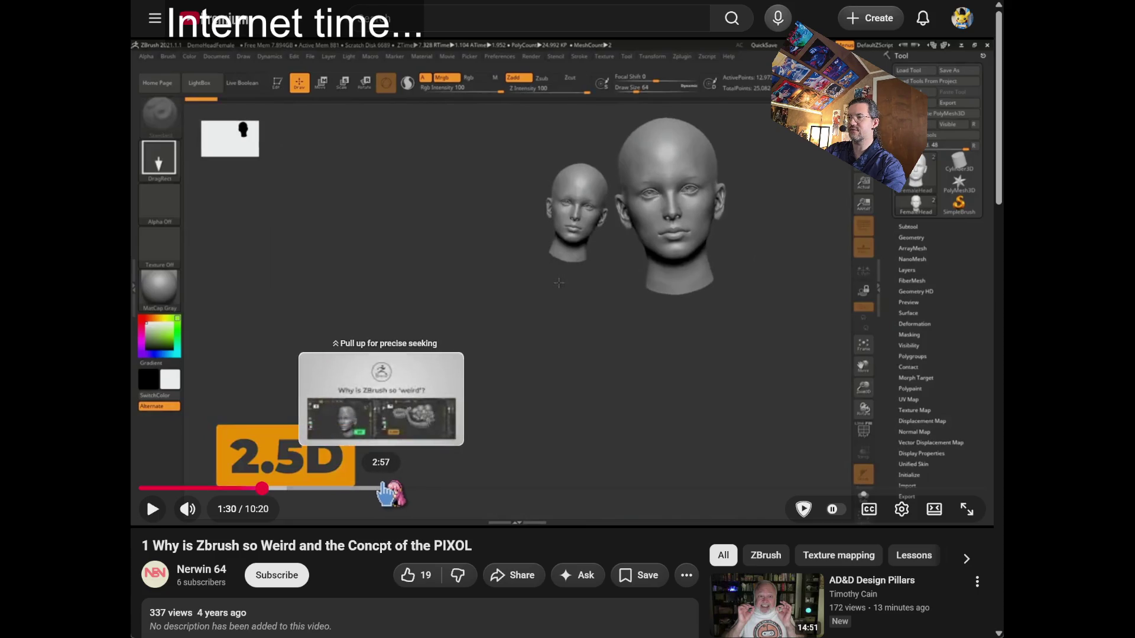
{"action": "left_click", "coordinate": [471, 340]}
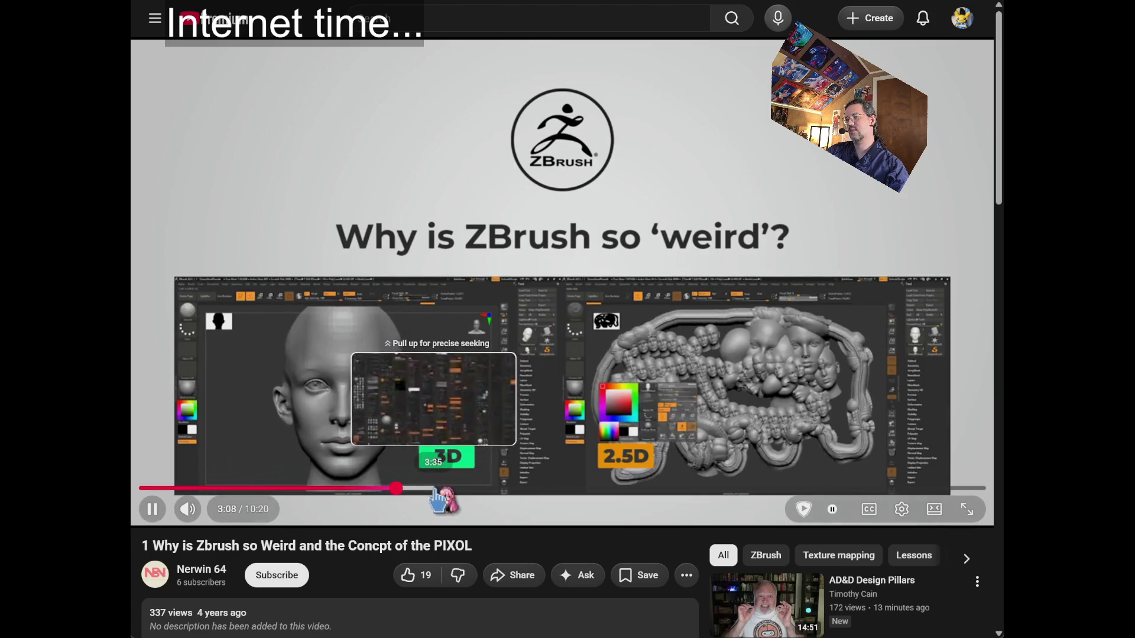
Jump the lesson to 3:35, settle at 3:57 and resume playback.
{"action": "left_click", "coordinate": [437, 490]}
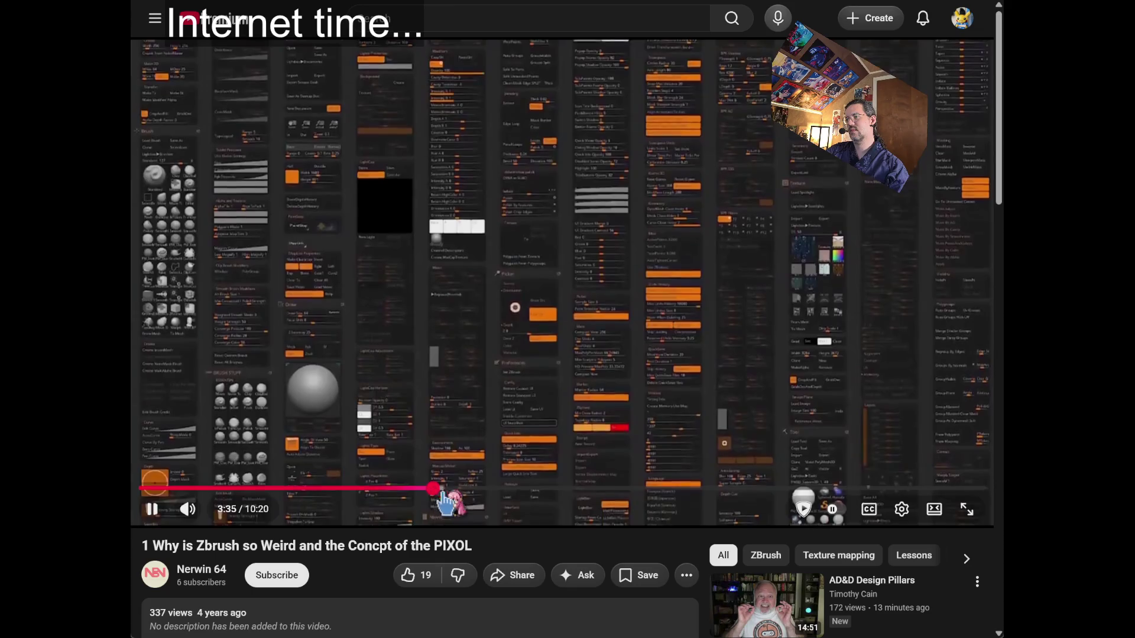
{"action": "key", "text": "space"}
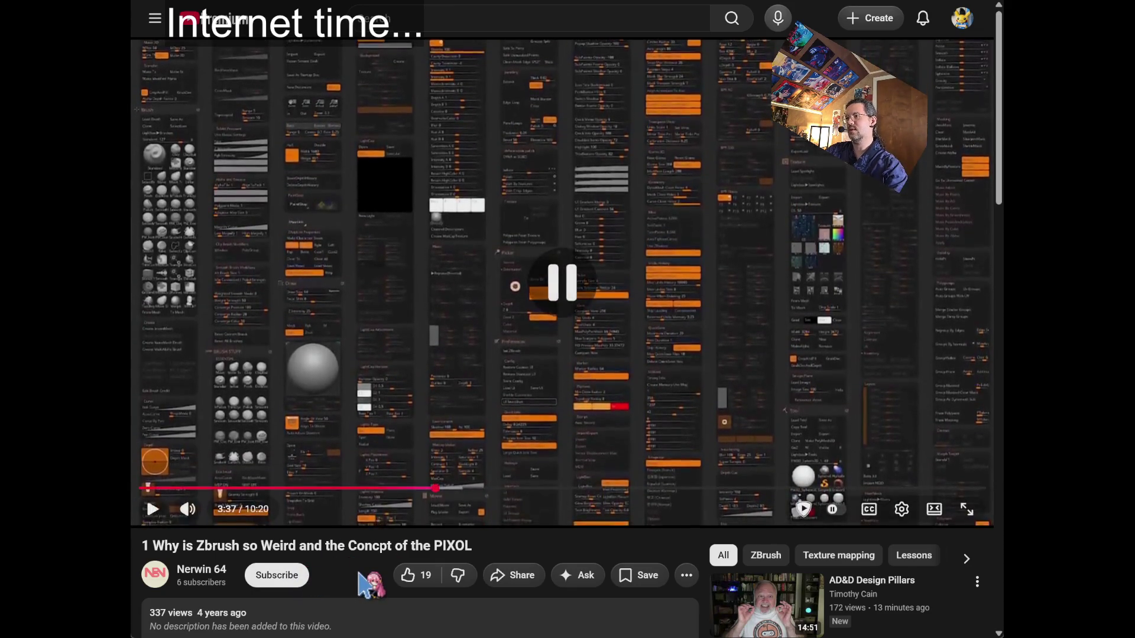
{"action": "key", "text": "Right"}
{"action": "key", "text": "Right"}
{"action": "key", "text": "Right"}
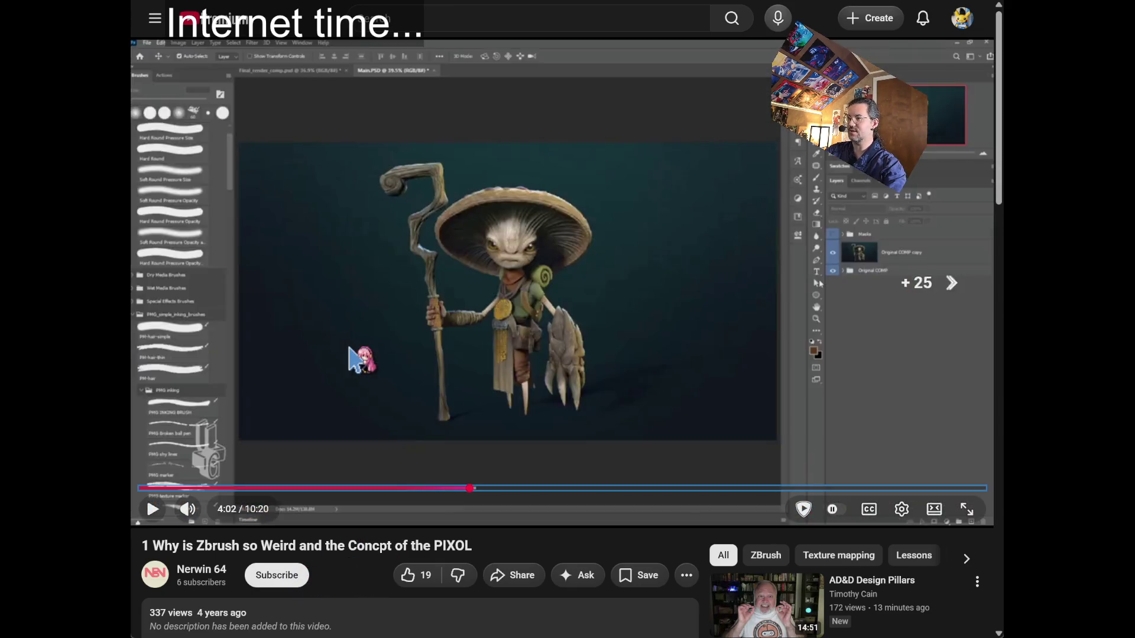
{"action": "key", "text": "Left"}
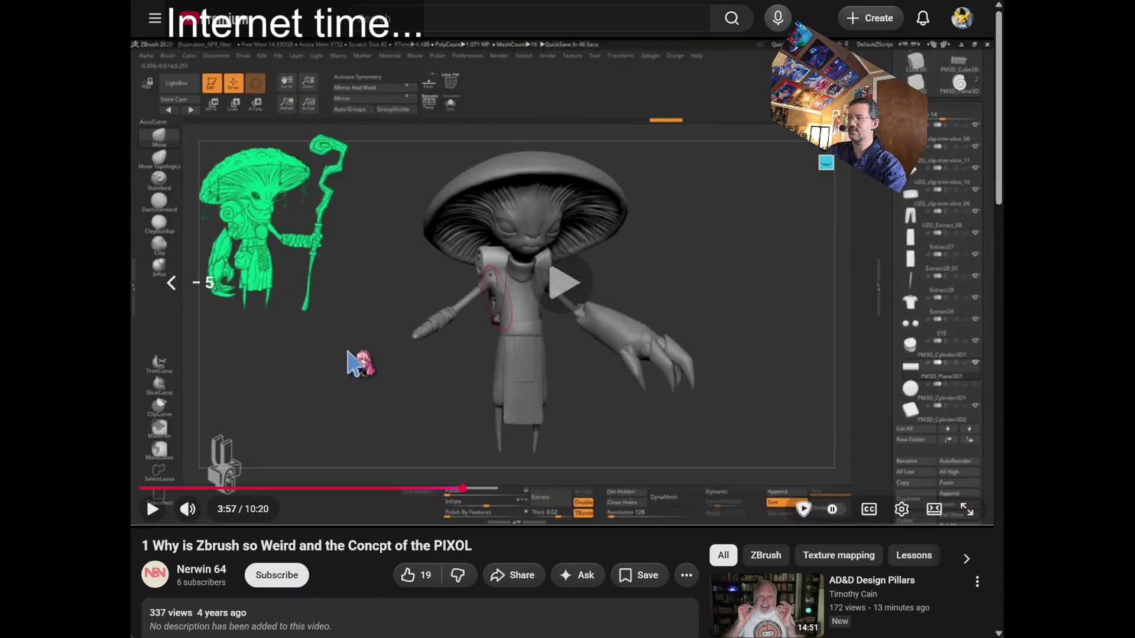
{"action": "key", "text": "space"}
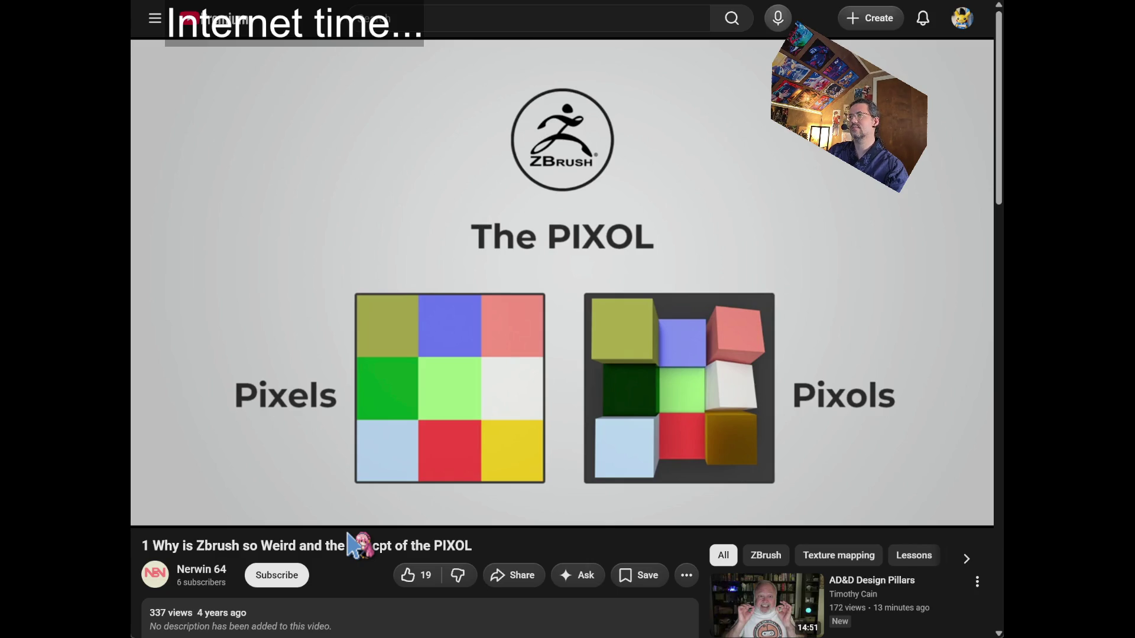
Turn on English auto-generated captions and open the player settings.
{"action": "left_click", "coordinate": [869, 510]}
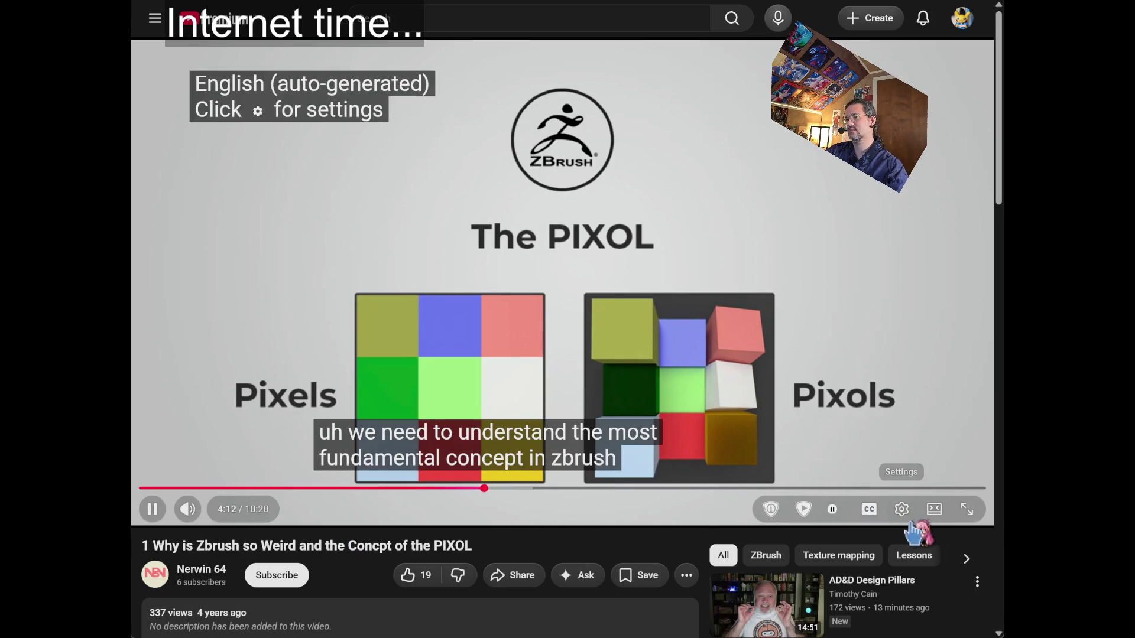
{"action": "left_click", "coordinate": [901, 509]}
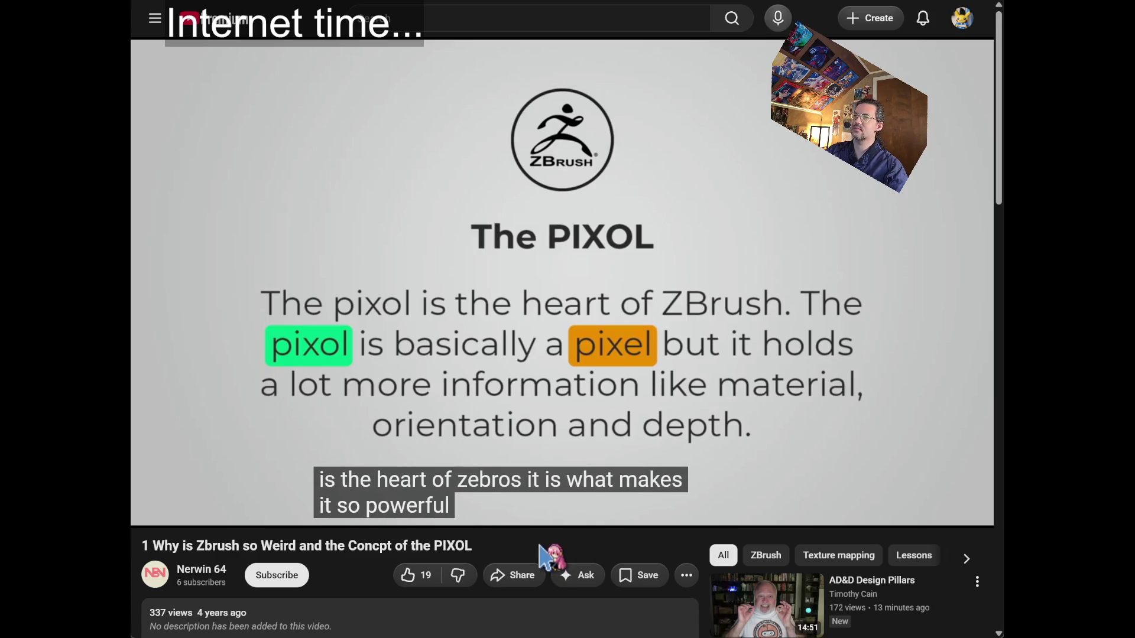
{"action": "mouse_move", "coordinate": [482, 426]}
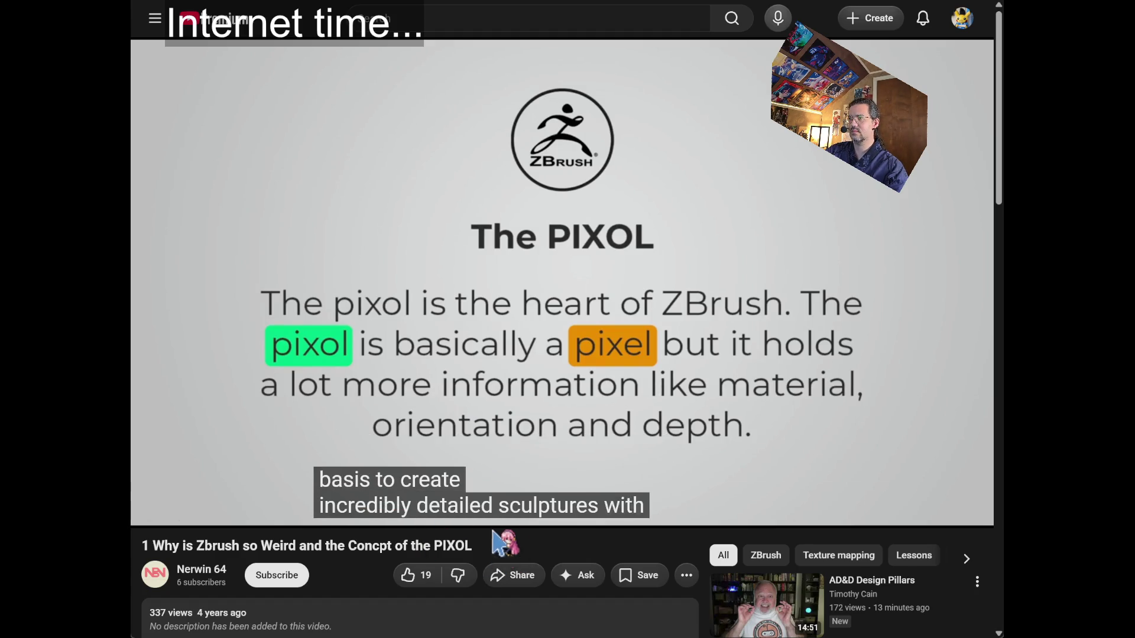
Skip the PIXOL lesson ahead in small jumps, then back to the cube explanation.
{"action": "key", "text": "k"}
{"action": "key", "text": "k"}
{"action": "key", "text": "Right"}
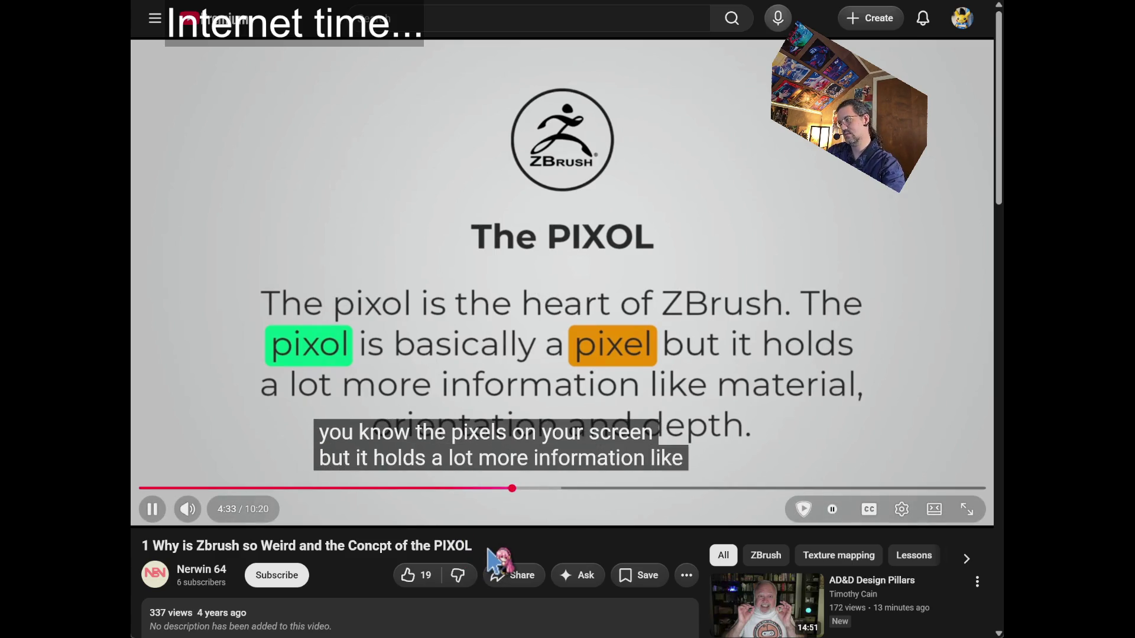
{"action": "key", "text": "Right"}
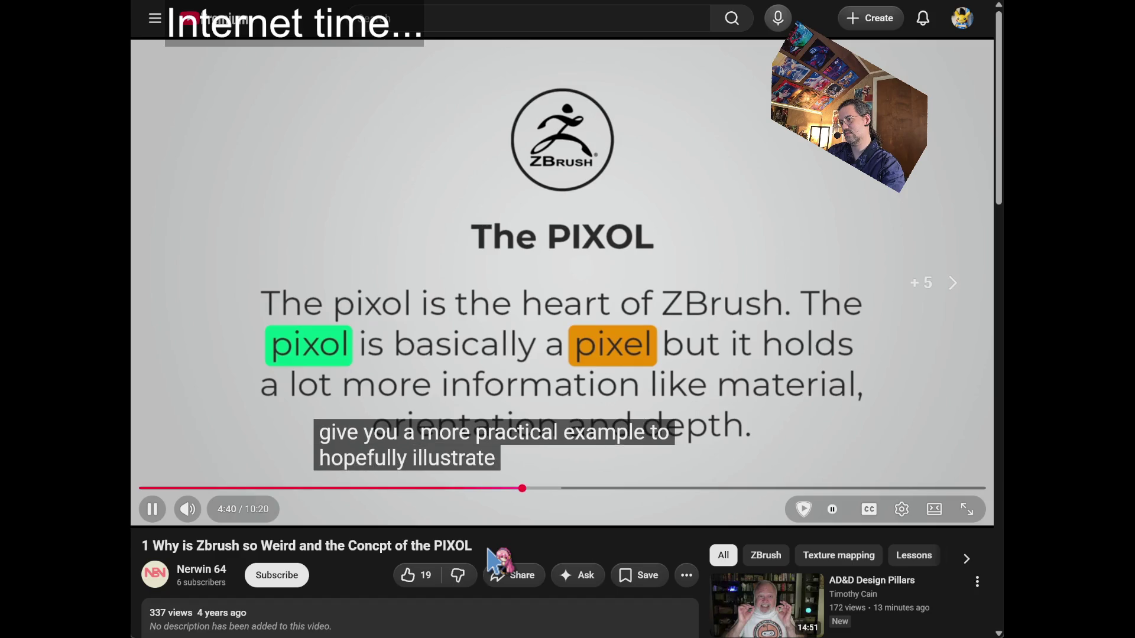
{"action": "key", "text": "Right"}
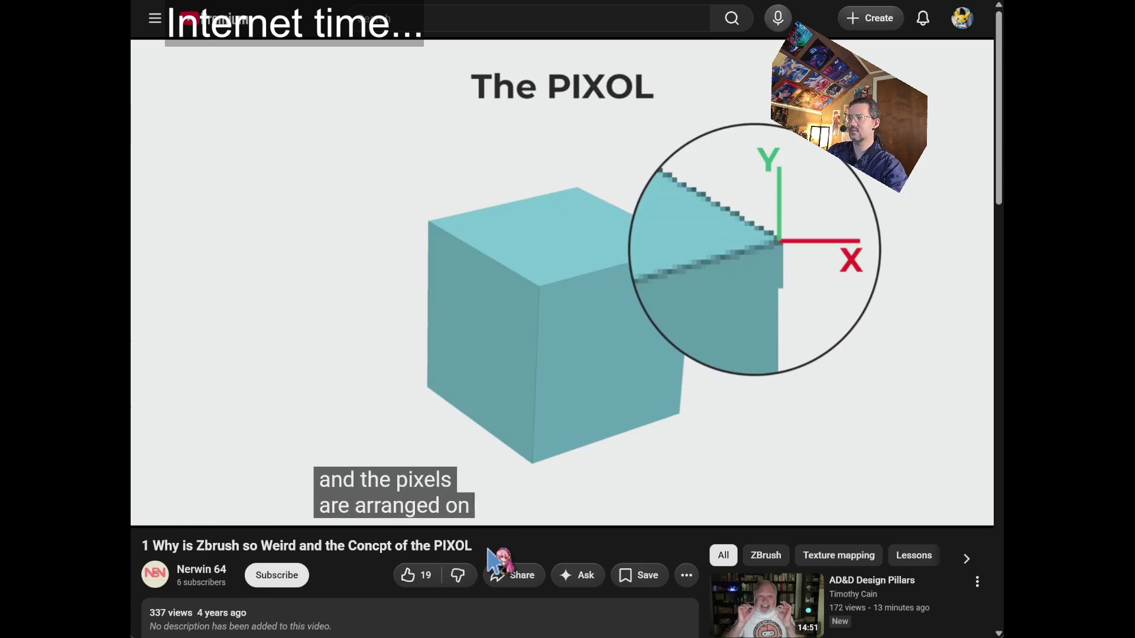
{"action": "key", "text": "Right"}
{"action": "key", "text": "Right"}
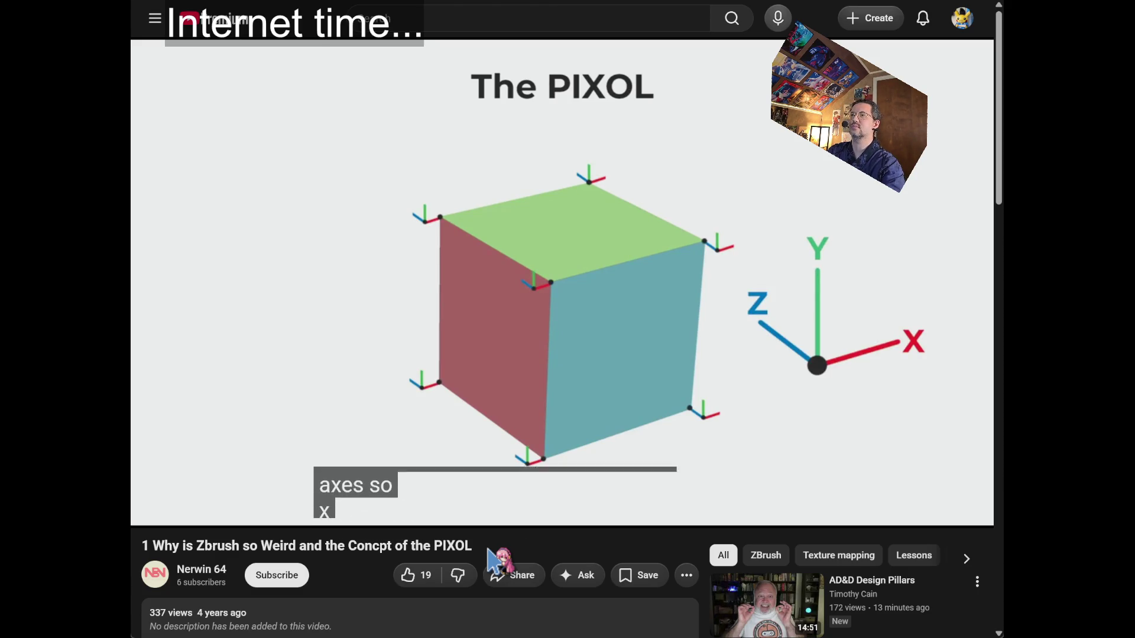
{"action": "key", "text": "Left"}
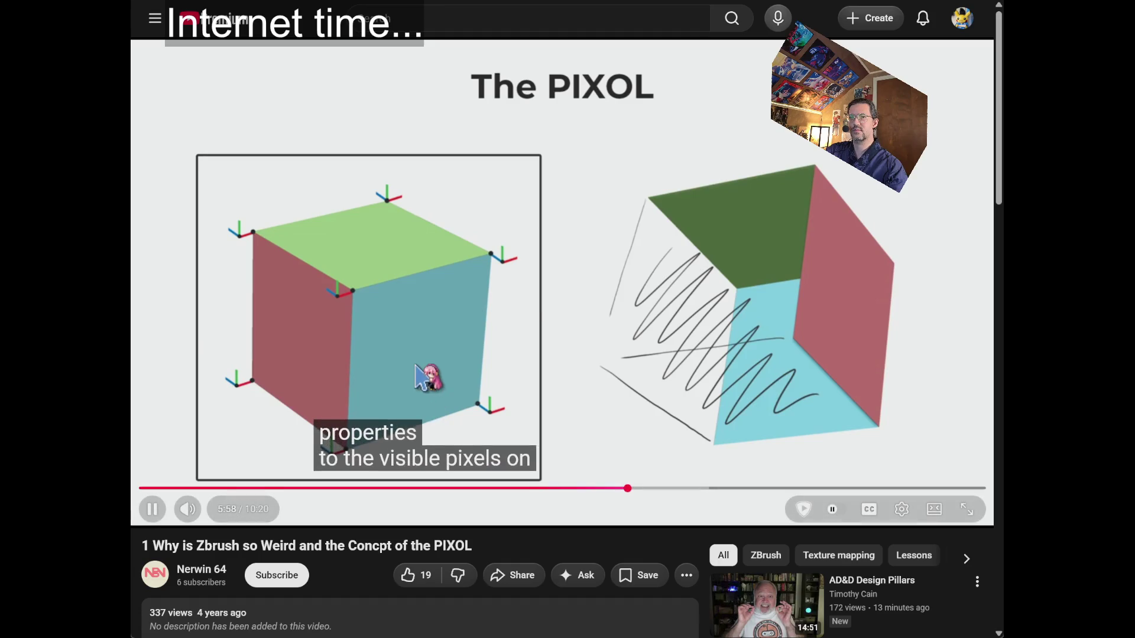
Pause and resume the PIXOL lesson through the cube and lighting slides up to the 7:21 ZBrush demo.
{"action": "key", "text": "space"}
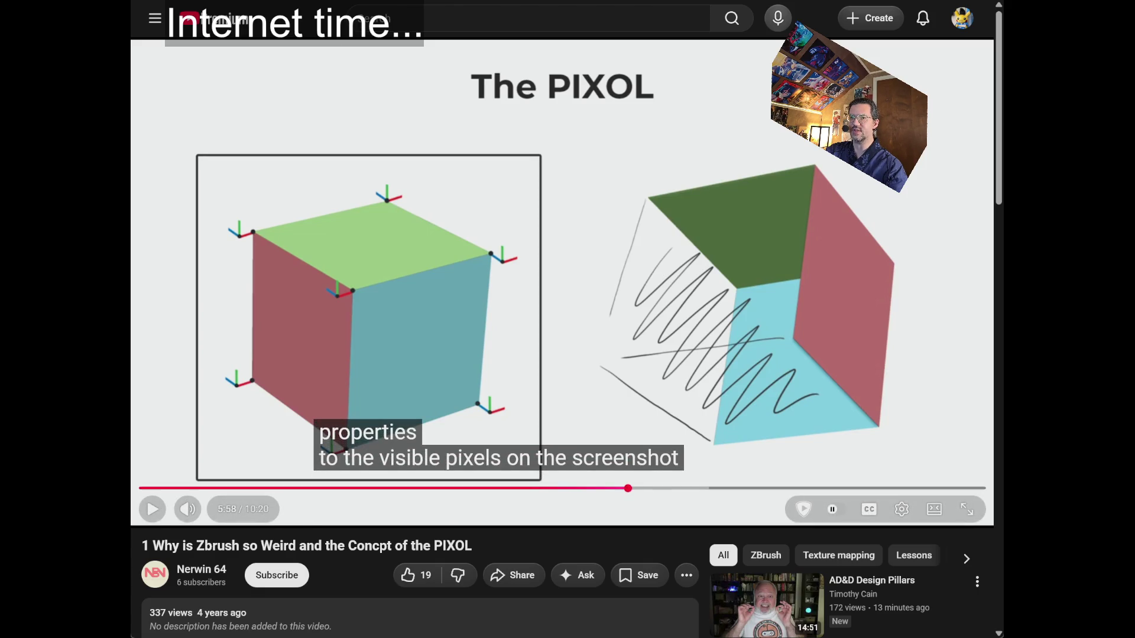
{"action": "key", "text": "space"}
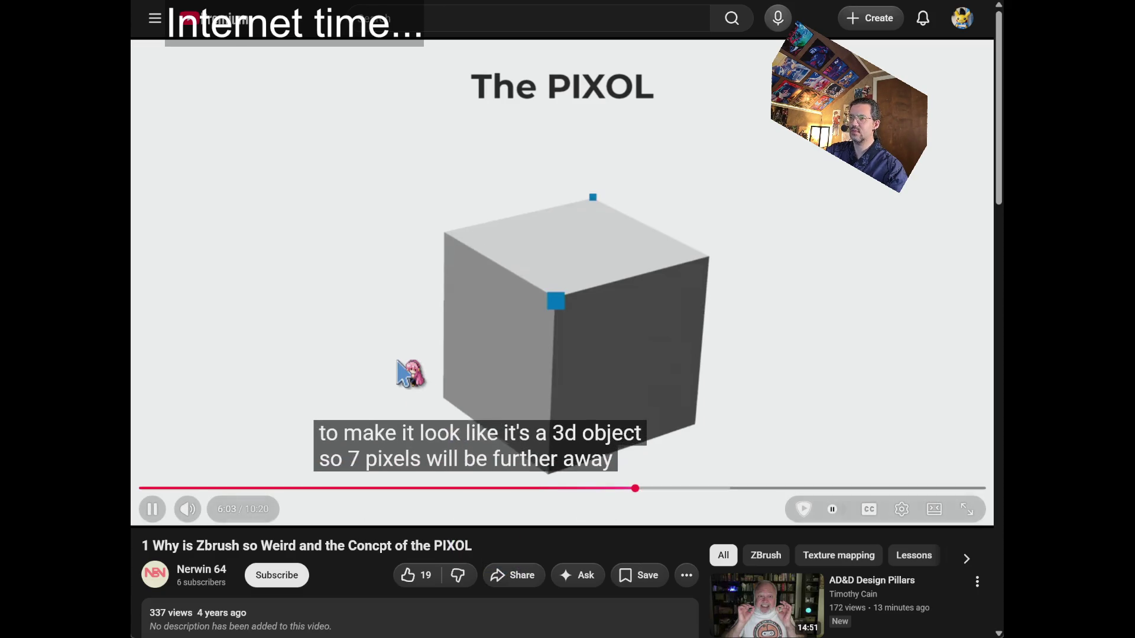
{"action": "key", "text": "space"}
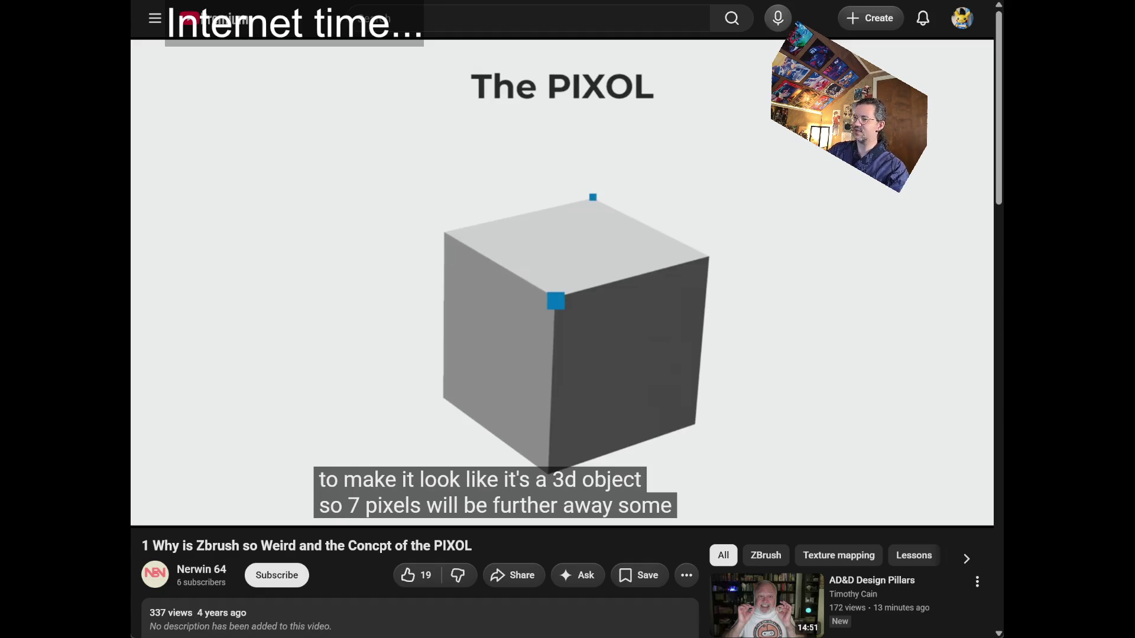
{"action": "left_click", "coordinate": [633, 385]}
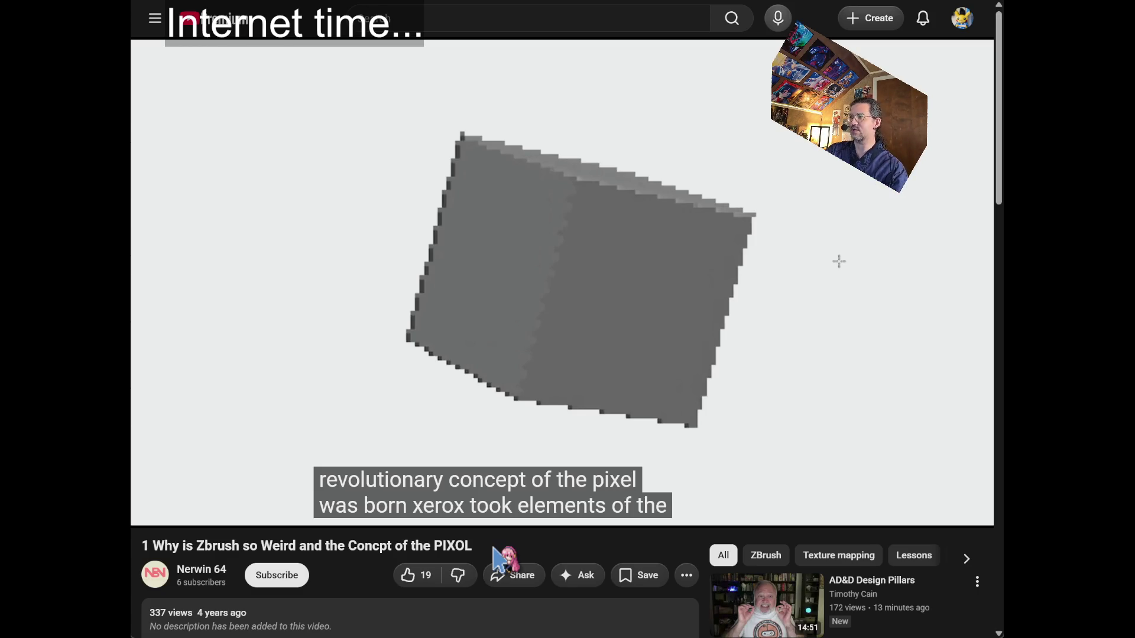
{"action": "left_click", "coordinate": [450, 384]}
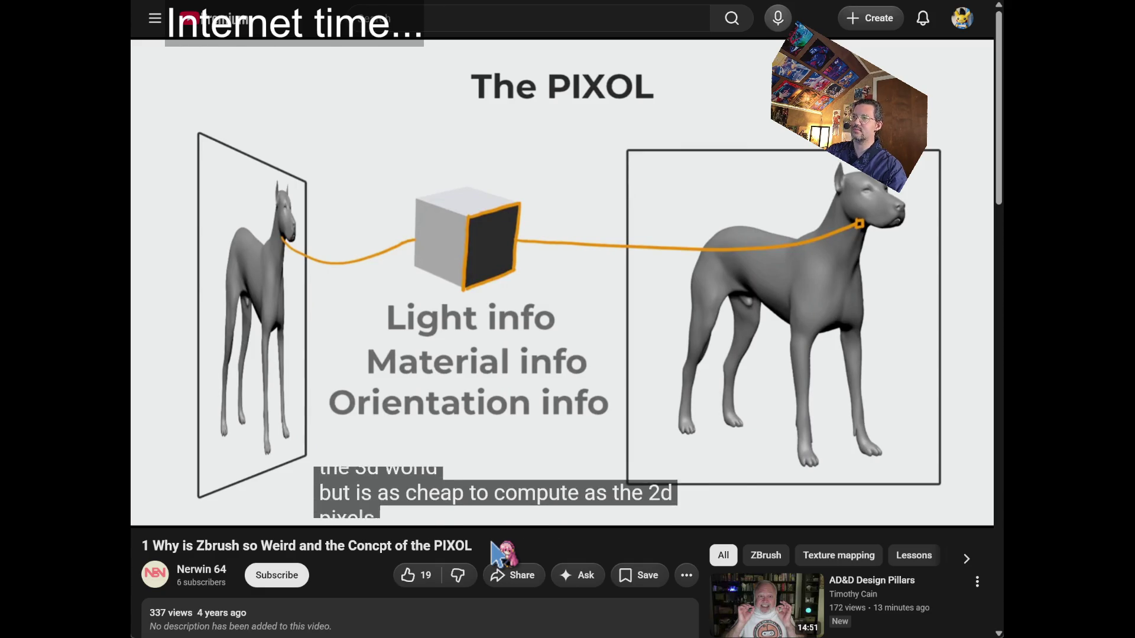
{"action": "left_click", "coordinate": [494, 385]}
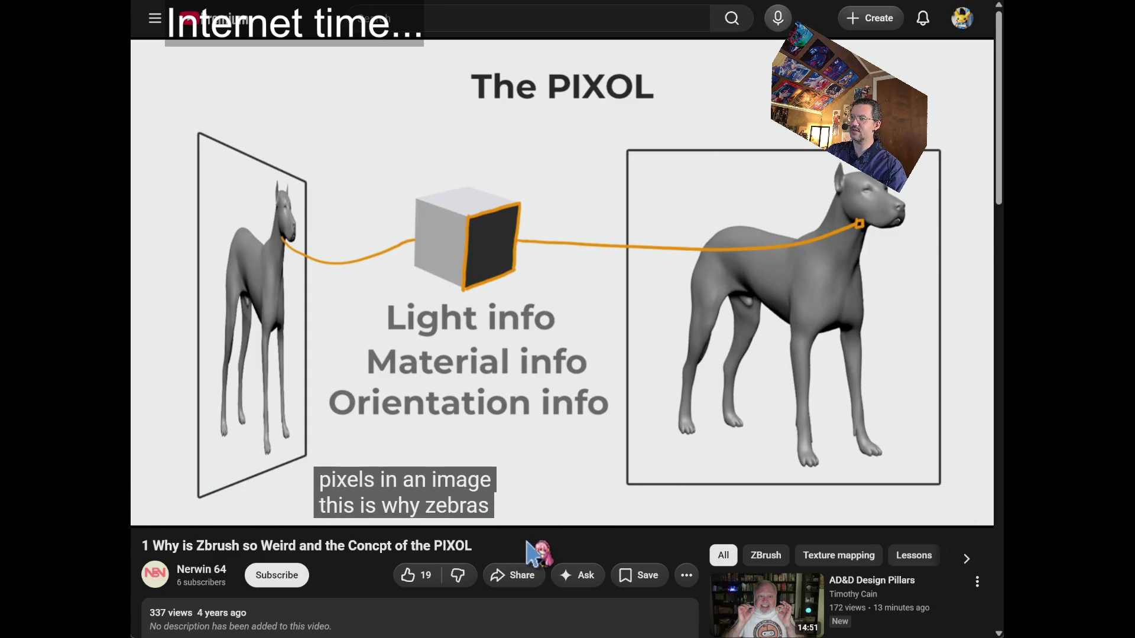
{"action": "left_click", "coordinate": [459, 314]}
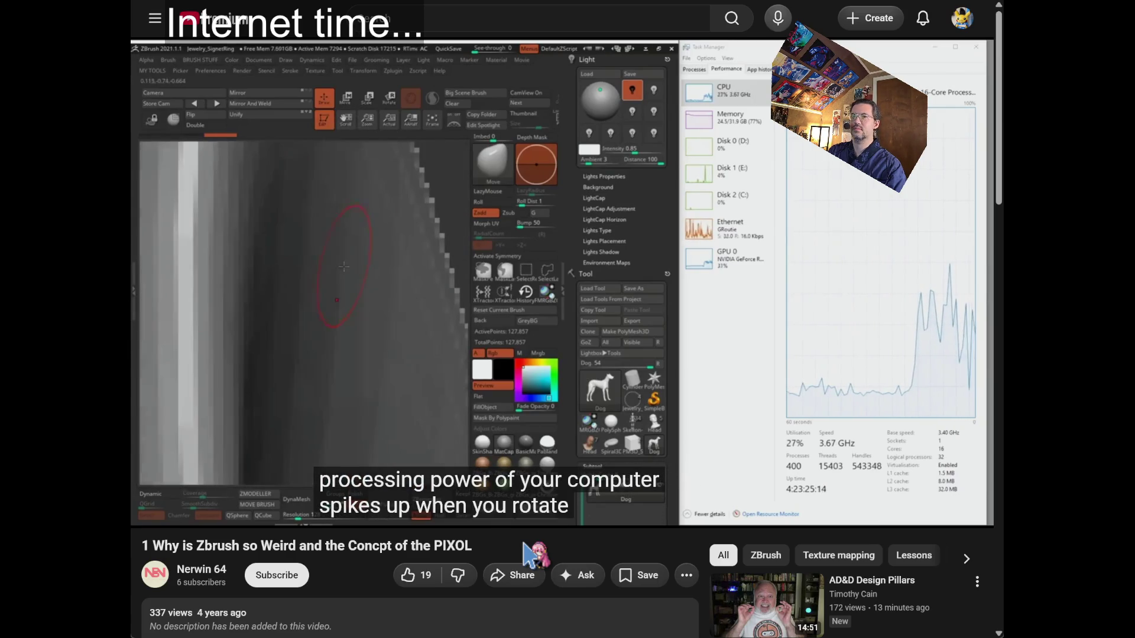
Pause and resume through the dog-sculpt demo until the 'journey from 2.5D to 3D' normal maps slide.
{"action": "left_click", "coordinate": [456, 299]}
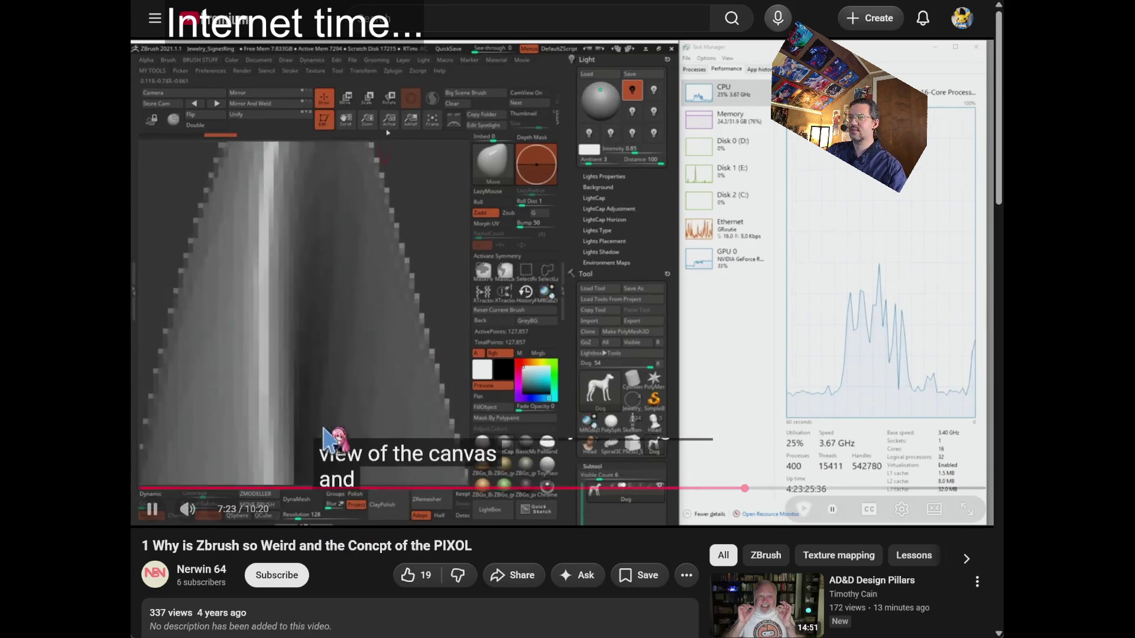
{"action": "left_click", "coordinate": [304, 420]}
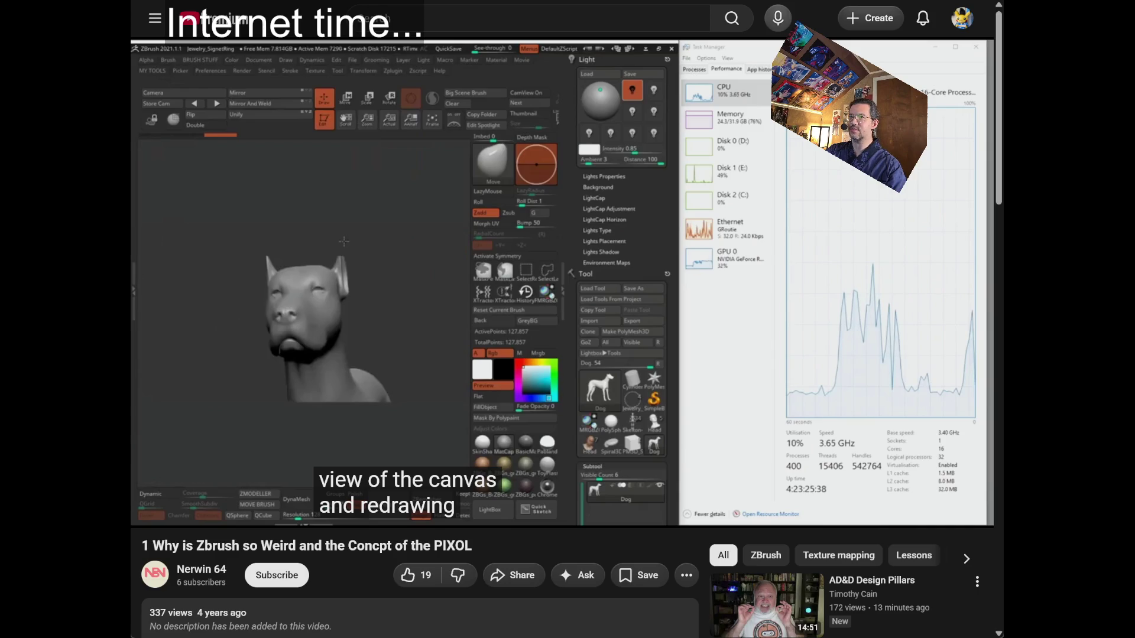
{"action": "left_click", "coordinate": [286, 413]}
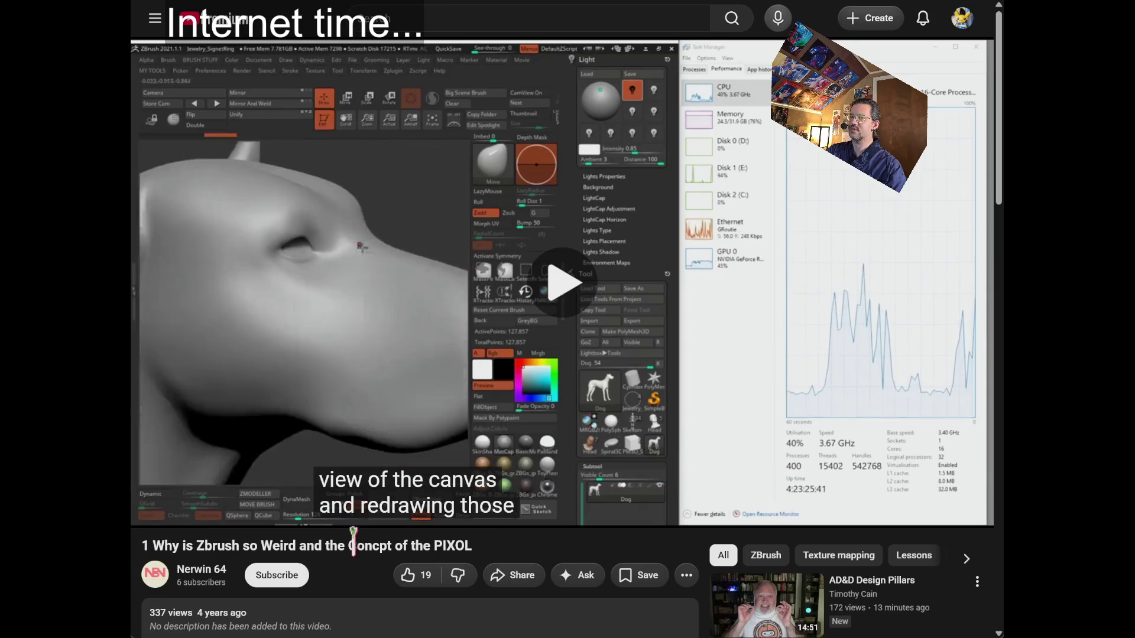
{"action": "left_click", "coordinate": [355, 374]}
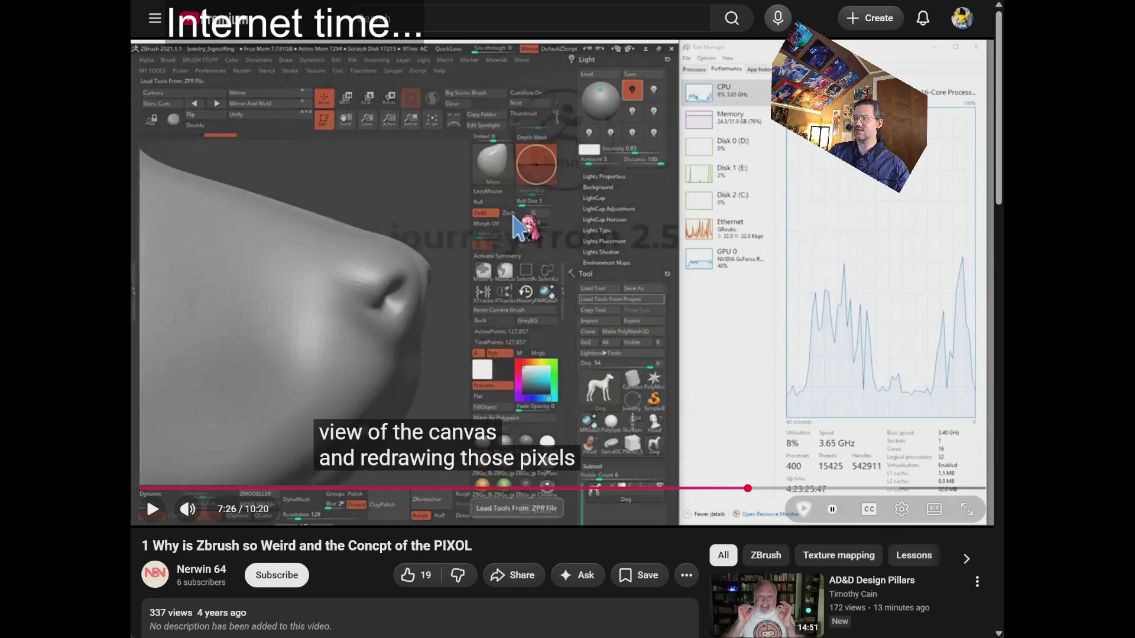
{"action": "left_click", "coordinate": [566, 285]}
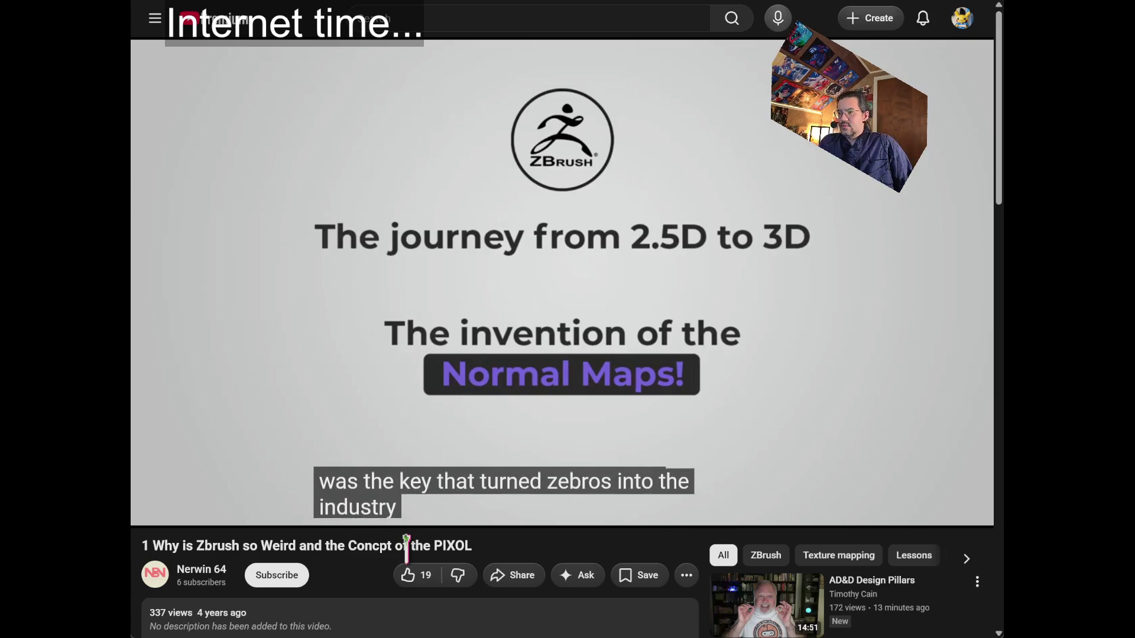
Play through the normal maps history and seek ahead to about 8:54, showing the first ZBrush 2.0 projects.
{"action": "left_click", "coordinate": [559, 435]}
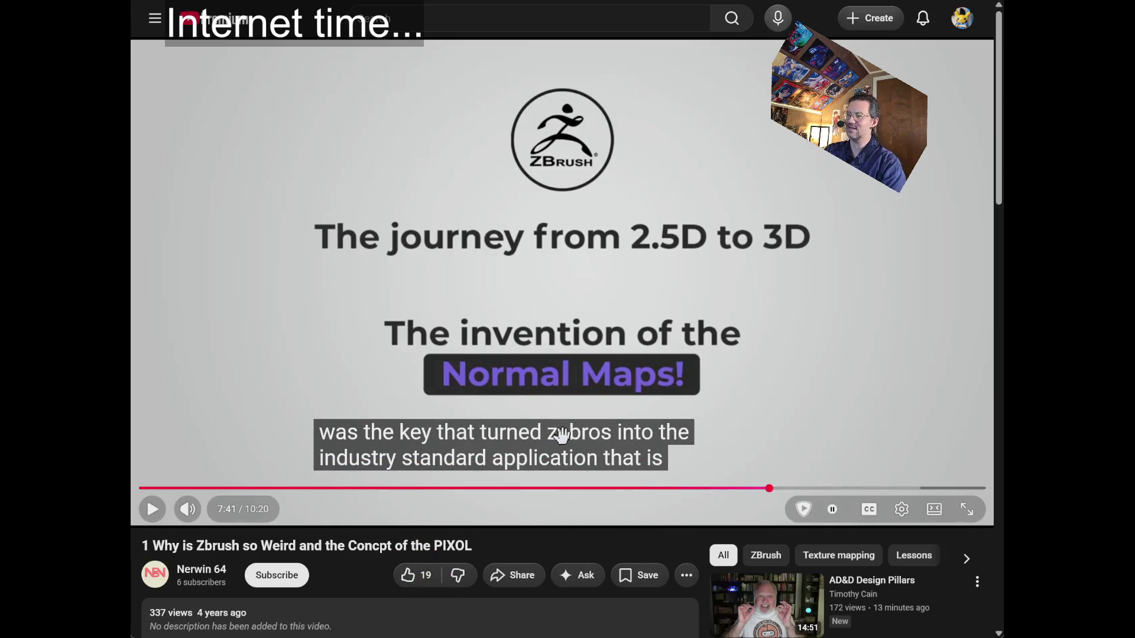
{"action": "left_click", "coordinate": [802, 431]}
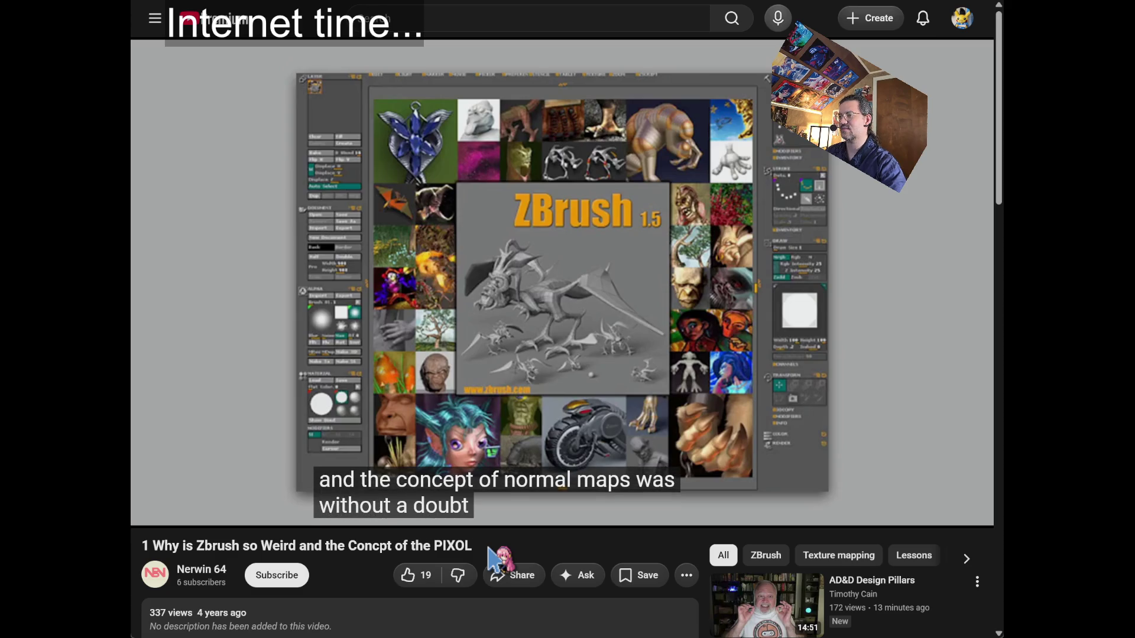
{"action": "mouse_move", "coordinate": [587, 482]}
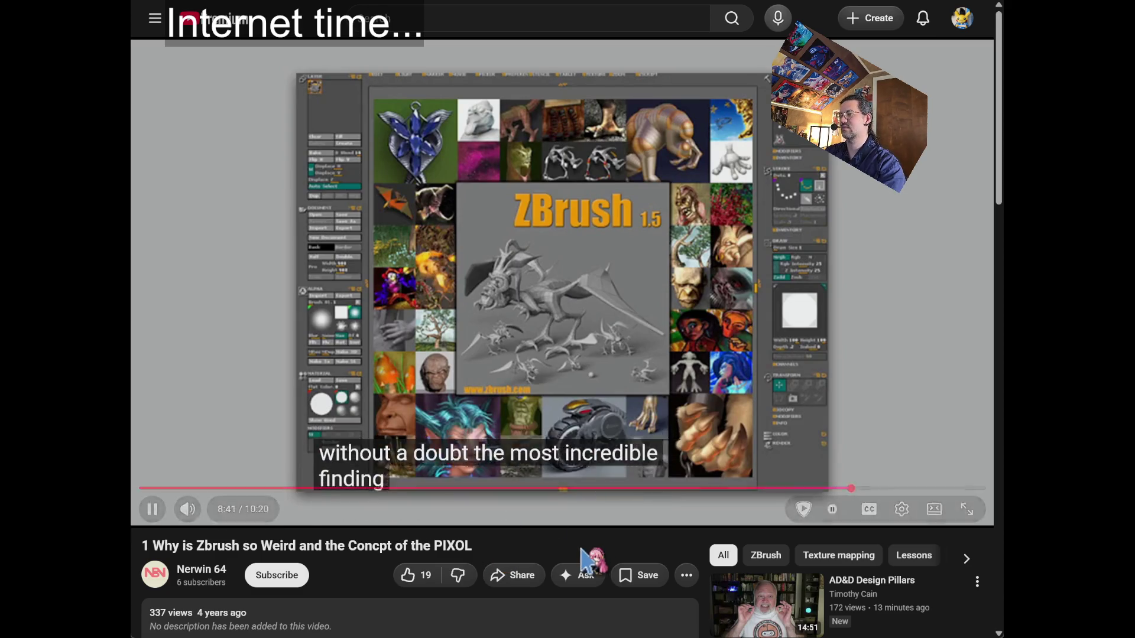
{"action": "key", "text": "Right"}
{"action": "key", "text": "Right"}
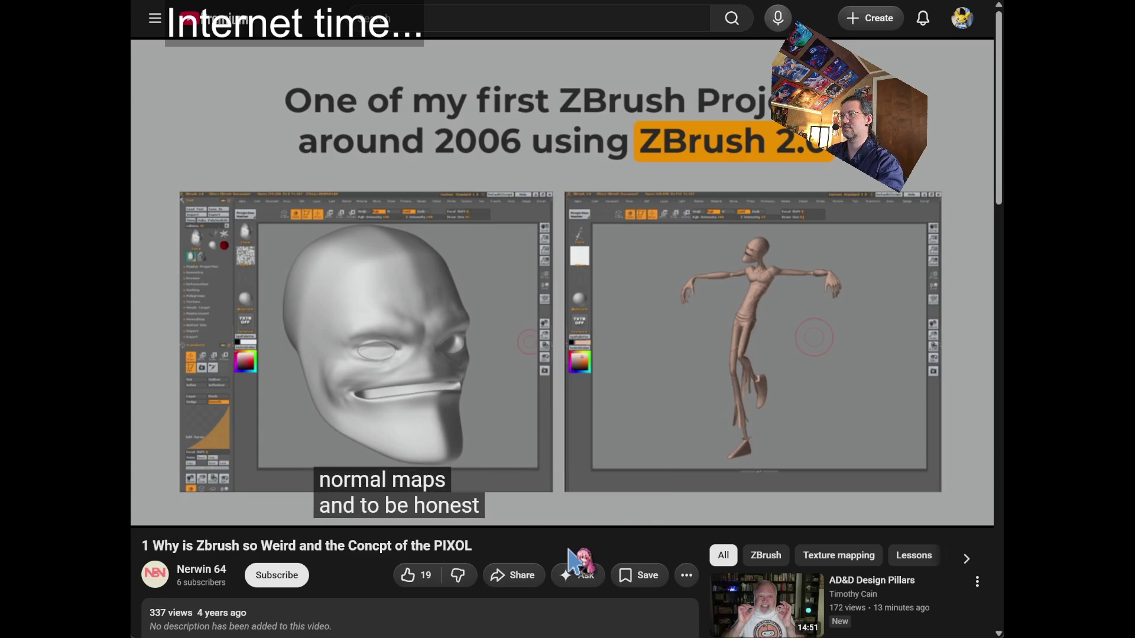
{"action": "key", "text": "Right"}
{"action": "key", "text": "Right"}
{"action": "key", "text": "Right"}
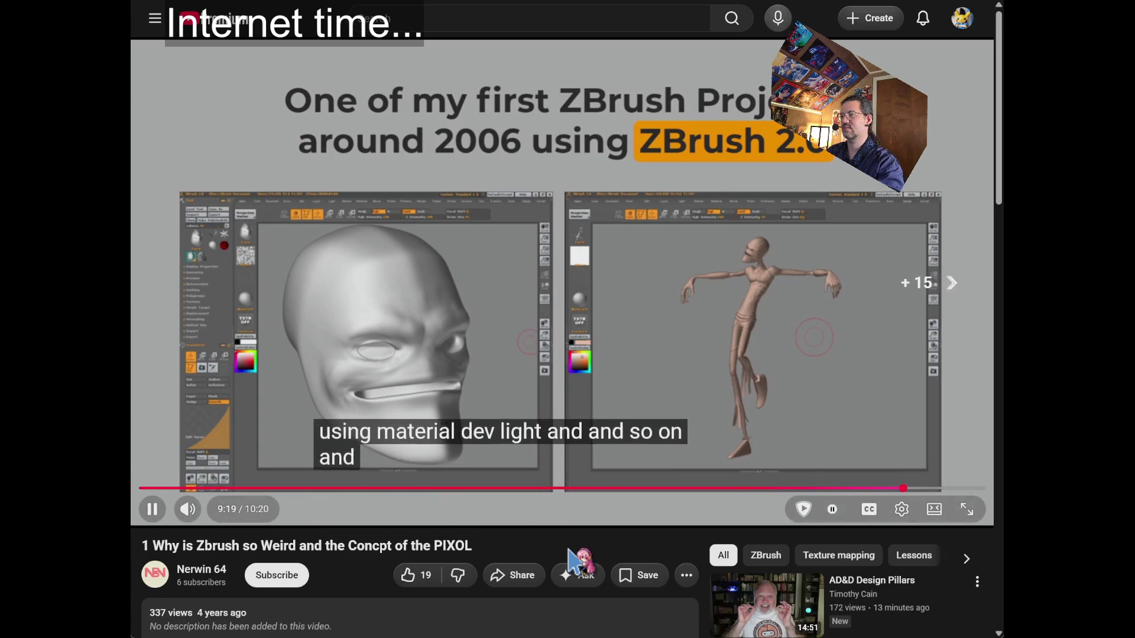
{"action": "key", "text": "Right"}
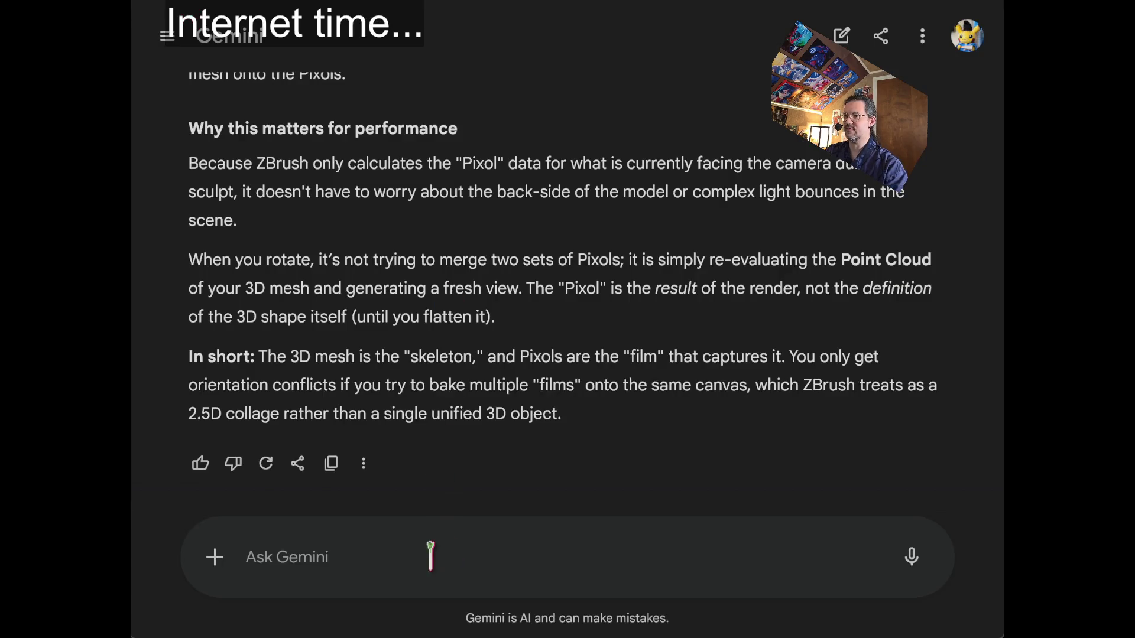
Ask Gemini what data describes a saved ZBrush project's geometry and whether pixols are only intermediate.
{"action": "left_click", "coordinate": [430, 556]}
{"action": "type", "text": "hen"}
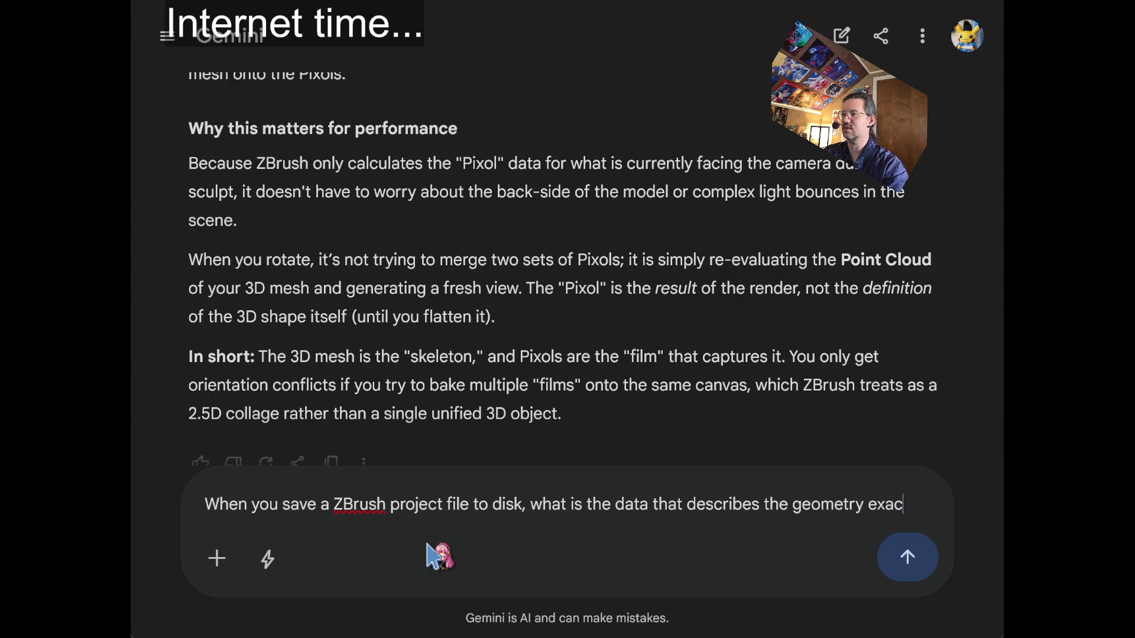
{"action": "type", "text": "tly? Are the pixols just an intermediate format for sculpting?"}
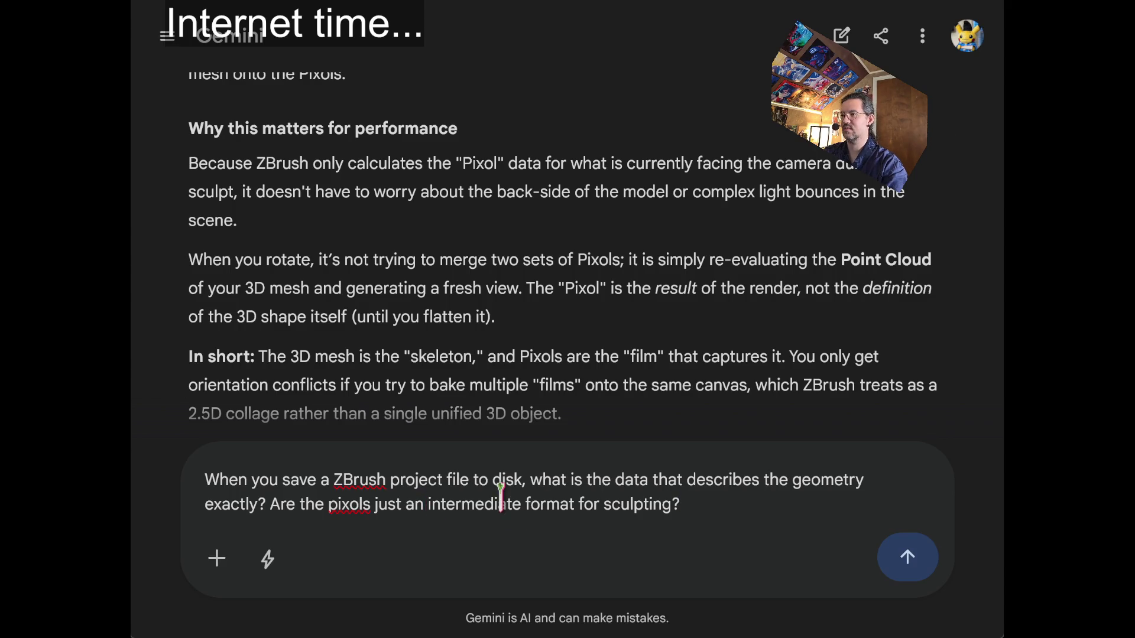
{"action": "key", "text": "Return"}
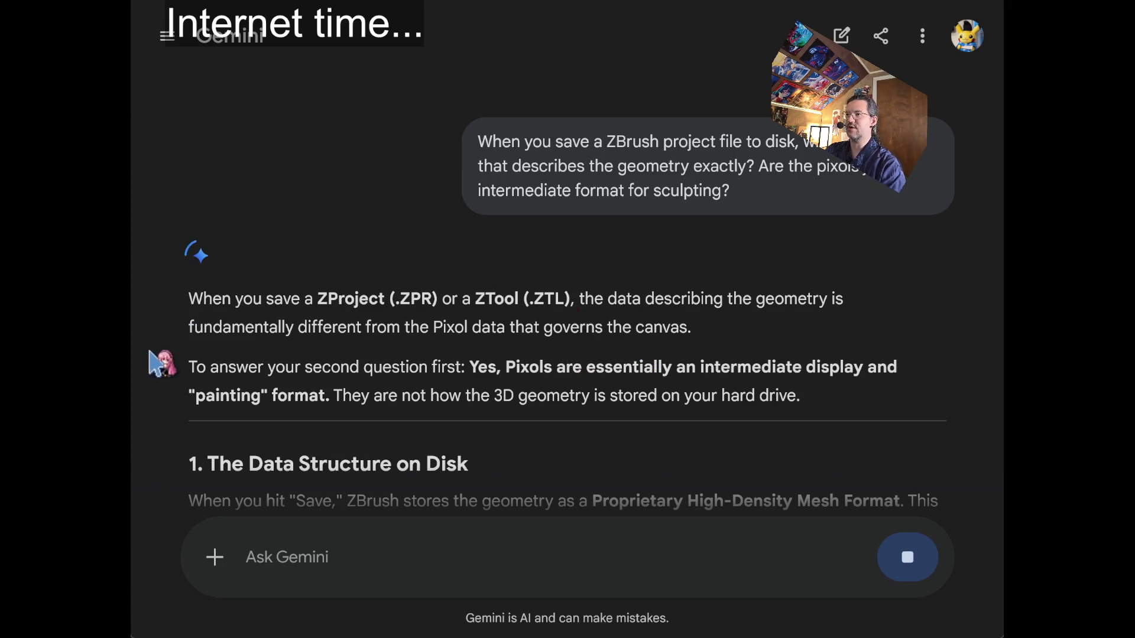
{"action": "mouse_move", "coordinate": [438, 185]}
{"action": "left_mouse_down"}
{"action": "mouse_move", "coordinate": [287, 203]}
{"action": "mouse_move", "coordinate": [653, 228]}
{"action": "left_mouse_up"}
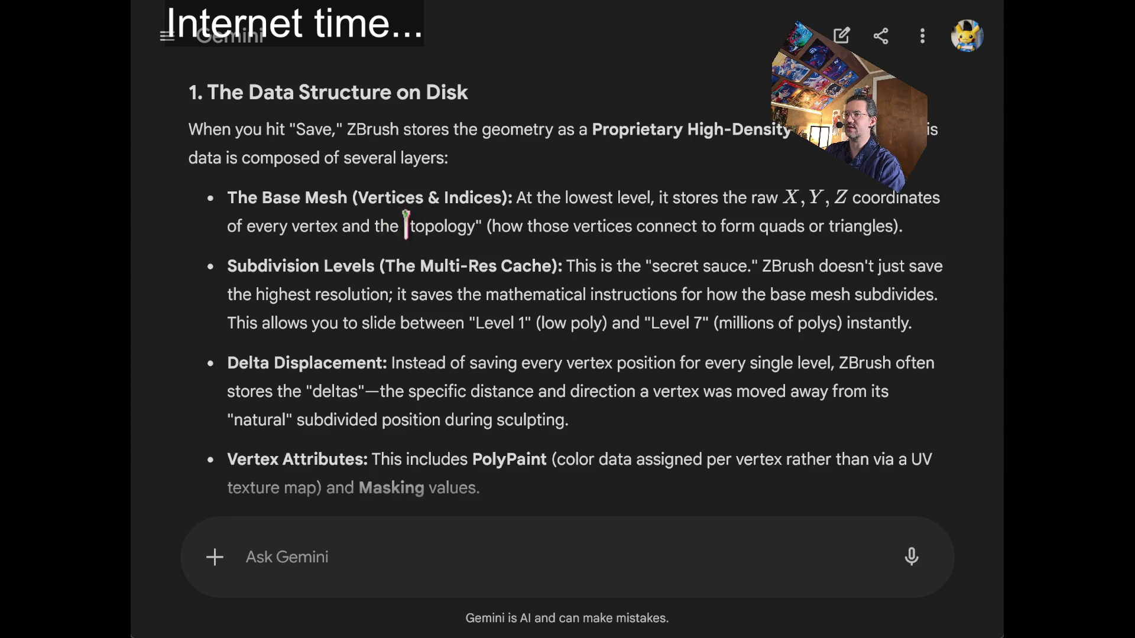
{"action": "left_click_drag", "start_coordinate": [499, 225], "coordinate": [902, 230]}
{"action": "left_click", "coordinate": [667, 267]}
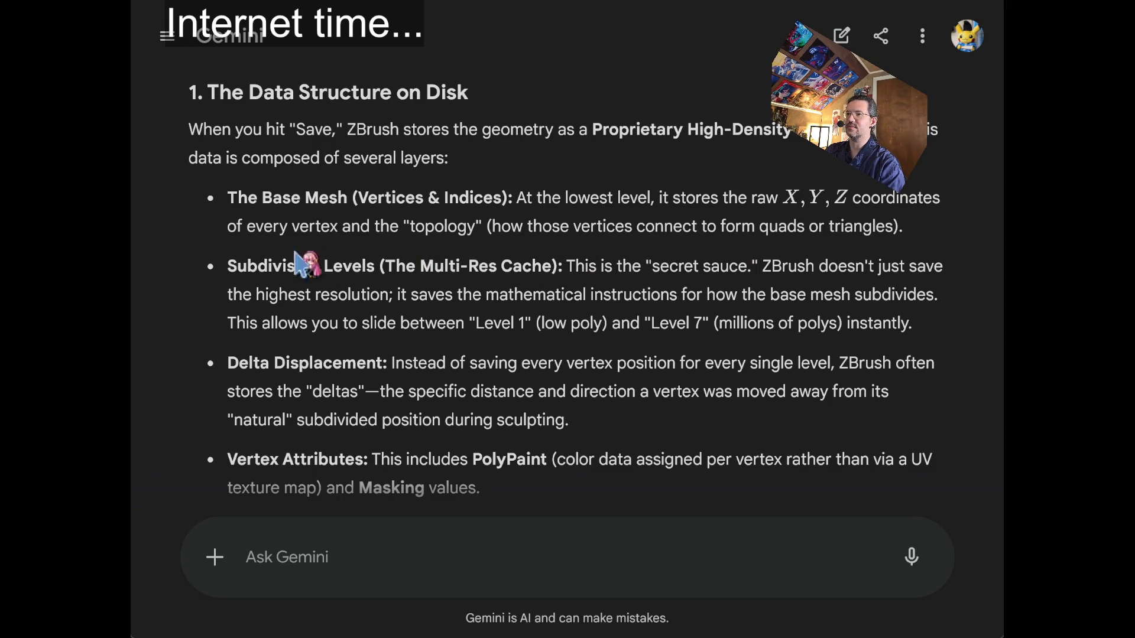
{"action": "mouse_move", "coordinate": [253, 260]}
{"action": "left_mouse_down"}
{"action": "mouse_move", "coordinate": [748, 282]}
{"action": "mouse_move", "coordinate": [771, 264]}
{"action": "mouse_move", "coordinate": [808, 297]}
{"action": "mouse_move", "coordinate": [915, 331]}
{"action": "left_mouse_up"}
{"action": "left_click", "coordinate": [612, 269]}
{"action": "left_click_drag", "start_coordinate": [774, 264], "coordinate": [895, 296]}
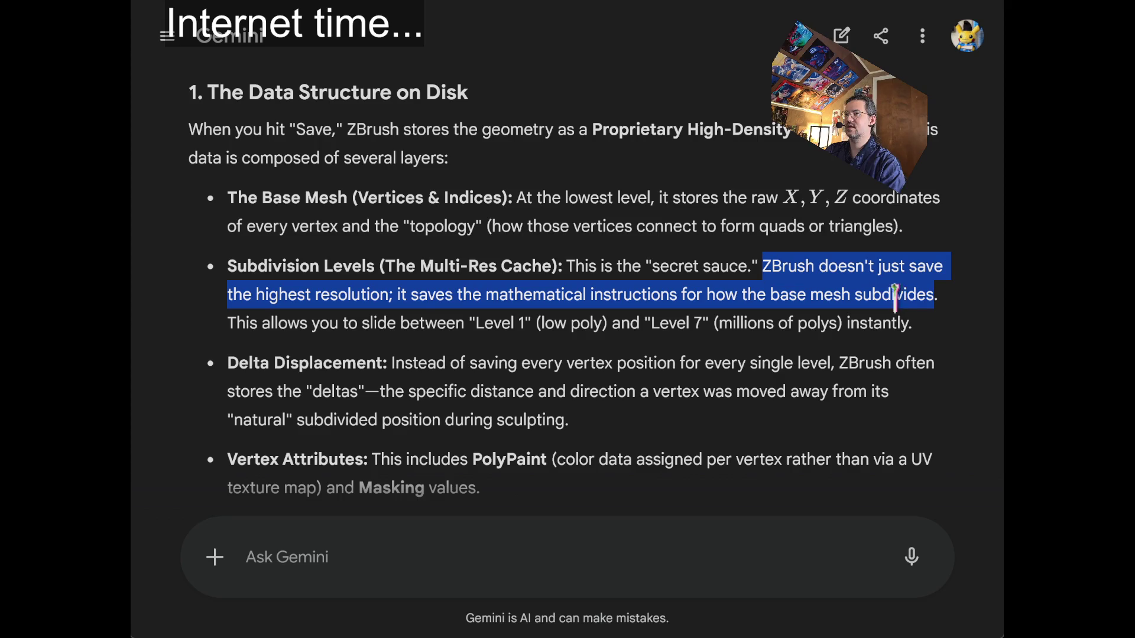
{"action": "left_click", "coordinate": [517, 292]}
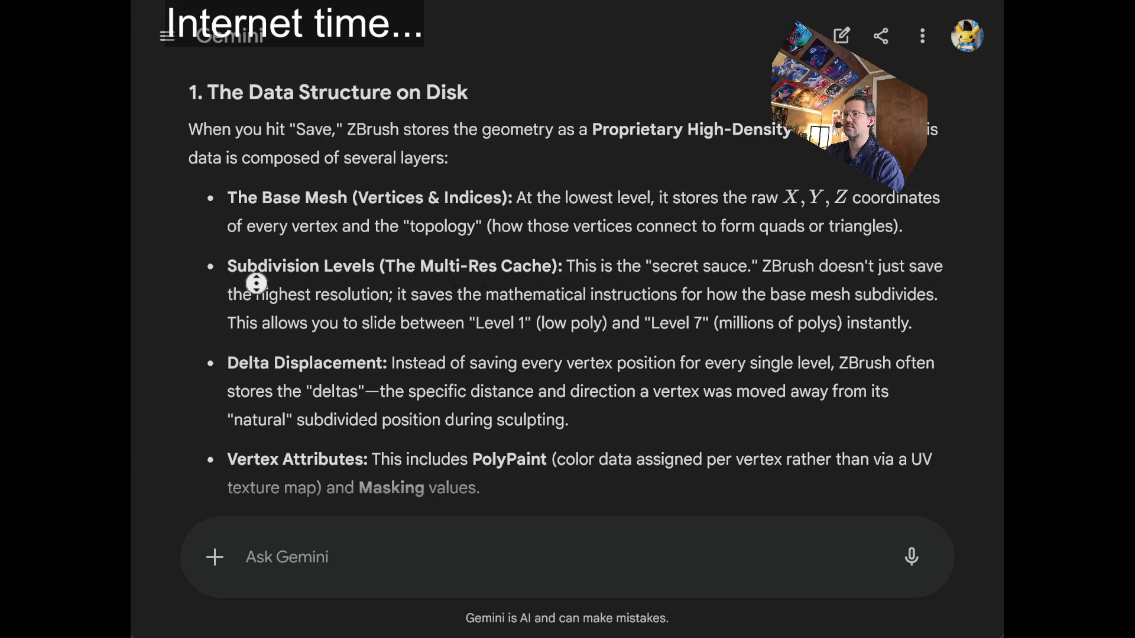
{"action": "scroll", "coordinate": [254, 335], "scroll_direction": "down", "scroll_amount": 3}
{"action": "scroll", "coordinate": [254, 335], "scroll_direction": "down", "scroll_amount": 1}
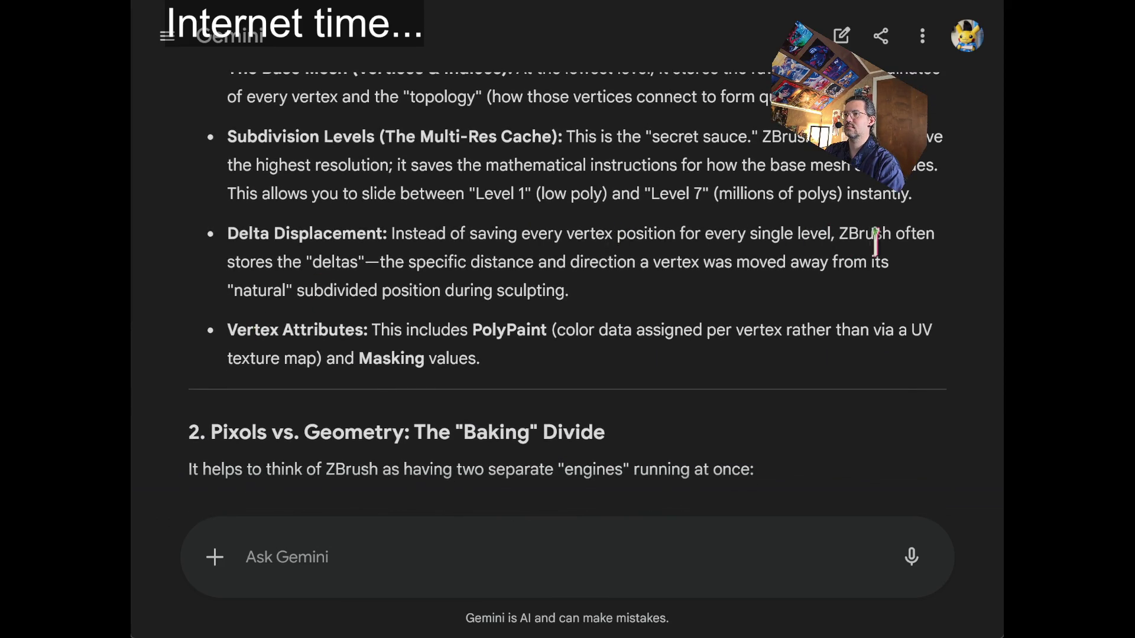
{"action": "left_click_drag", "start_coordinate": [240, 234], "coordinate": [614, 236]}
{"action": "left_click", "coordinate": [623, 253]}
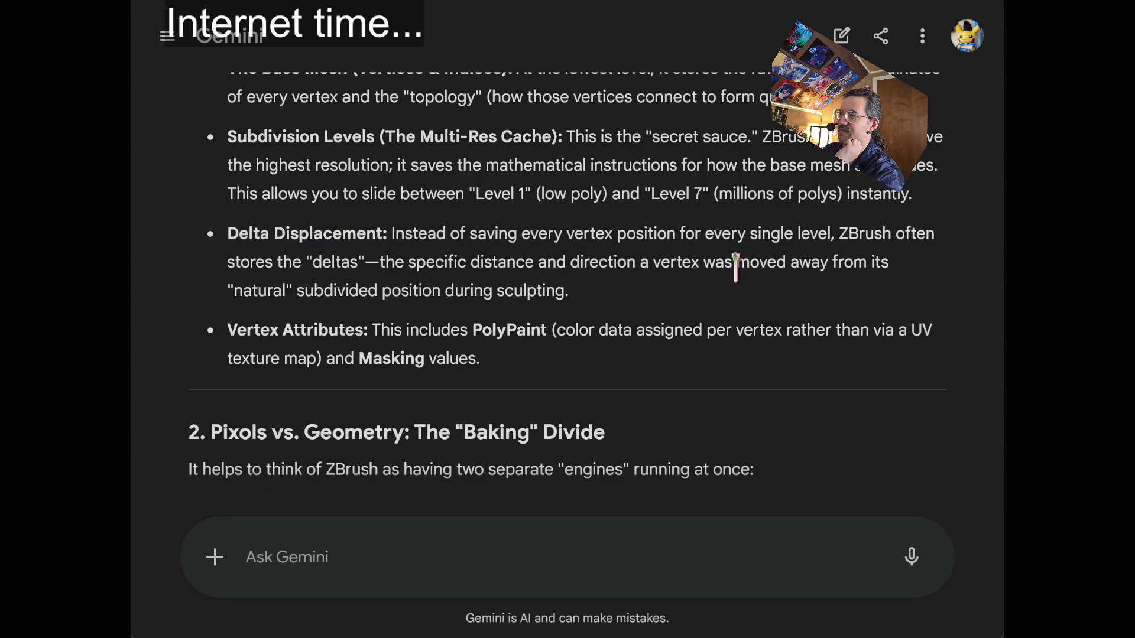
{"action": "left_click_drag", "start_coordinate": [678, 234], "coordinate": [892, 236]}
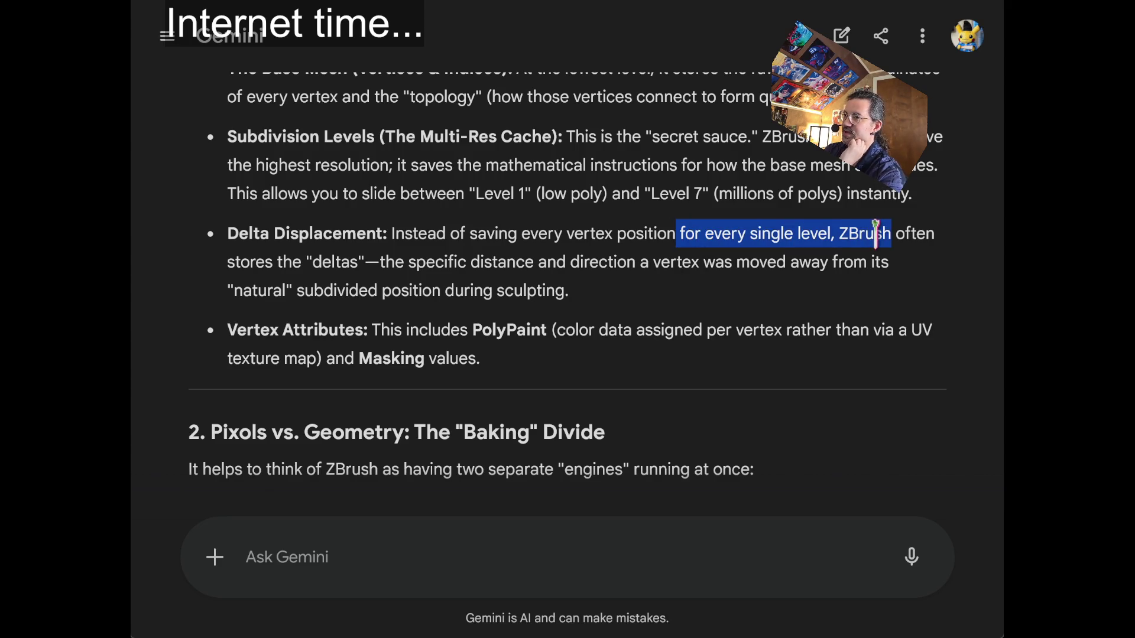
{"action": "left_click", "coordinate": [333, 287]}
{"action": "double_click", "coordinate": [385, 260]}
{"action": "left_click_drag", "start_coordinate": [382, 254], "coordinate": [731, 266]}
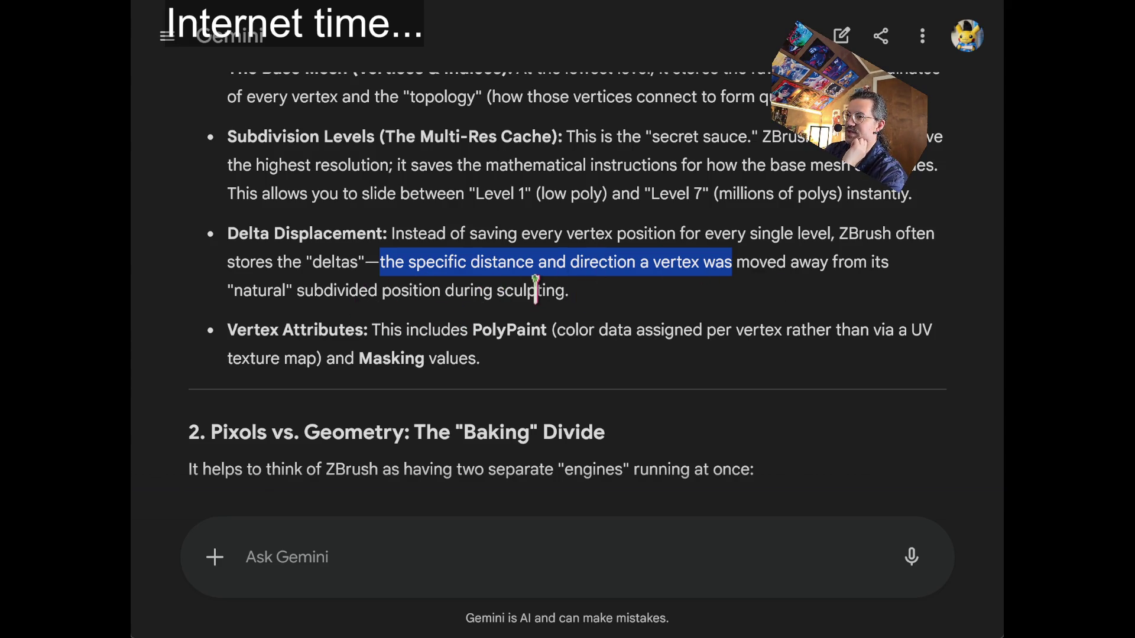
{"action": "mouse_move", "coordinate": [261, 329]}
{"action": "left_mouse_down"}
{"action": "mouse_move", "coordinate": [465, 330]}
{"action": "mouse_move", "coordinate": [552, 367]}
{"action": "left_mouse_up"}
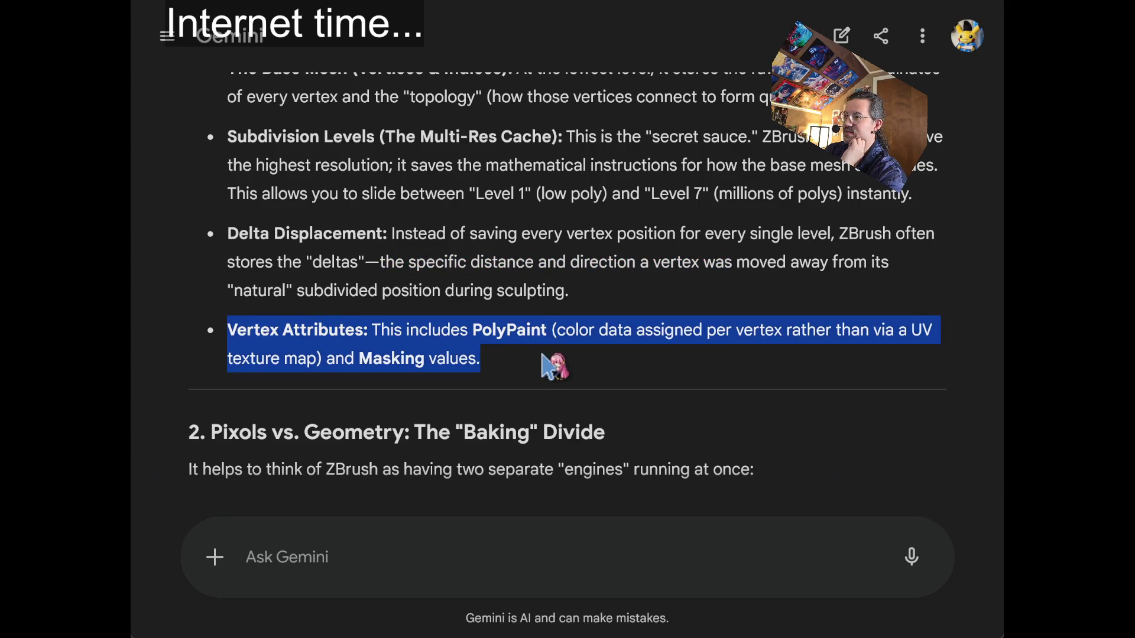
{"action": "left_click", "coordinate": [562, 368]}
{"action": "scroll", "coordinate": [587, 202], "scroll_direction": "down", "scroll_amount": 2}
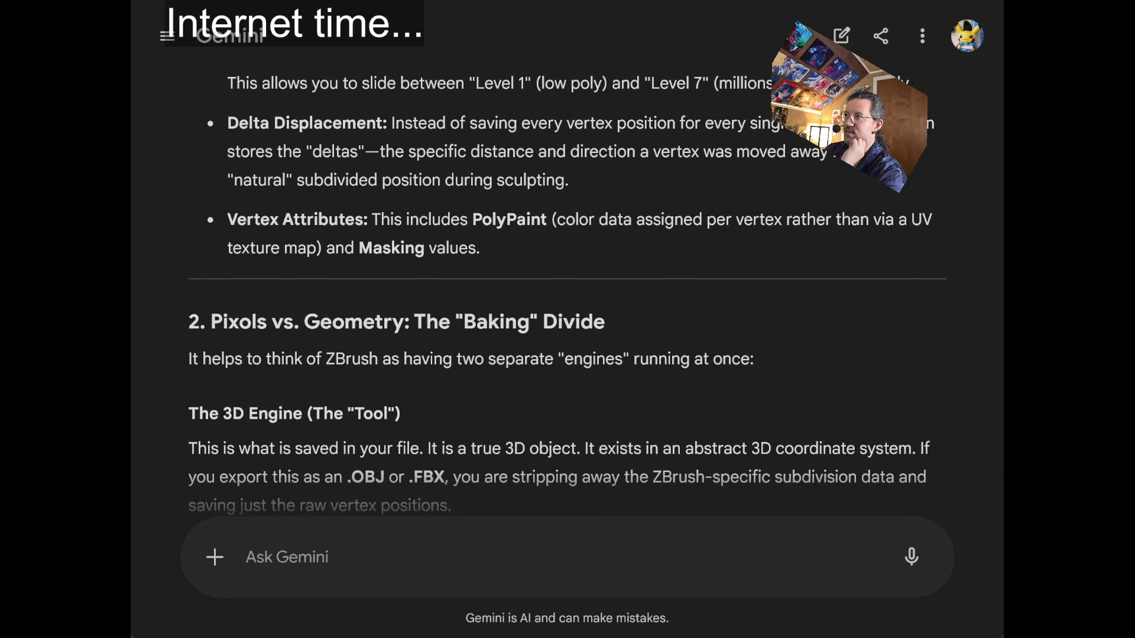
Autoscroll Gemini's answer down to section 2, Pixols vs. Geometry.
{"action": "middle_click", "coordinate": [599, 102]}
{"action": "scroll", "coordinate": [575, 224], "scroll_direction": "down", "scroll_amount": 1}
{"action": "scroll", "coordinate": [575, 223], "scroll_direction": "down", "scroll_amount": 2}
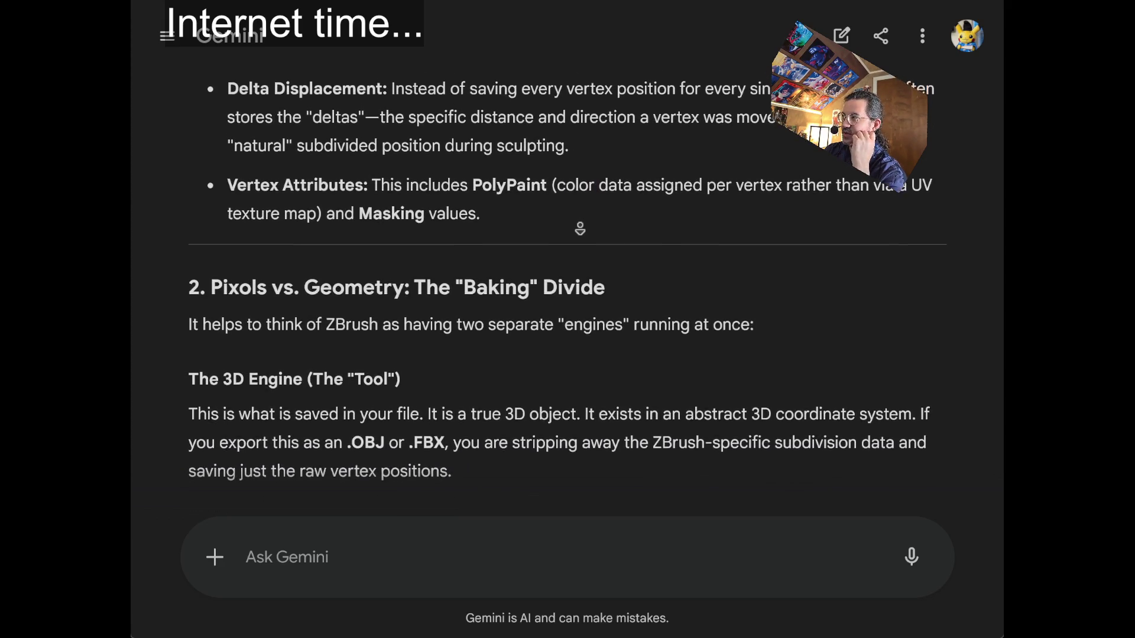
{"action": "scroll", "coordinate": [579, 229], "scroll_direction": "down", "scroll_amount": 2}
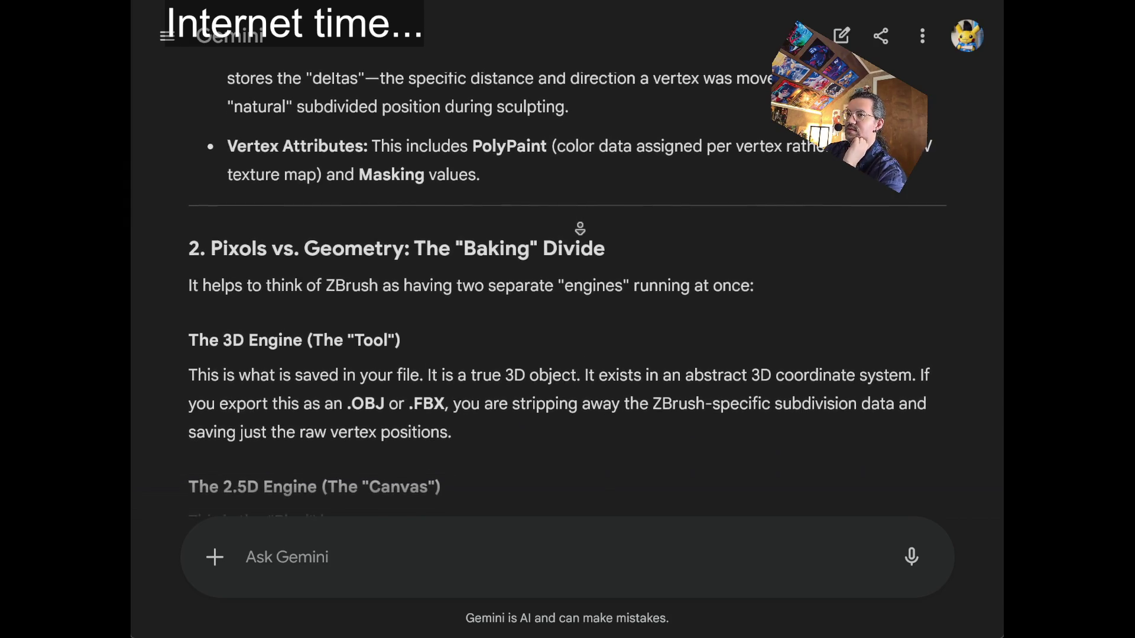
{"action": "scroll", "coordinate": [579, 229], "scroll_direction": "down", "scroll_amount": 3}
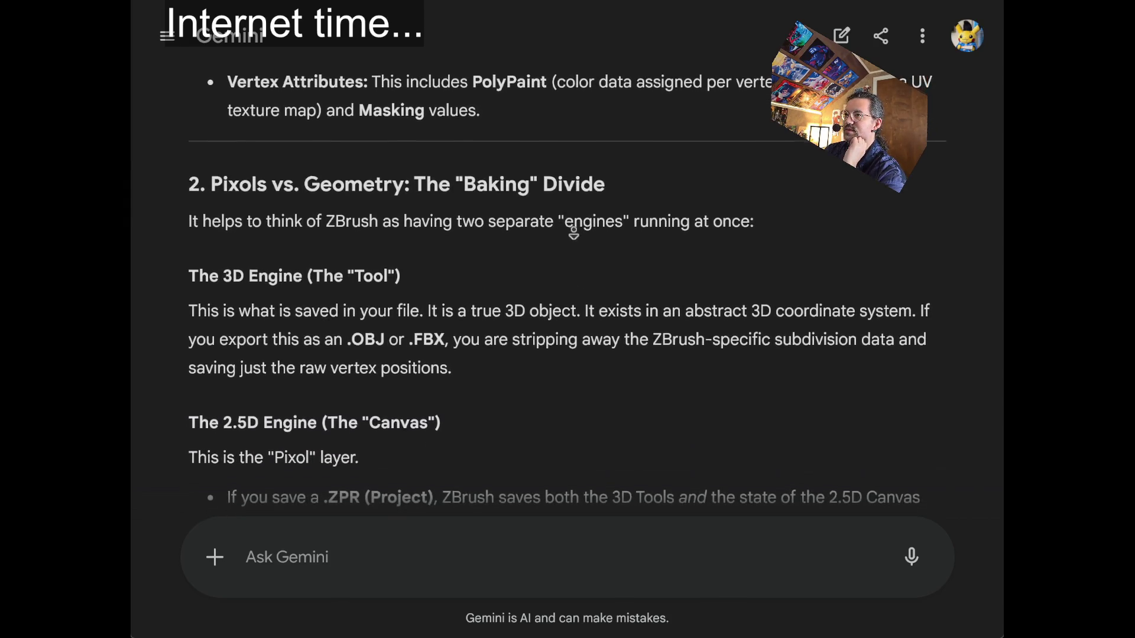
{"action": "scroll", "coordinate": [569, 231], "scroll_direction": "down", "scroll_amount": 4}
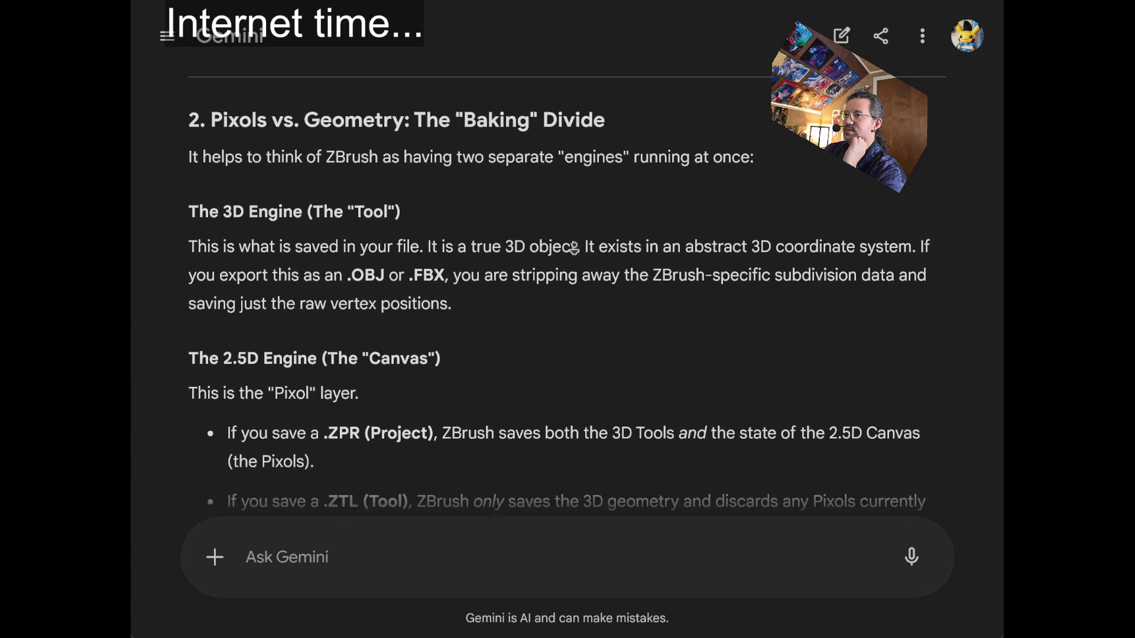
{"action": "scroll", "coordinate": [573, 248], "scroll_direction": "down", "scroll_amount": 2}
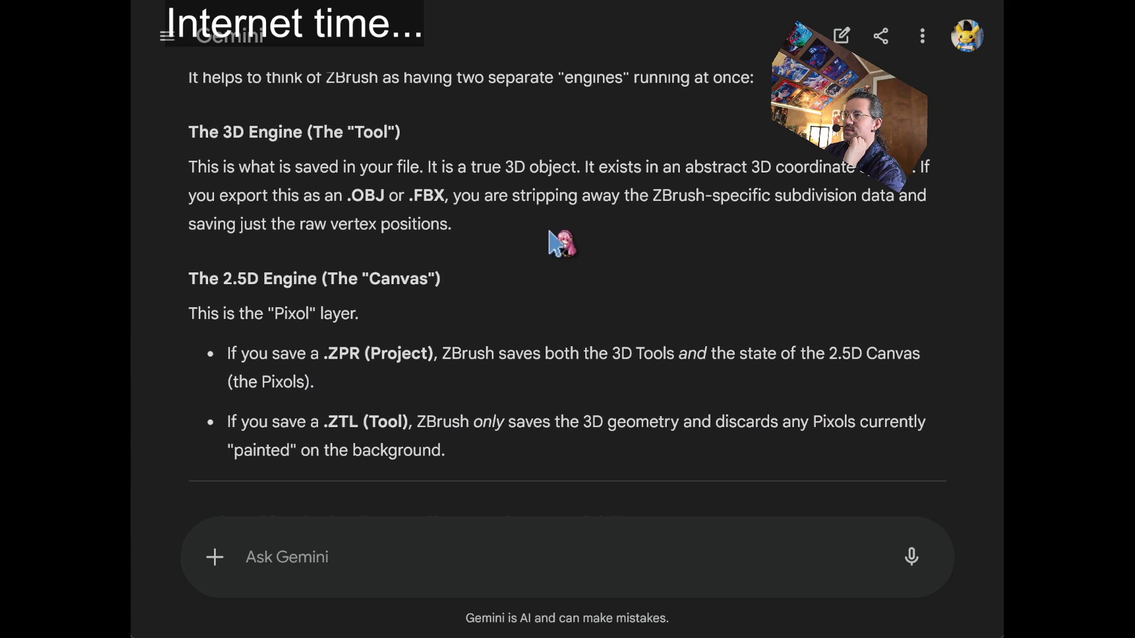
{"action": "mouse_move", "coordinate": [527, 228]}
{"action": "left_mouse_down"}
{"action": "mouse_move", "coordinate": [503, 59]}
{"action": "mouse_move", "coordinate": [188, 204]}
{"action": "left_mouse_up"}
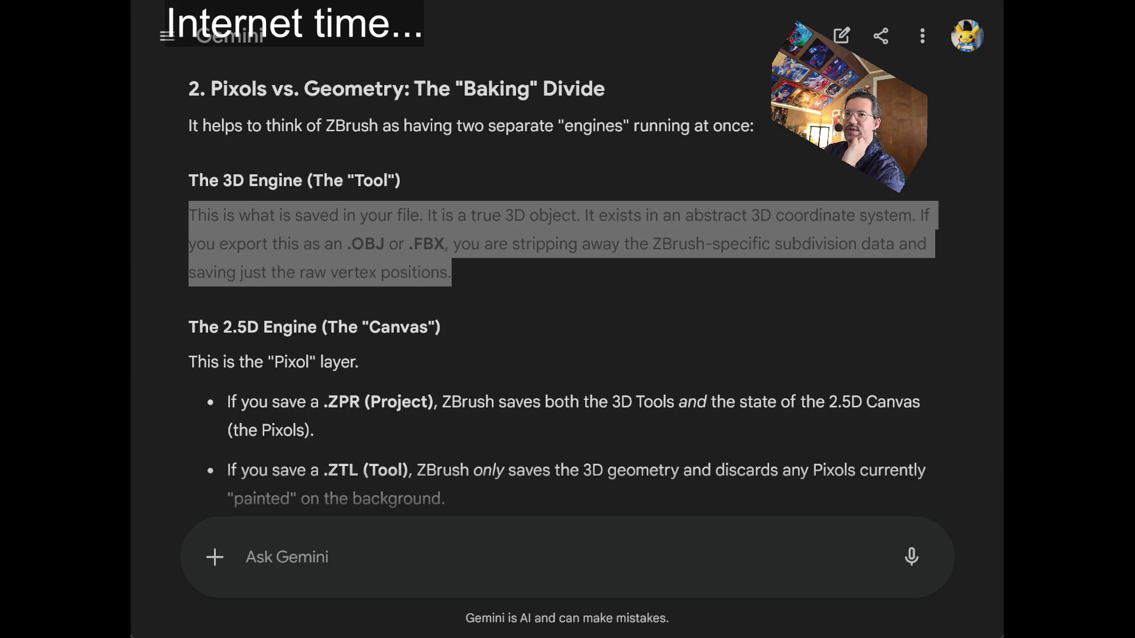
Select the 3D Engine paragraph down to the second bullet, then clear the selection.
{"action": "key", "text": "alt+Tab"}
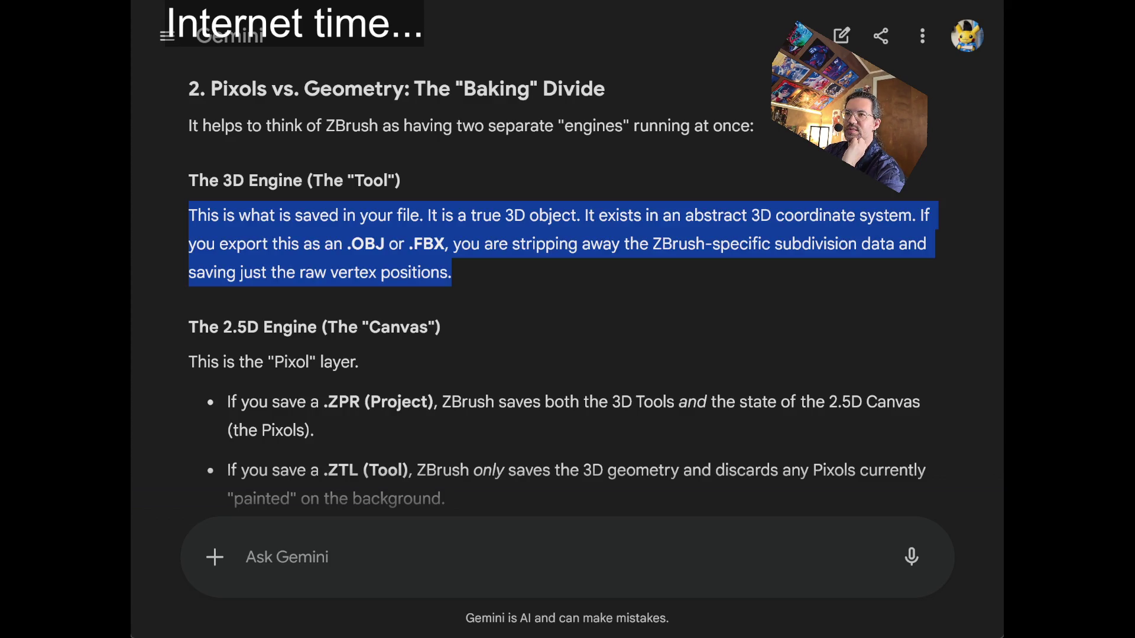
{"action": "triple_click", "coordinate": [468, 119]}
{"action": "mouse_move", "coordinate": [468, 119]}
{"action": "left_mouse_down"}
{"action": "mouse_move", "coordinate": [549, 446]}
{"action": "mouse_move", "coordinate": [550, 431]}
{"action": "left_mouse_up"}
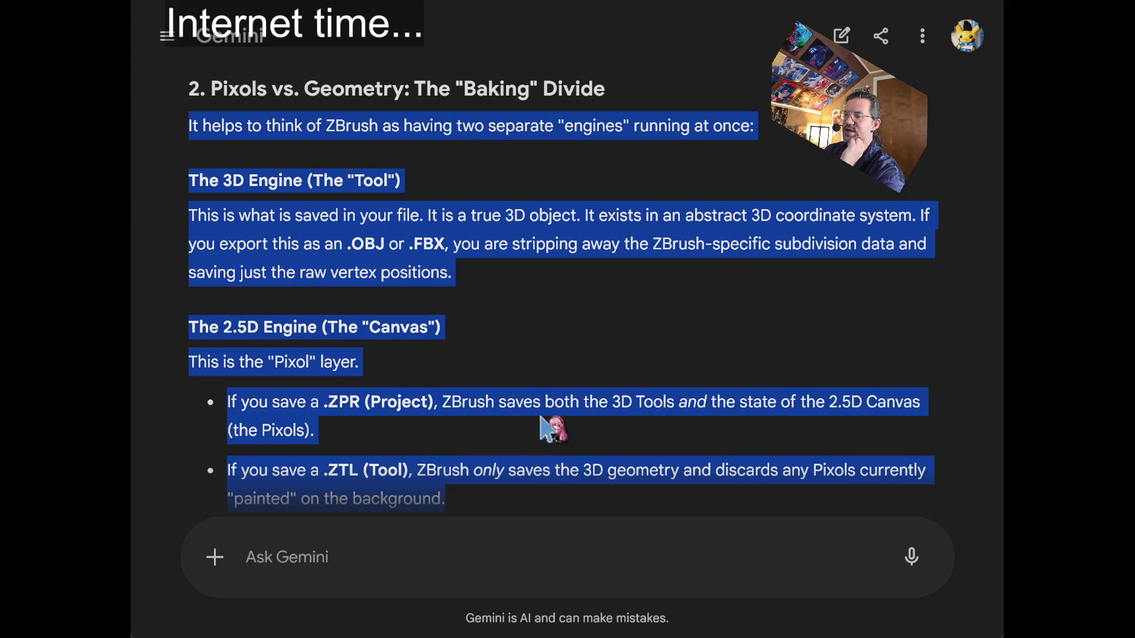
{"action": "left_click", "coordinate": [473, 308]}
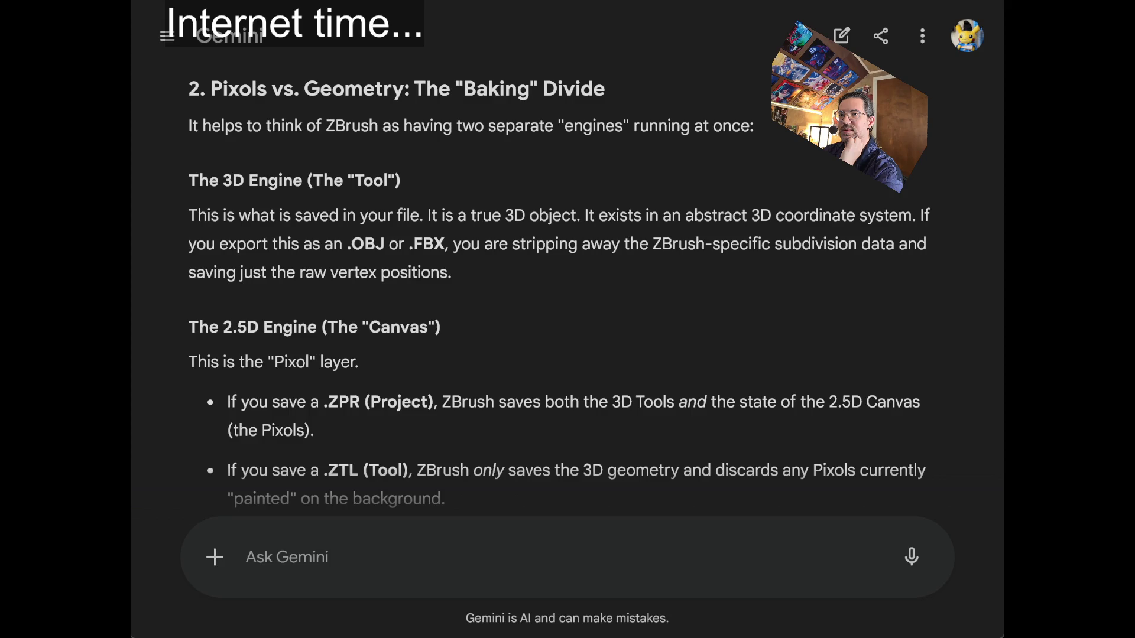
{"action": "key", "text": "ctrl+l"}
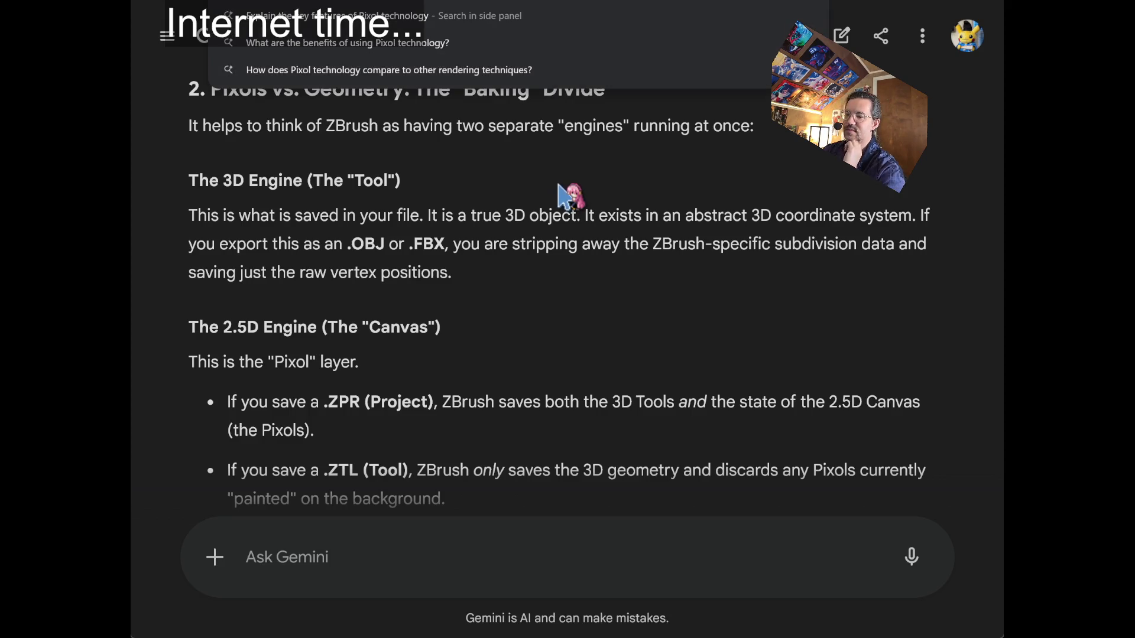
Go to YouTube and open the first 'Comanche: Maximum Overkill in DOSBox' result.
{"action": "type", "text": "y"}
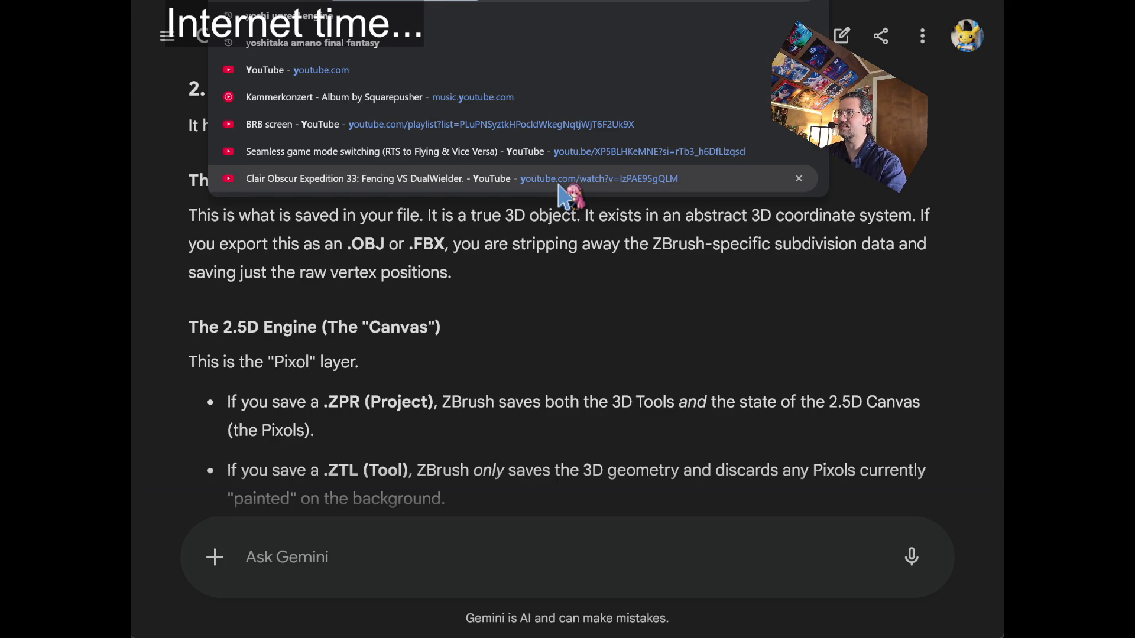
{"action": "key", "text": "Escape"}
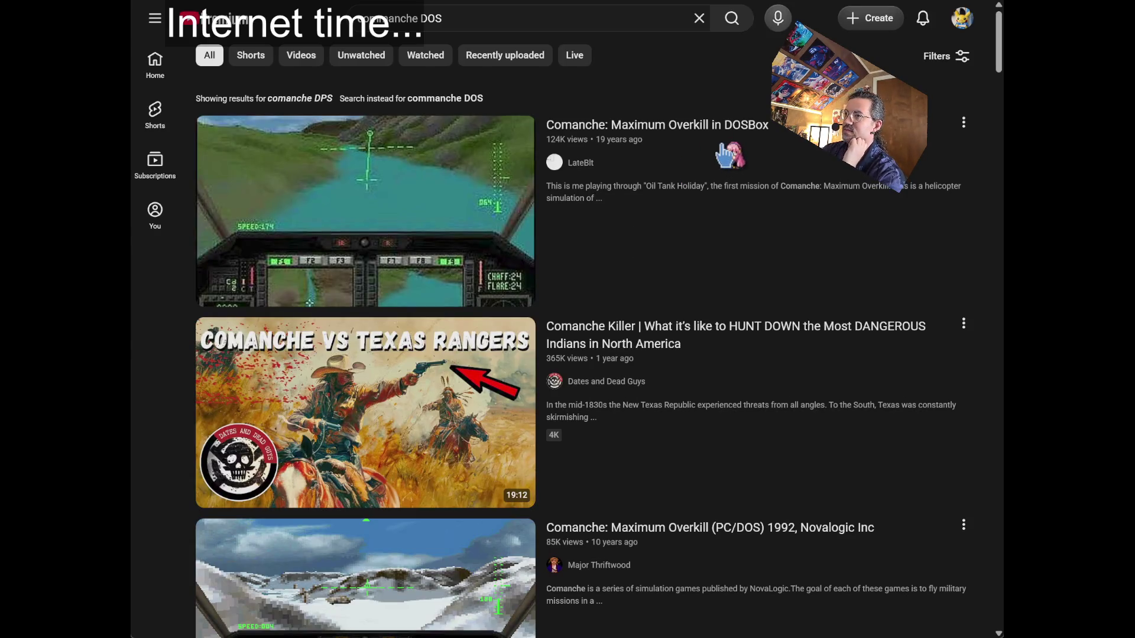
{"action": "left_click", "coordinate": [639, 266]}
Mute the Comanche video and skip ahead past the briefing to the cockpit gameplay.
{"action": "left_click", "coordinate": [187, 543]}
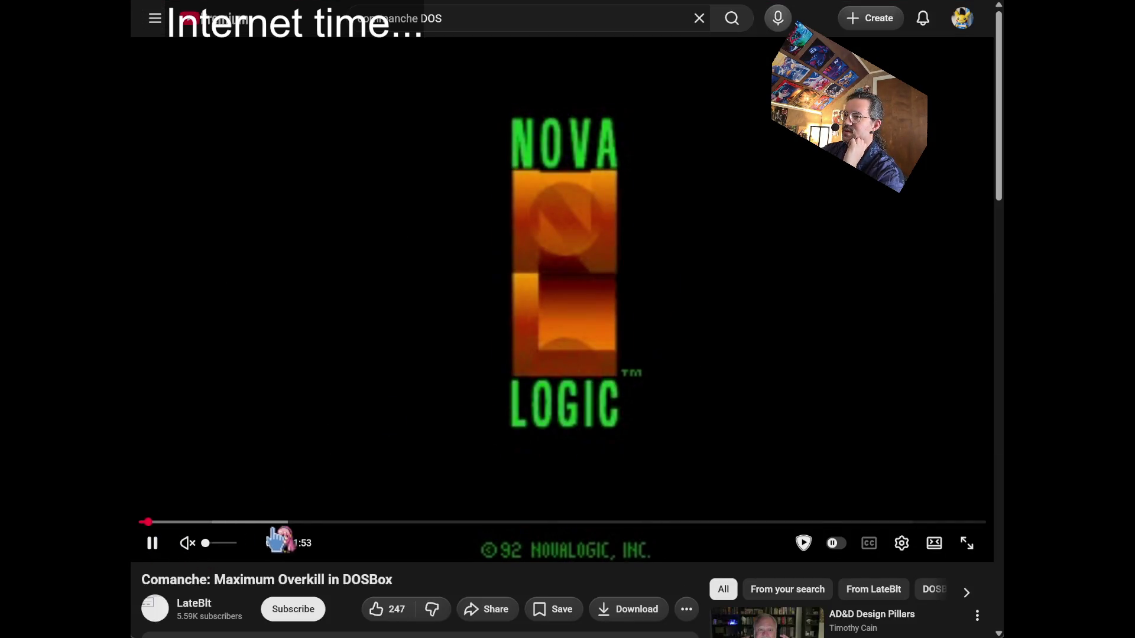
{"action": "left_click", "coordinate": [297, 523]}
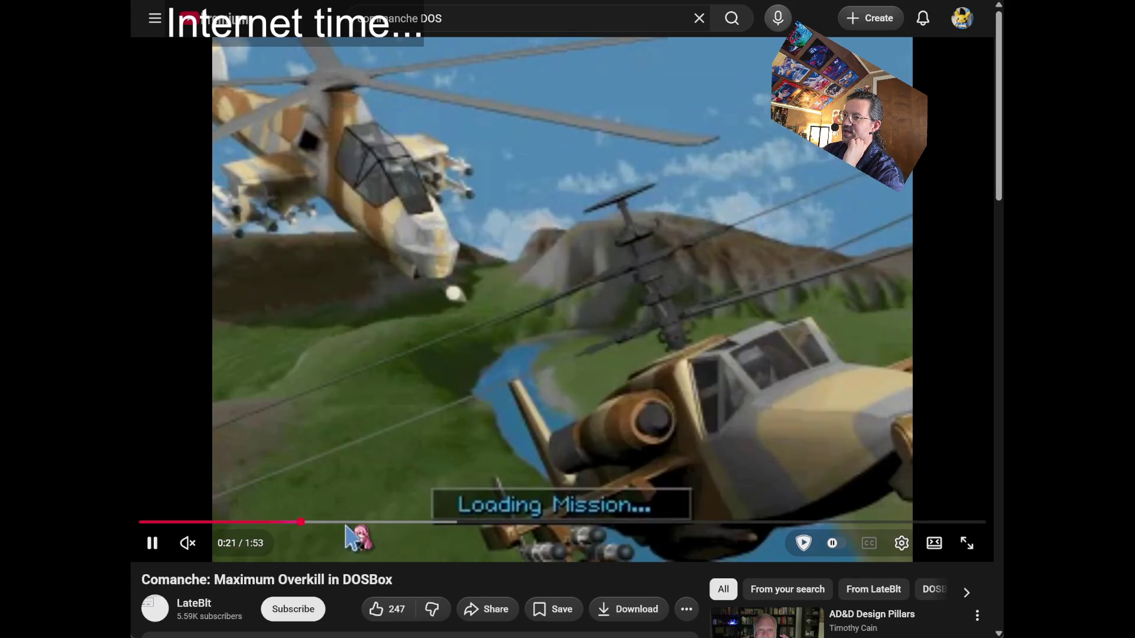
{"action": "left_click", "coordinate": [353, 522]}
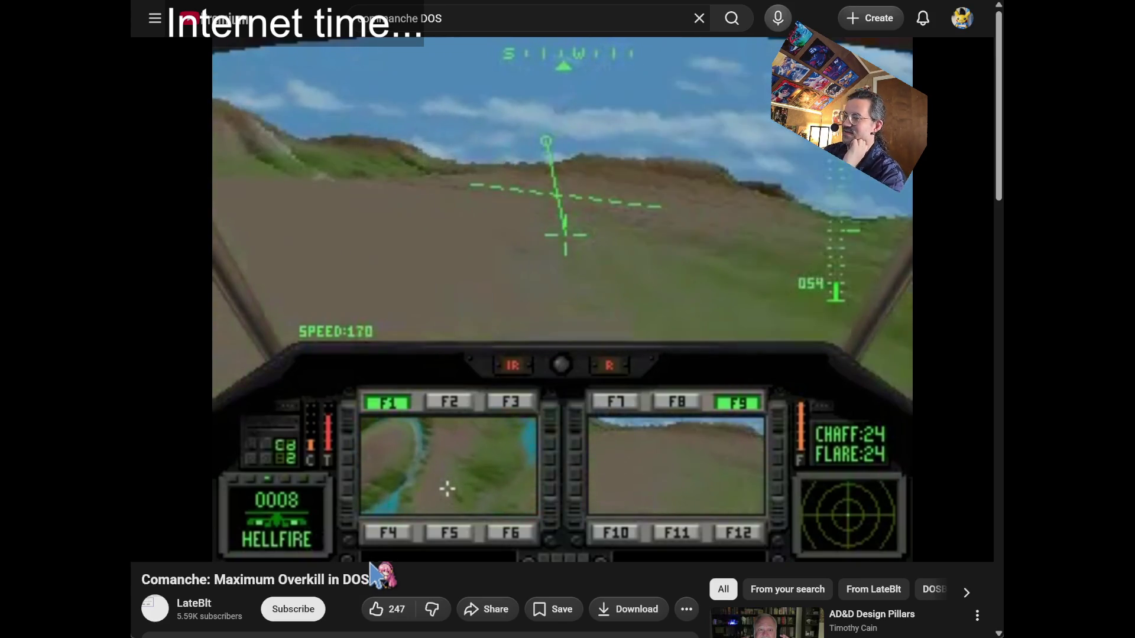
{"action": "left_click", "coordinate": [489, 15]}
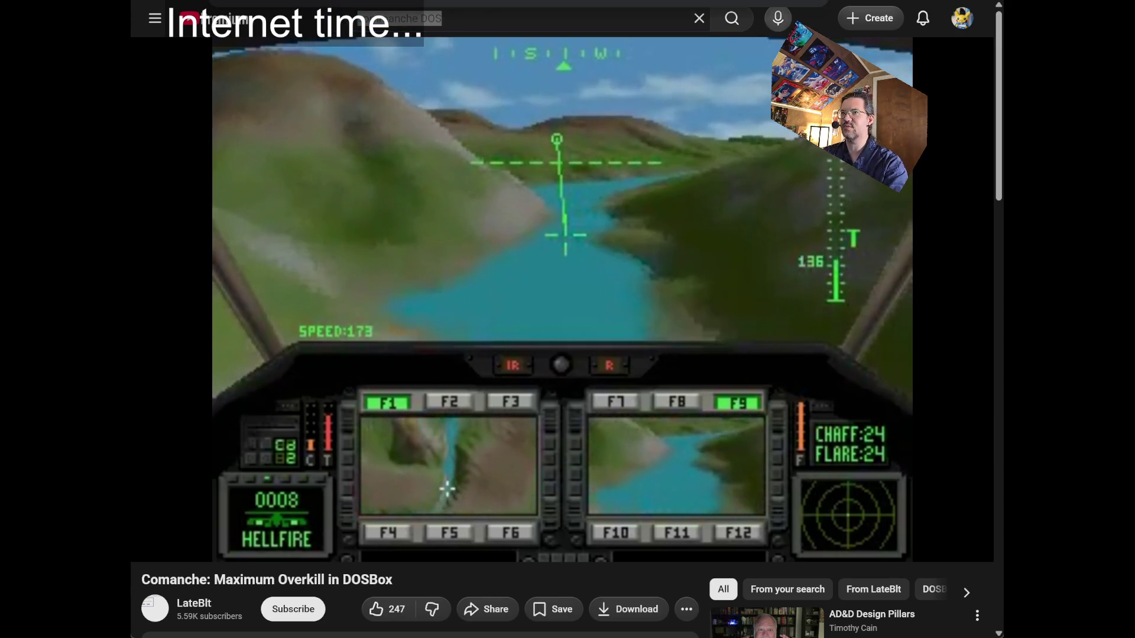
{"action": "type", "text": "w"}
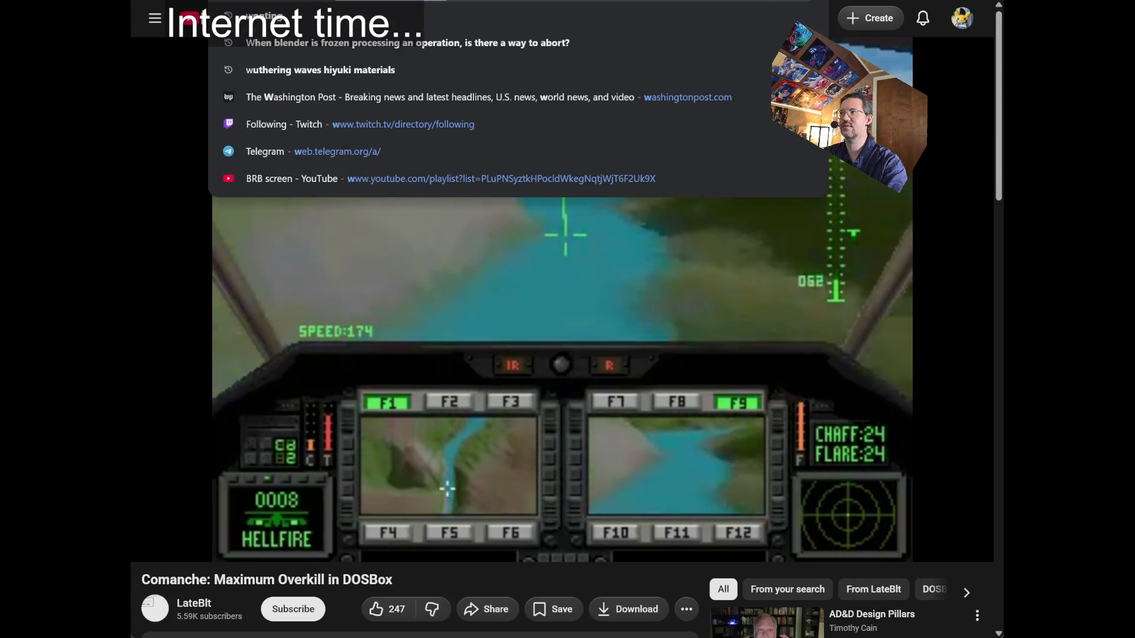
{"action": "type", "text": " d"}
Open Wikipedia's Delta Force (series) article and scroll to its games table, Delta Force 2 through 2025.
{"action": "key", "text": "Escape"}
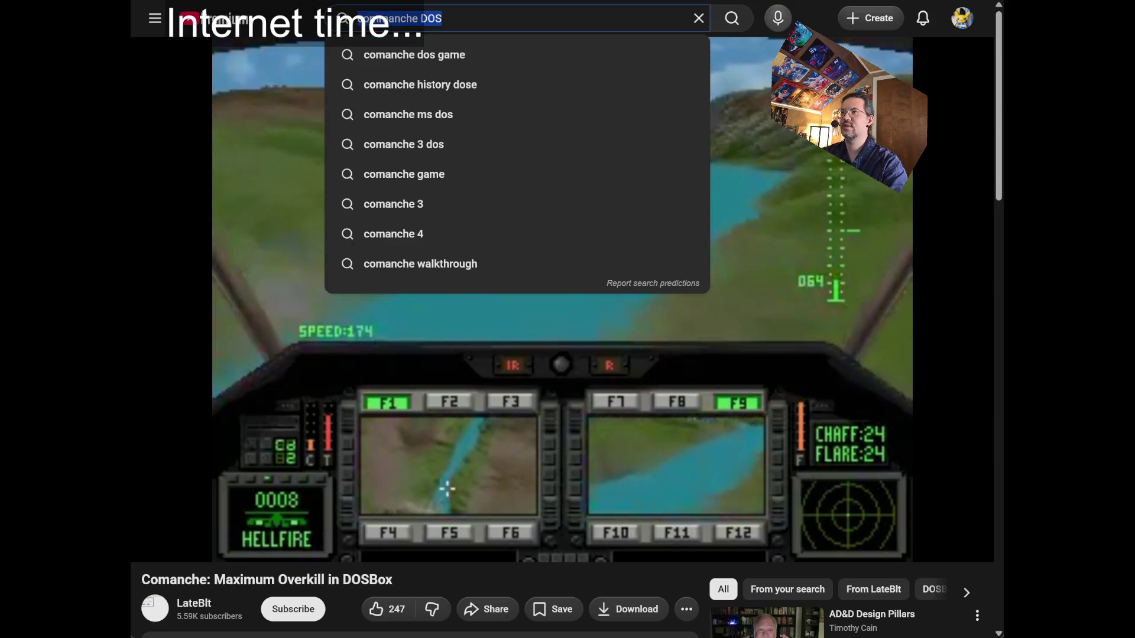
{"action": "key", "text": "ctrl+Tab"}
{"action": "scroll", "coordinate": [650, 420], "scroll_direction": "down", "scroll_amount": 8}
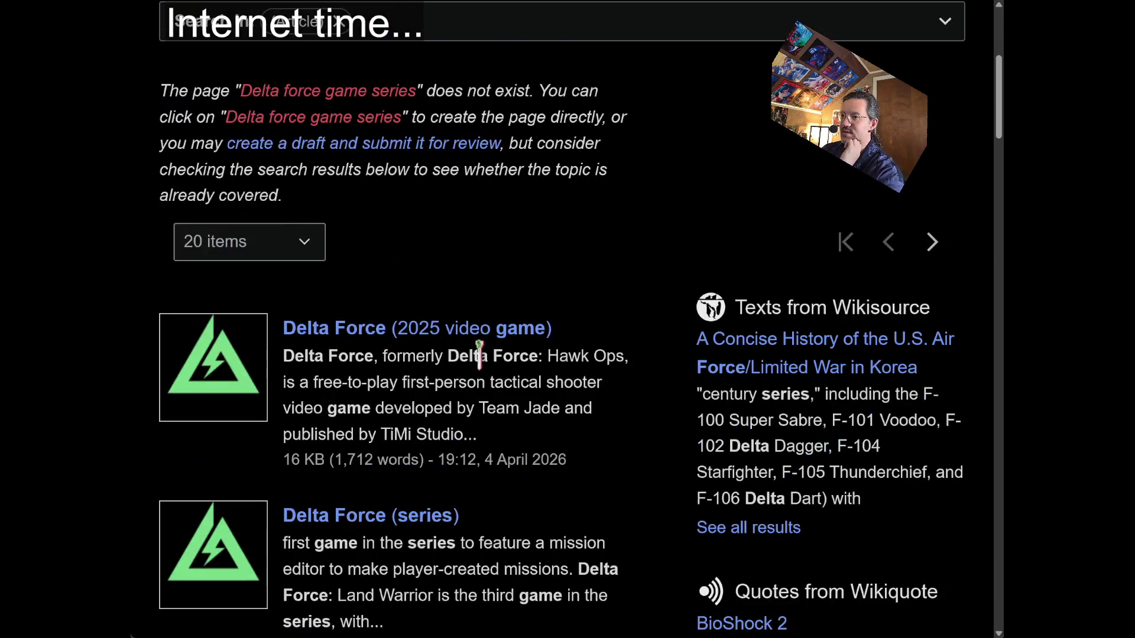
{"action": "scroll", "coordinate": [461, 228], "scroll_direction": "down", "scroll_amount": 2}
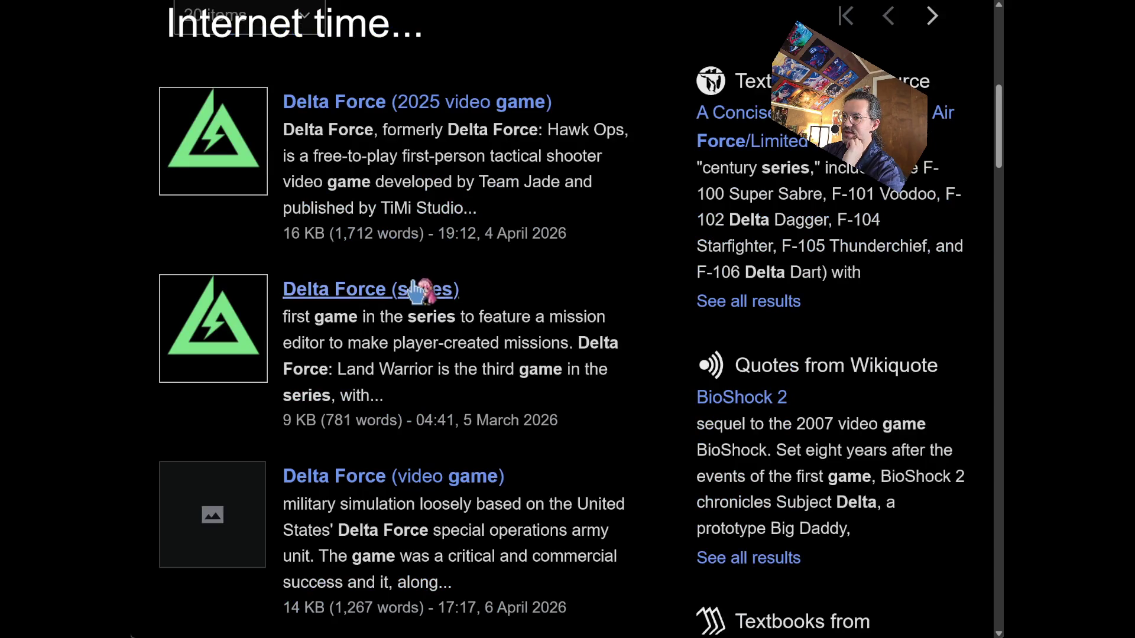
{"action": "scroll", "coordinate": [539, 362], "scroll_direction": "down", "scroll_amount": 15}
{"action": "scroll", "coordinate": [535, 354], "scroll_direction": "down", "scroll_amount": 1}
{"action": "scroll", "coordinate": [532, 349], "scroll_direction": "up", "scroll_amount": 1}
{"action": "scroll", "coordinate": [529, 350], "scroll_direction": "down", "scroll_amount": 6}
{"action": "scroll", "coordinate": [473, 331], "scroll_direction": "up", "scroll_amount": 2}
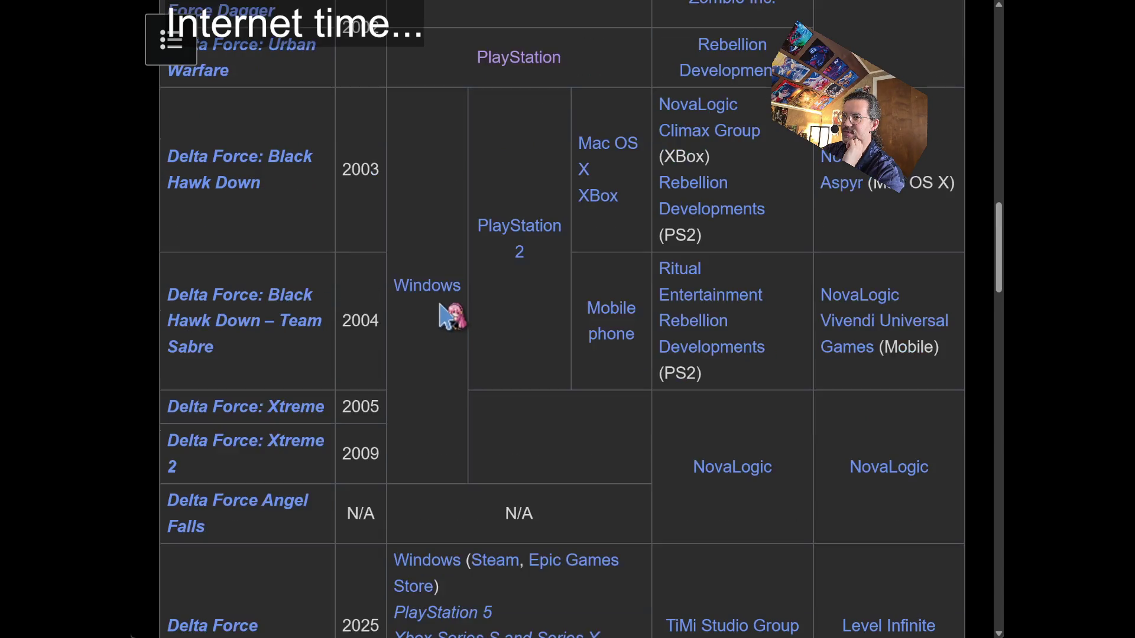